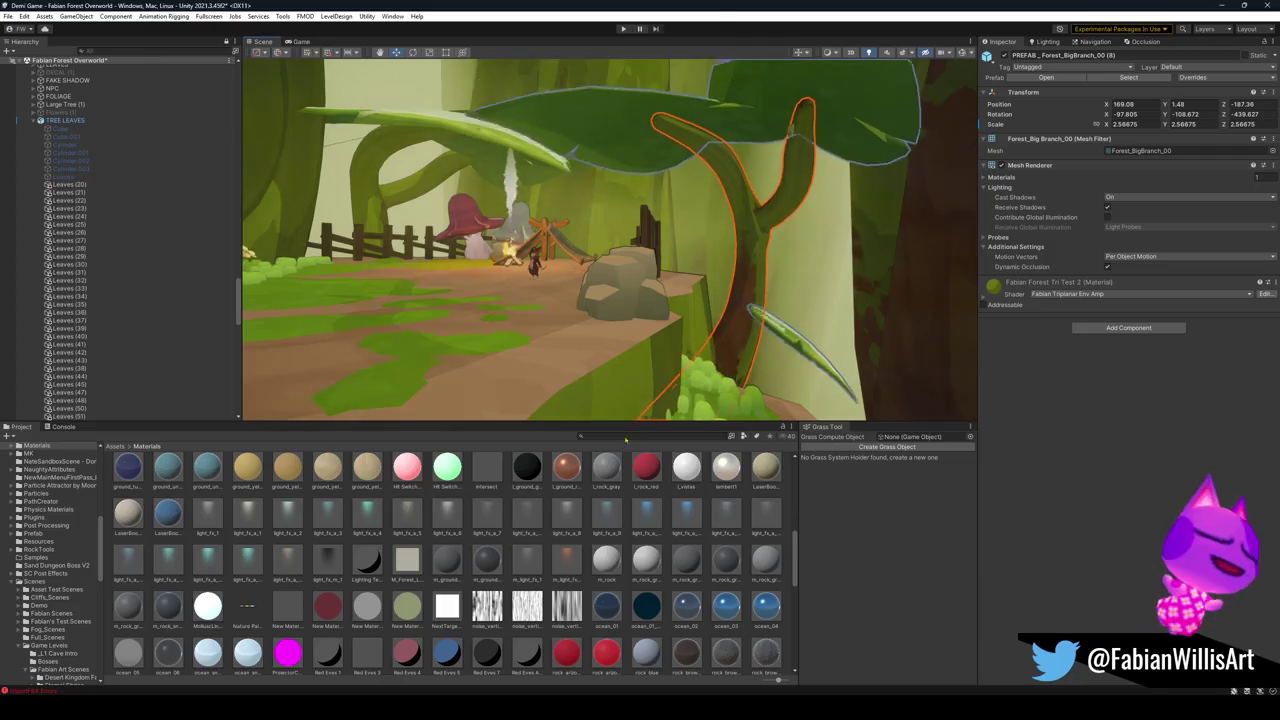
# Fly through the tree tunnel to the fenced dirt path and select a big leafy branch.
pyautogui.click(568, 302)
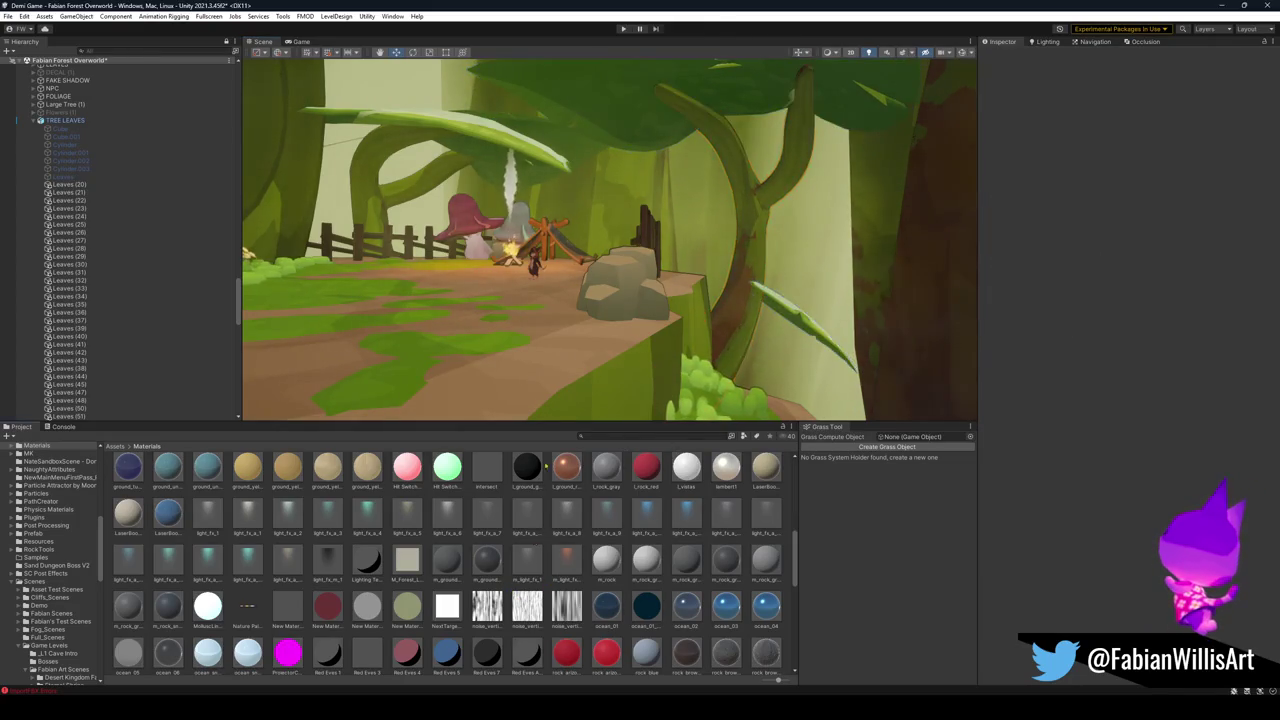
pyautogui.moveTo(568, 302)
pyautogui.mouseDown()
pyautogui.moveTo(427, 313)
pyautogui.moveTo(669, 272)
pyautogui.moveTo(797, 275)
pyautogui.moveTo(665, 294)
pyautogui.moveTo(617, 318)
pyautogui.moveTo(594, 308)
pyautogui.mouseUp()
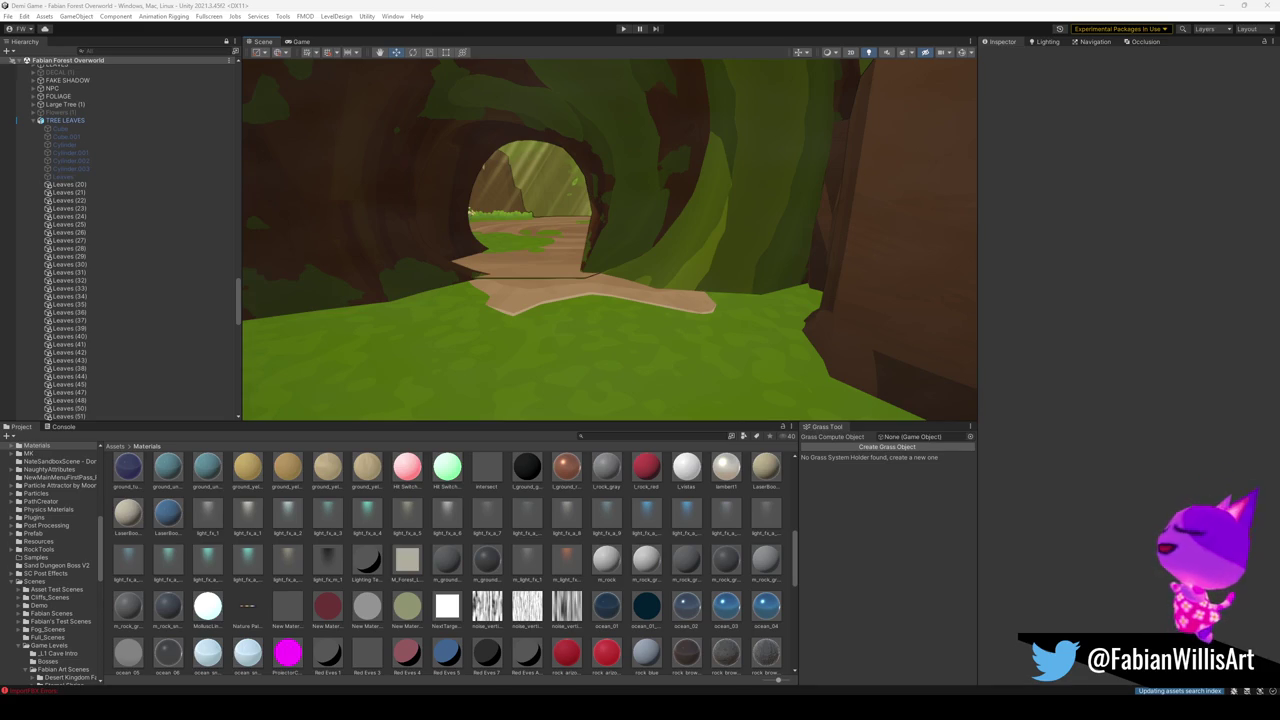
pyautogui.moveTo(900, 280)
pyautogui.mouseDown()
pyautogui.moveTo(823, 280)
pyautogui.moveTo(957, 292)
pyautogui.moveTo(793, 306)
pyautogui.moveTo(837, 360)
pyautogui.moveTo(733, 315)
pyautogui.mouseUp()
pyautogui.click(790, 290)
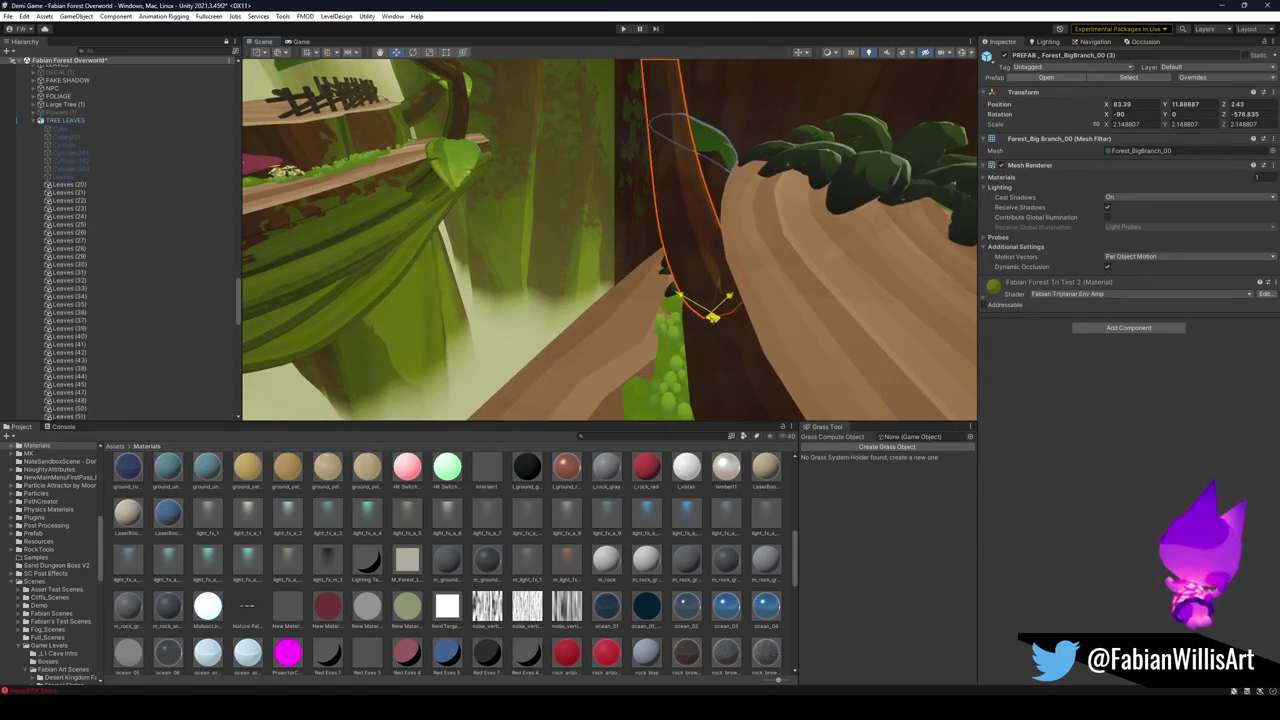
pyautogui.moveTo(735, 318)
pyautogui.mouseDown()
pyautogui.moveTo(778, 289)
pyautogui.moveTo(948, 290)
pyautogui.mouseUp()
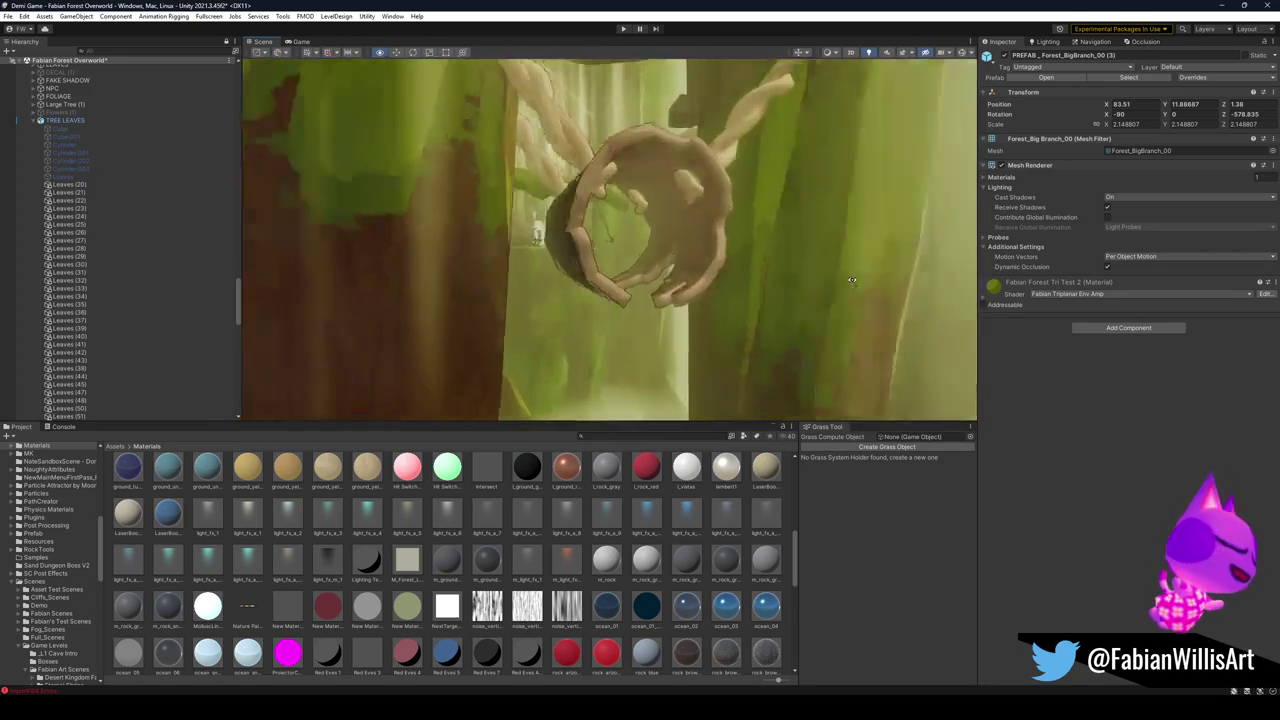
pyautogui.moveTo(775, 278); pyautogui.dragTo(840, 346)
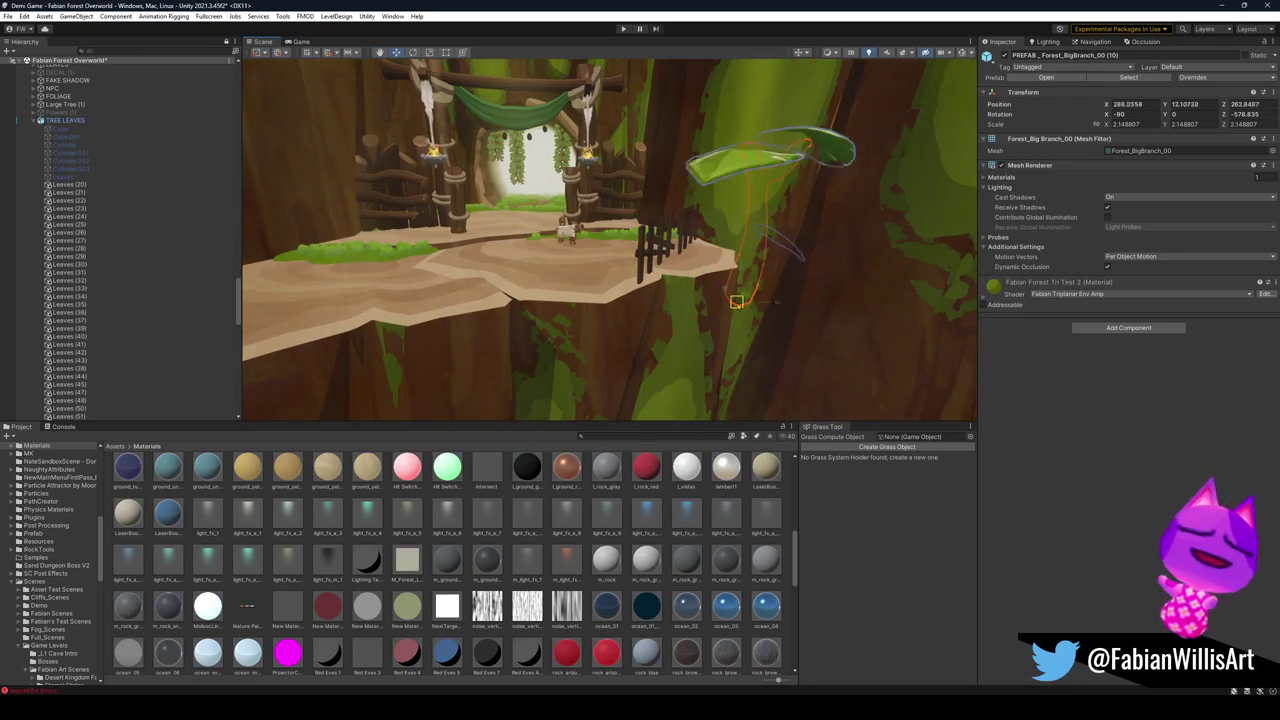
# Rotate Forest_BigBranch_00 (3) around Z and shift it left to about X 83.59, Z 2.43.
pyautogui.moveTo(706, 347)
pyautogui.mouseDown()
pyautogui.moveTo(730, 305)
pyautogui.moveTo(805, 298)
pyautogui.mouseUp()
pyautogui.moveTo(734, 336); pyautogui.dragTo(467, 362)
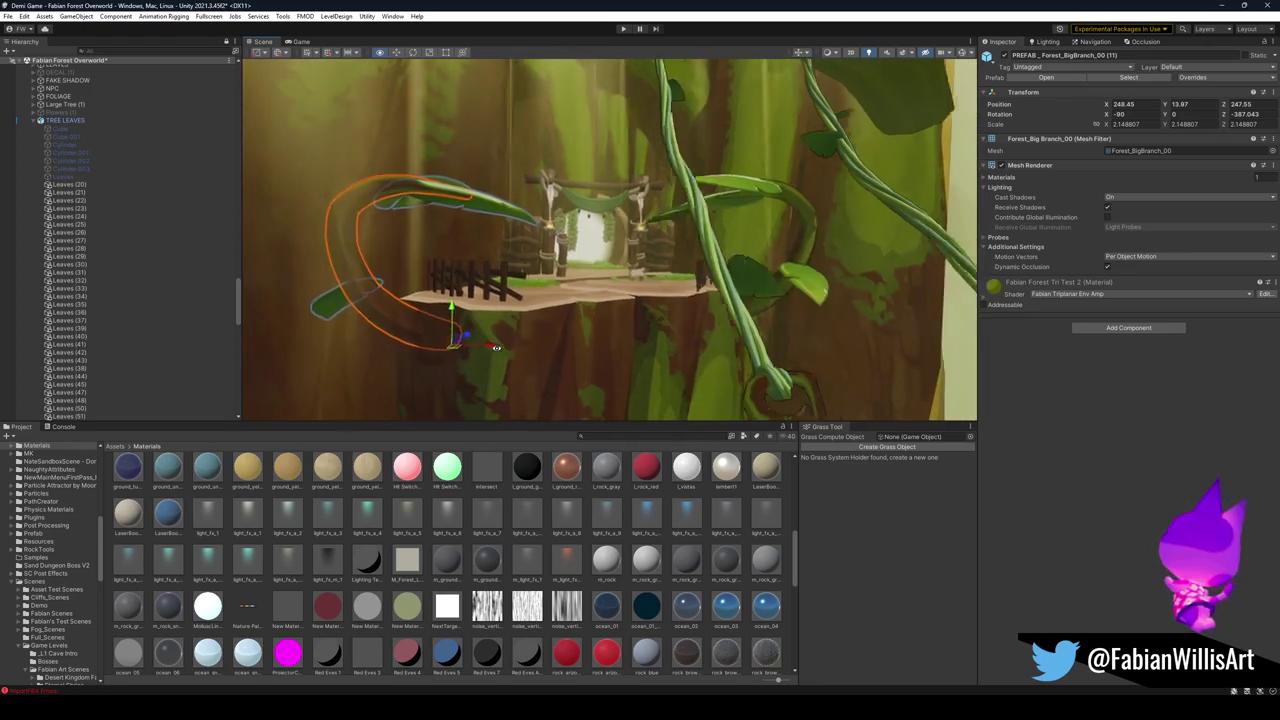
pyautogui.click(508, 575)
pyautogui.moveTo(510, 330)
pyautogui.mouseDown()
pyautogui.moveTo(534, 348)
pyautogui.moveTo(639, 315)
pyautogui.moveTo(491, 313)
pyautogui.moveTo(423, 337)
pyautogui.moveTo(751, 286)
pyautogui.moveTo(685, 294)
pyautogui.moveTo(750, 297)
pyautogui.mouseUp()
pyautogui.click(470, 240)
pyautogui.click(566, 347)
# Select a hanging ivy strand among the branches and move it to a new spot.
pyautogui.moveTo(692, 179); pyautogui.dragTo(680, 150)
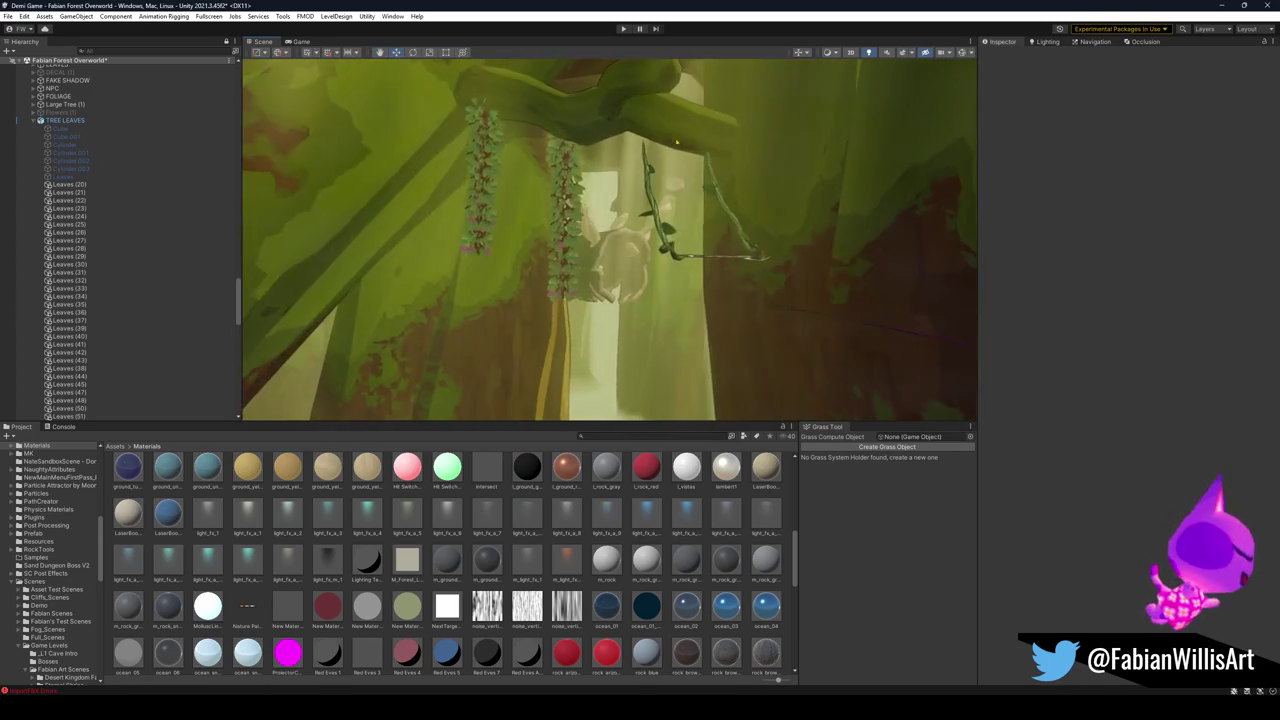
pyautogui.click(680, 145)
pyautogui.moveTo(509, 97); pyautogui.dragTo(484, 87)
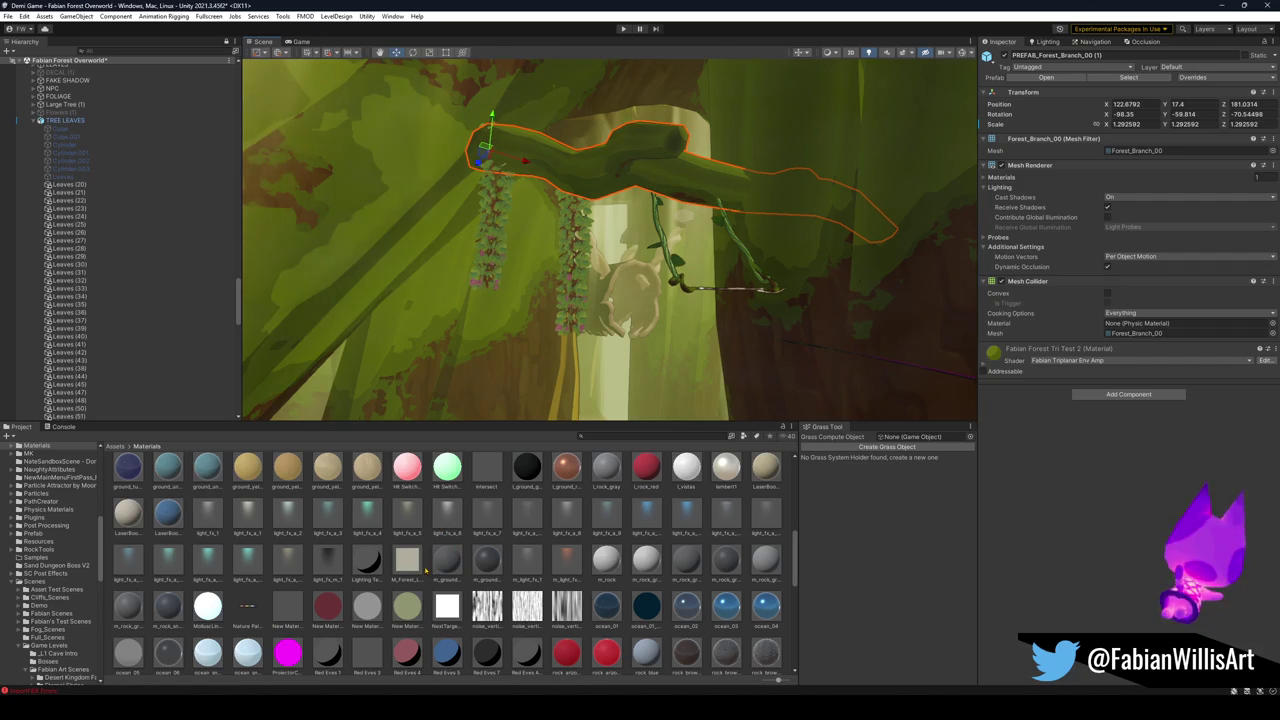
pyautogui.click(420, 566)
pyautogui.click(491, 260)
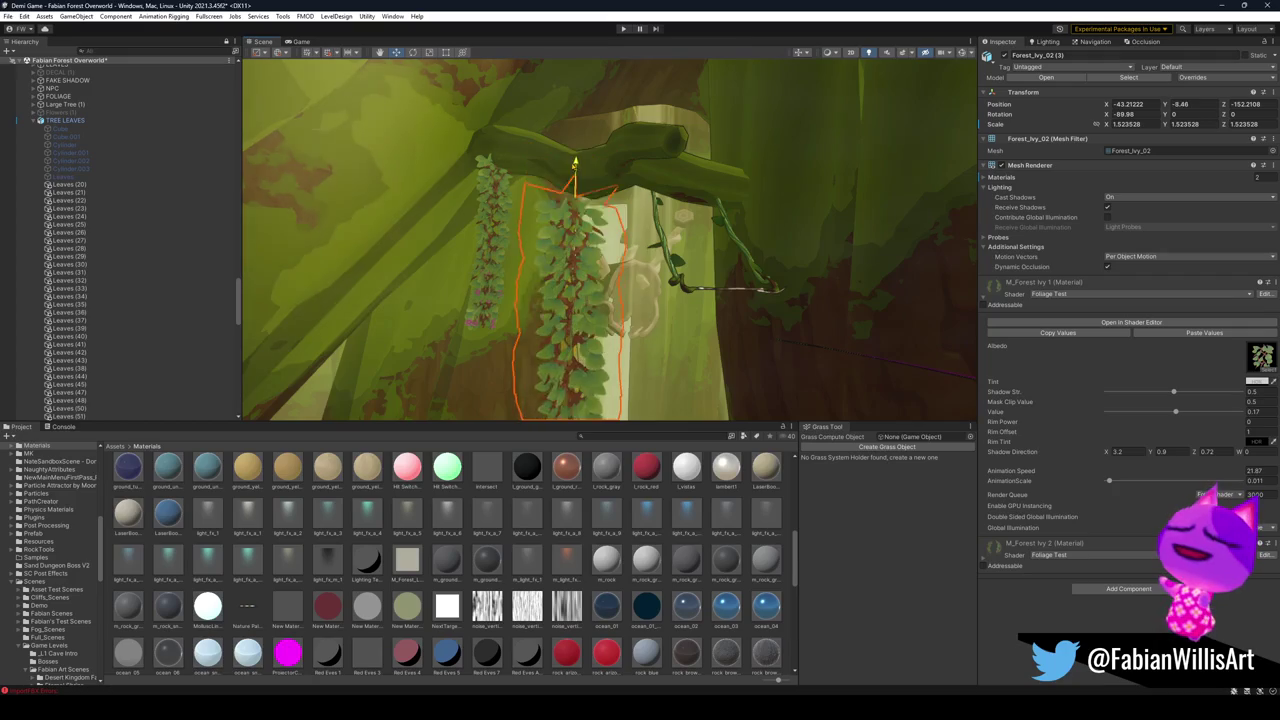
pyautogui.moveTo(537, 354)
pyautogui.mouseDown()
pyautogui.moveTo(507, 335)
pyautogui.moveTo(643, 341)
pyautogui.mouseUp()
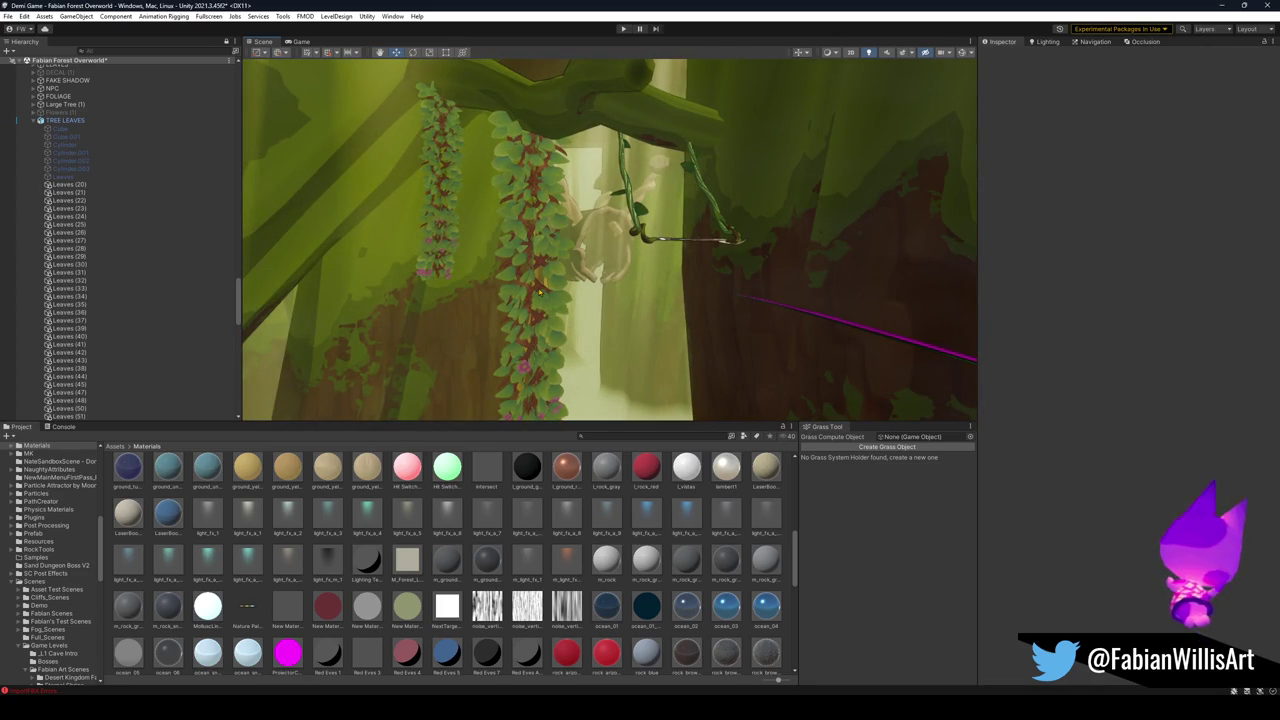
pyautogui.click(538, 303)
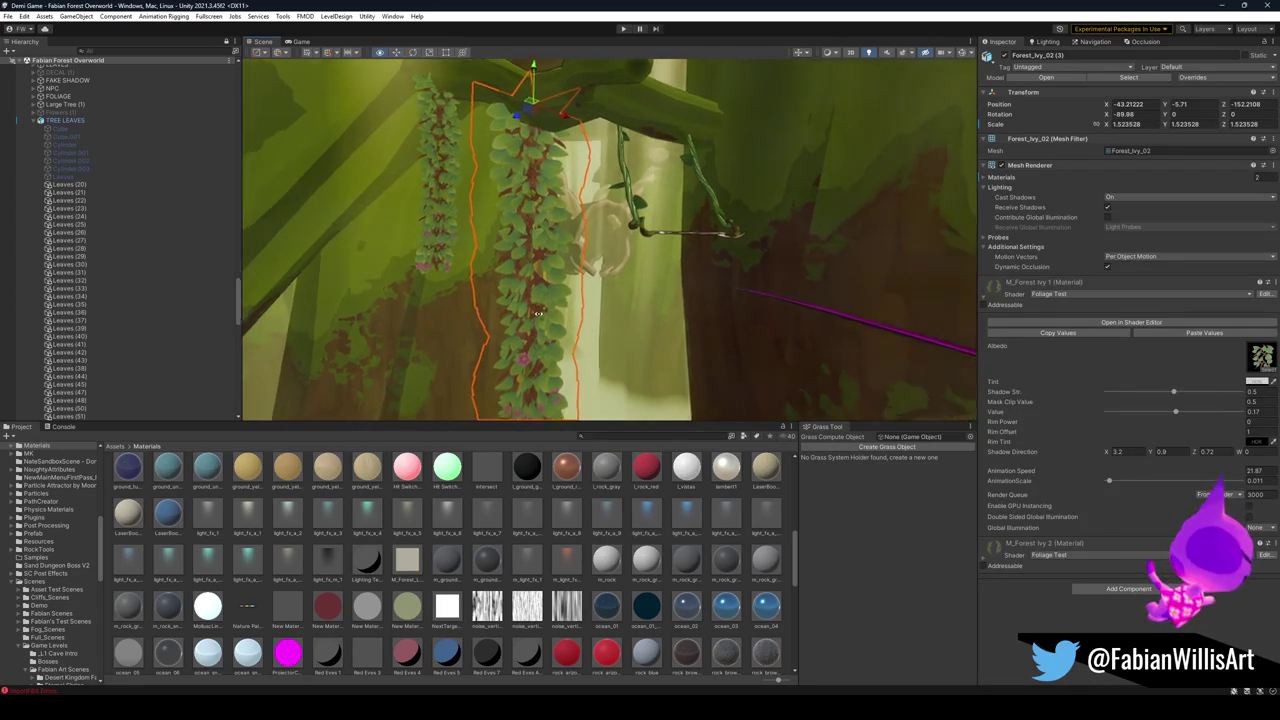
pyautogui.moveTo(530, 300)
pyautogui.mouseDown()
pyautogui.moveTo(817, 346)
pyautogui.moveTo(849, 314)
pyautogui.moveTo(652, 298)
pyautogui.mouseUp()
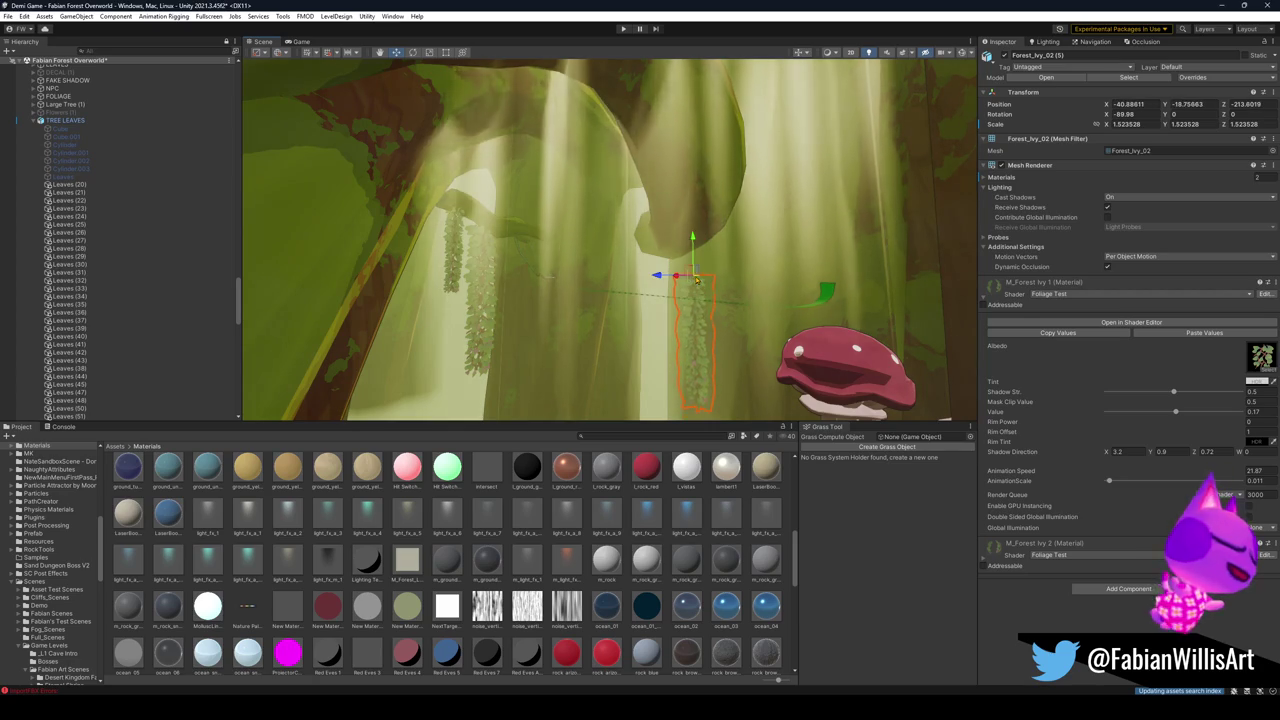
pyautogui.moveTo(697, 283)
pyautogui.mouseDown()
pyautogui.moveTo(676, 300)
pyautogui.moveTo(600, 200)
pyautogui.moveTo(619, 131)
pyautogui.moveTo(650, 241)
pyautogui.moveTo(593, 399)
pyautogui.moveTo(744, 249)
pyautogui.moveTo(737, 229)
pyautogui.moveTo(688, 232)
pyautogui.moveTo(471, 186)
pyautogui.moveTo(371, 229)
pyautogui.moveTo(414, 277)
pyautogui.moveTo(398, 351)
pyautogui.moveTo(440, 345)
pyautogui.mouseUp()
pyautogui.moveTo(492, 90)
pyautogui.mouseDown()
pyautogui.moveTo(571, 229)
pyautogui.moveTo(531, 243)
pyautogui.moveTo(584, 220)
pyautogui.moveTo(604, 244)
pyautogui.moveTo(600, 226)
pyautogui.mouseUp()
# Shift the other ivy strand, Forest_Ivy_02 (4), up and left to about X -52.7, Z -143.8.
pyautogui.moveTo(741, 352)
pyautogui.mouseDown()
pyautogui.moveTo(634, 303)
pyautogui.moveTo(692, 308)
pyautogui.moveTo(519, 568)
pyautogui.mouseUp()
pyautogui.moveTo(610, 240)
pyautogui.mouseDown()
pyautogui.moveTo(640, 245)
pyautogui.moveTo(600, 230)
pyautogui.moveTo(620, 250)
pyautogui.moveTo(610, 240)
pyautogui.mouseUp()
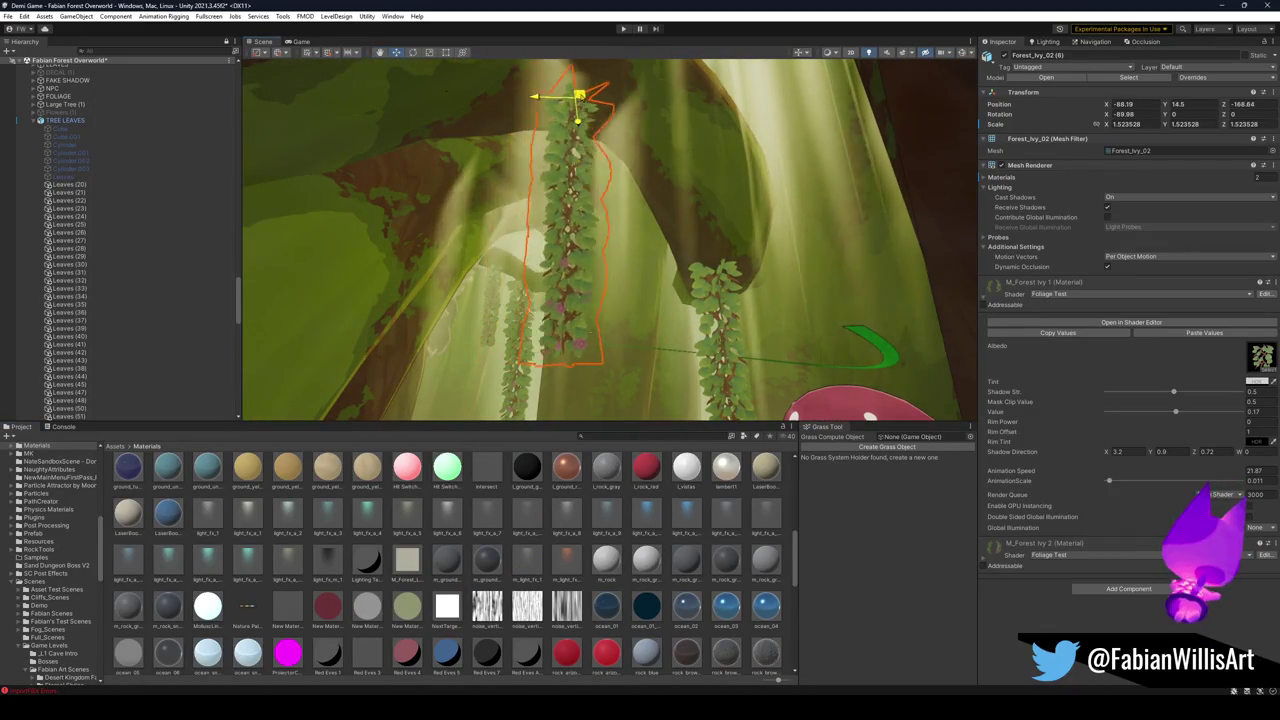
pyautogui.moveTo(596, 160); pyautogui.dragTo(600, 164)
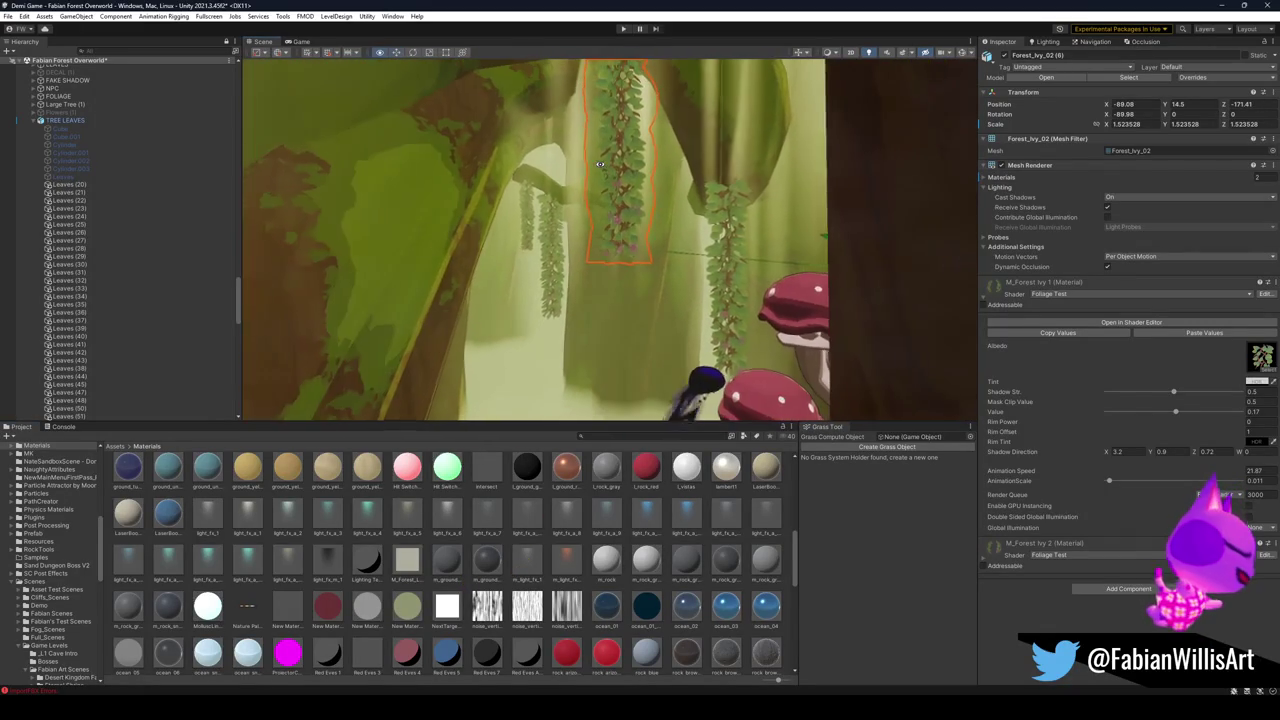
pyautogui.moveTo(600, 240)
pyautogui.mouseDown()
pyautogui.moveTo(595, 253)
pyautogui.moveTo(633, 260)
pyautogui.mouseUp()
pyautogui.click(546, 255)
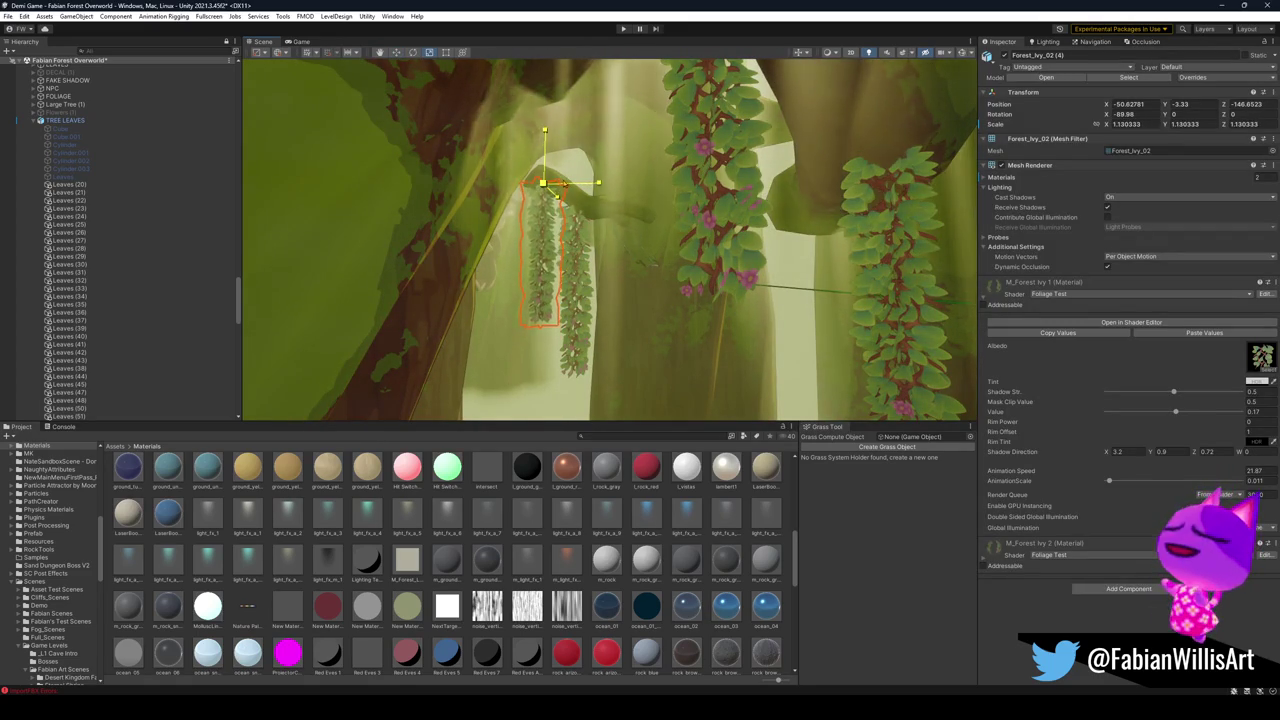
pyautogui.moveTo(601, 220); pyautogui.dragTo(609, 224)
pyautogui.moveTo(594, 131)
pyautogui.mouseDown()
pyautogui.moveTo(580, 122)
pyautogui.moveTo(646, 287)
pyautogui.mouseUp()
# Fly through the forest toward the path-side trunk and its hanging ivy.
pyautogui.hotkey('shift', 'd')
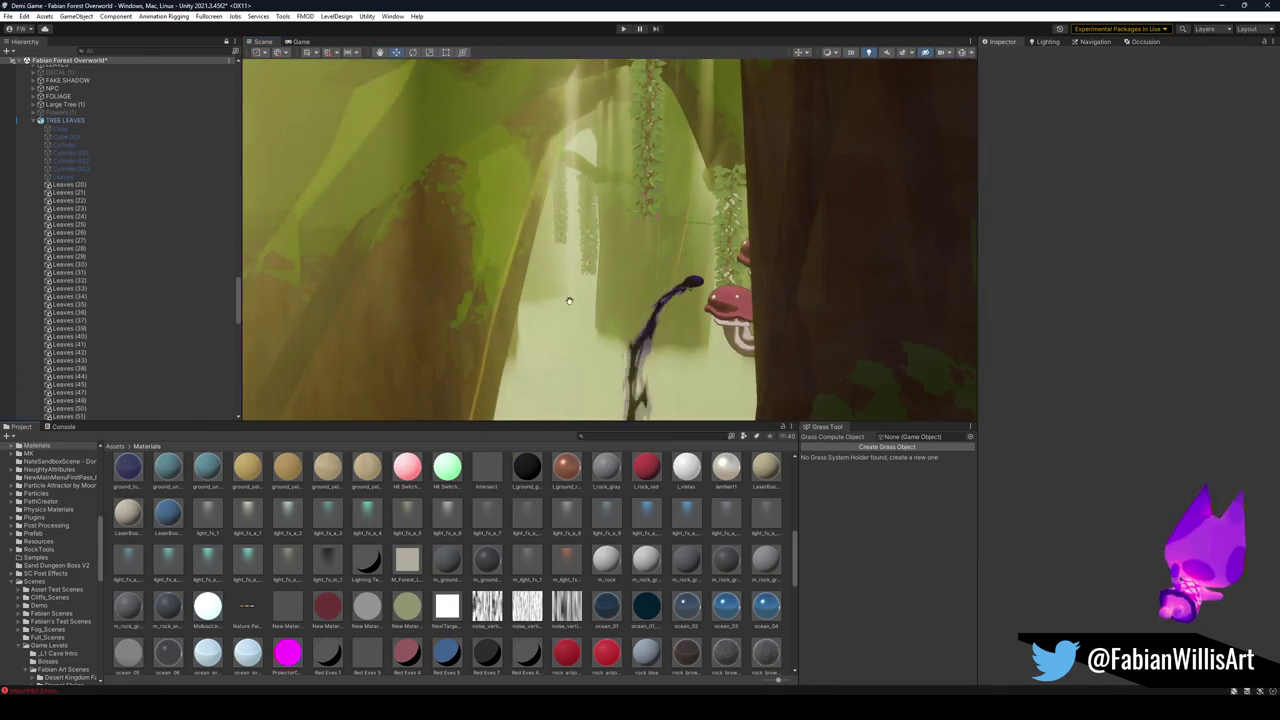
pyautogui.moveTo(569, 297)
pyautogui.mouseDown()
pyautogui.moveTo(604, 280)
pyautogui.moveTo(671, 279)
pyautogui.moveTo(648, 288)
pyautogui.mouseUp()
pyautogui.hotkey('ctrl', 'z')
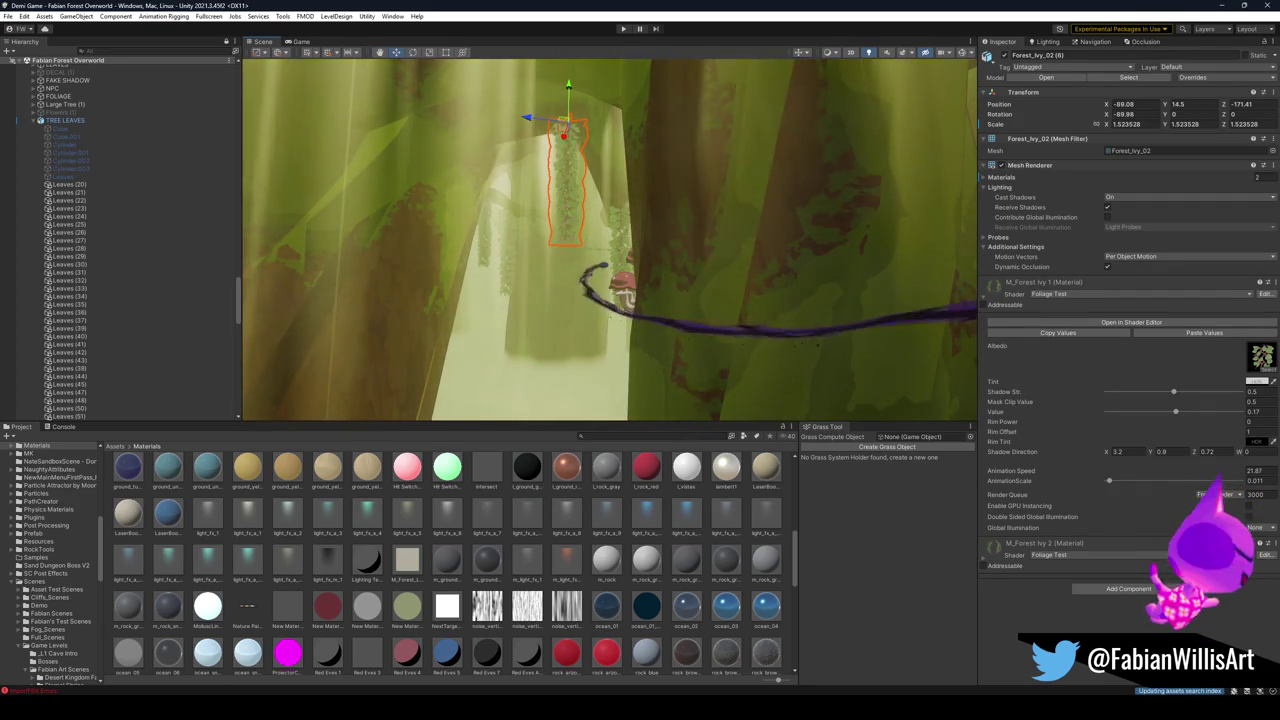
pyautogui.moveTo(561, 249)
pyautogui.mouseDown()
pyautogui.moveTo(720, 317)
pyautogui.moveTo(760, 250)
pyautogui.mouseUp()
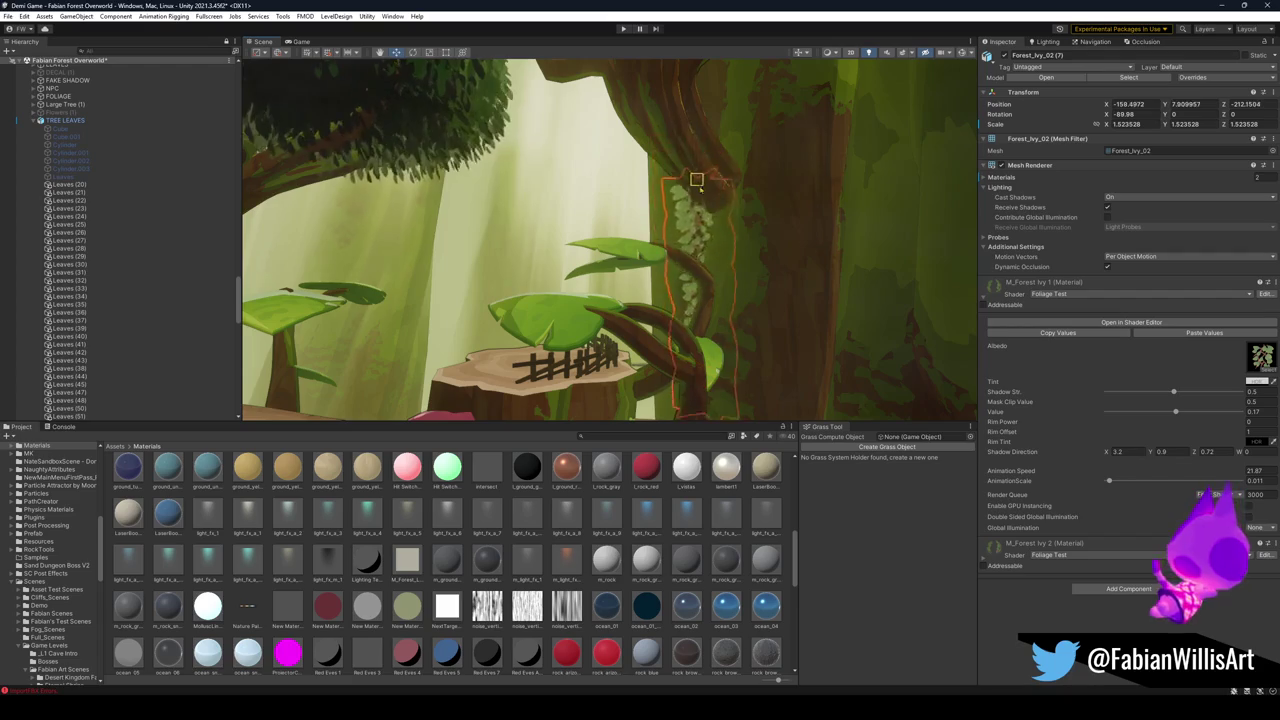
pyautogui.moveTo(760, 250)
pyautogui.mouseDown()
pyautogui.moveTo(737, 191)
pyautogui.moveTo(570, 221)
pyautogui.moveTo(640, 210)
pyautogui.mouseUp()
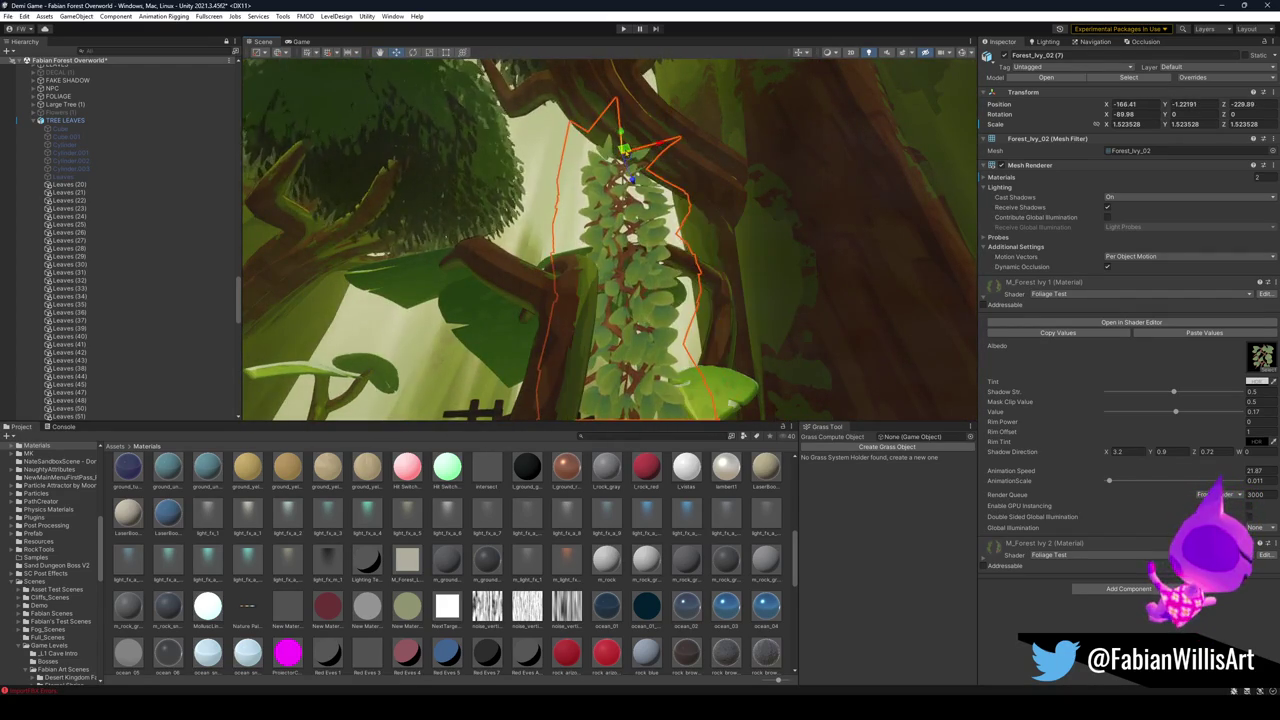
# Scale the Forest_Ivy_02 on the trunk down from about 1.52 to about 1.19.
pyautogui.press('r')
pyautogui.moveTo(640, 210); pyautogui.dragTo(670, 222)
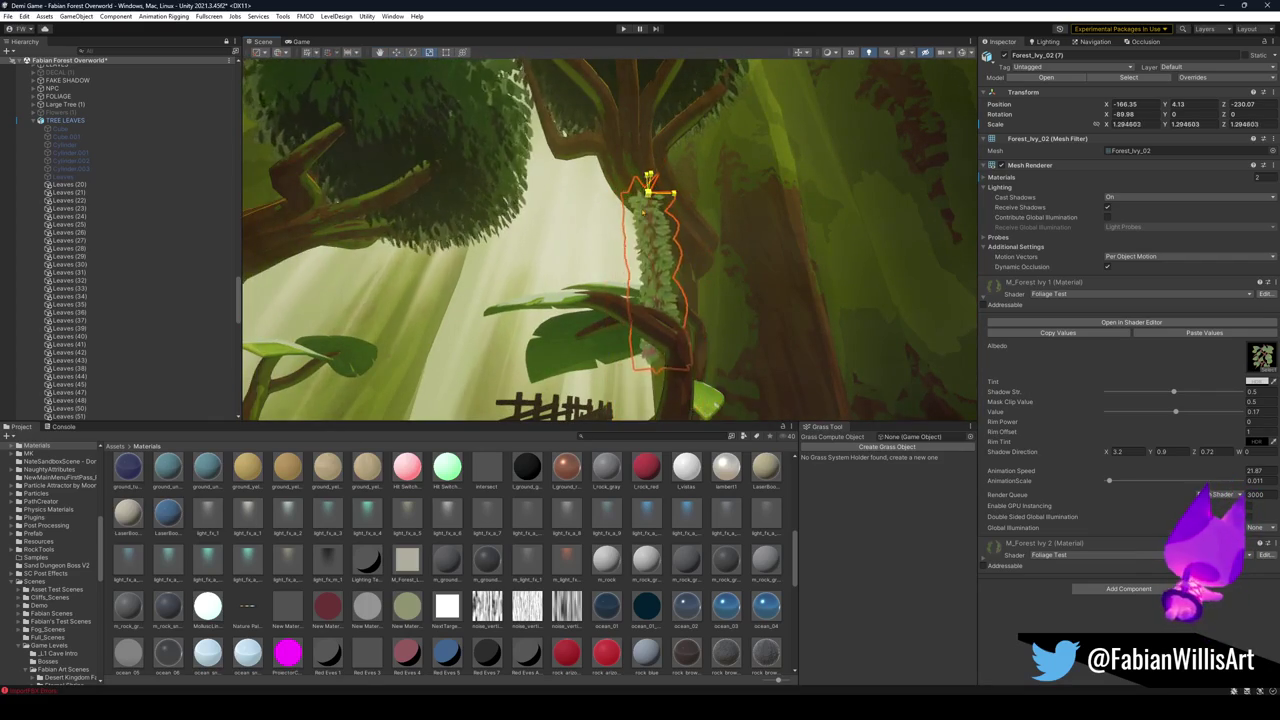
pyautogui.click(636, 311)
pyautogui.press('f')
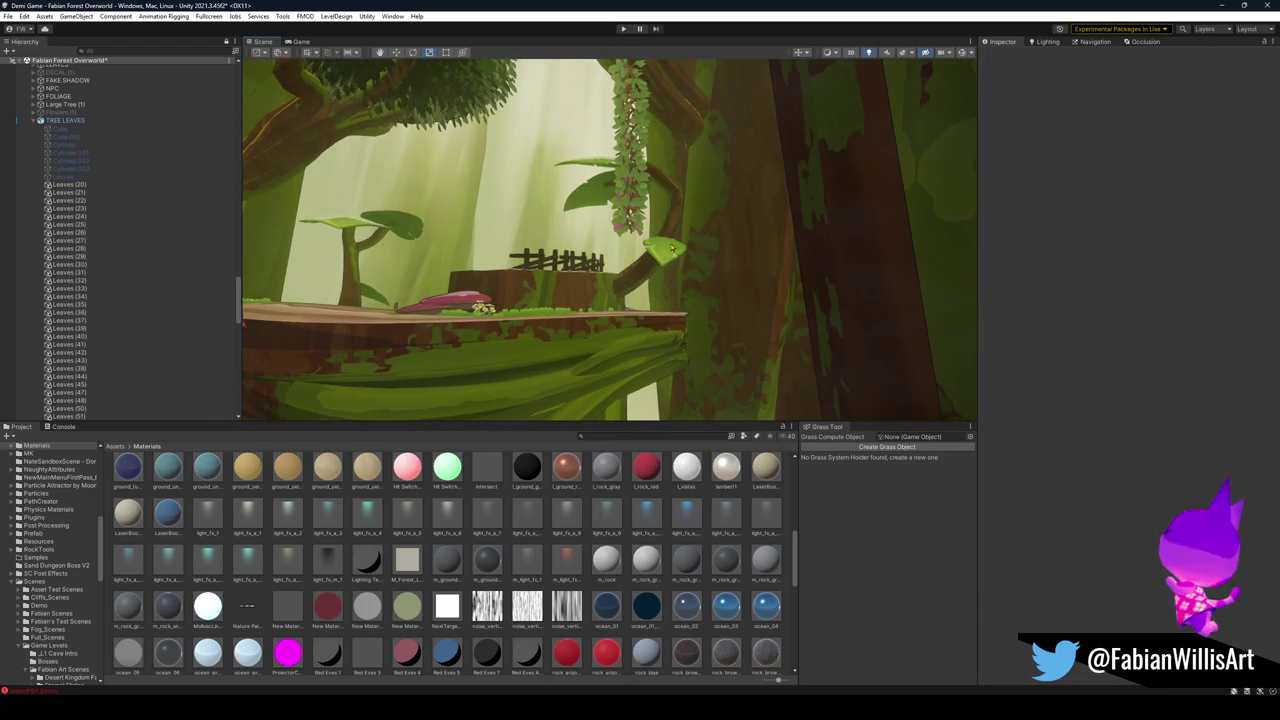
pyautogui.click(640, 180)
pyautogui.moveTo(640, 180)
pyautogui.mouseDown()
pyautogui.moveTo(663, 256)
pyautogui.moveTo(691, 265)
pyautogui.moveTo(702, 244)
pyautogui.moveTo(689, 240)
pyautogui.mouseUp()
pyautogui.click(706, 226)
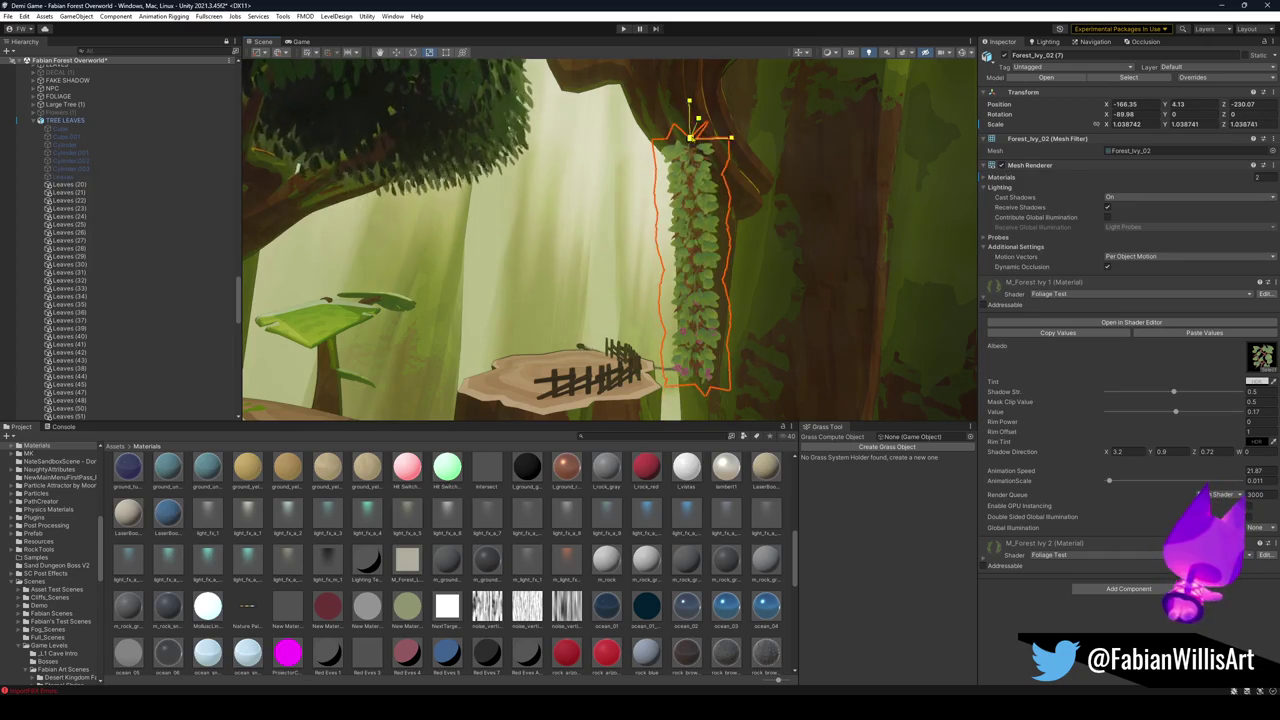
pyautogui.moveTo(741, 173)
pyautogui.mouseDown()
pyautogui.moveTo(766, 172)
pyautogui.moveTo(689, 217)
pyautogui.moveTo(557, 230)
pyautogui.mouseUp()
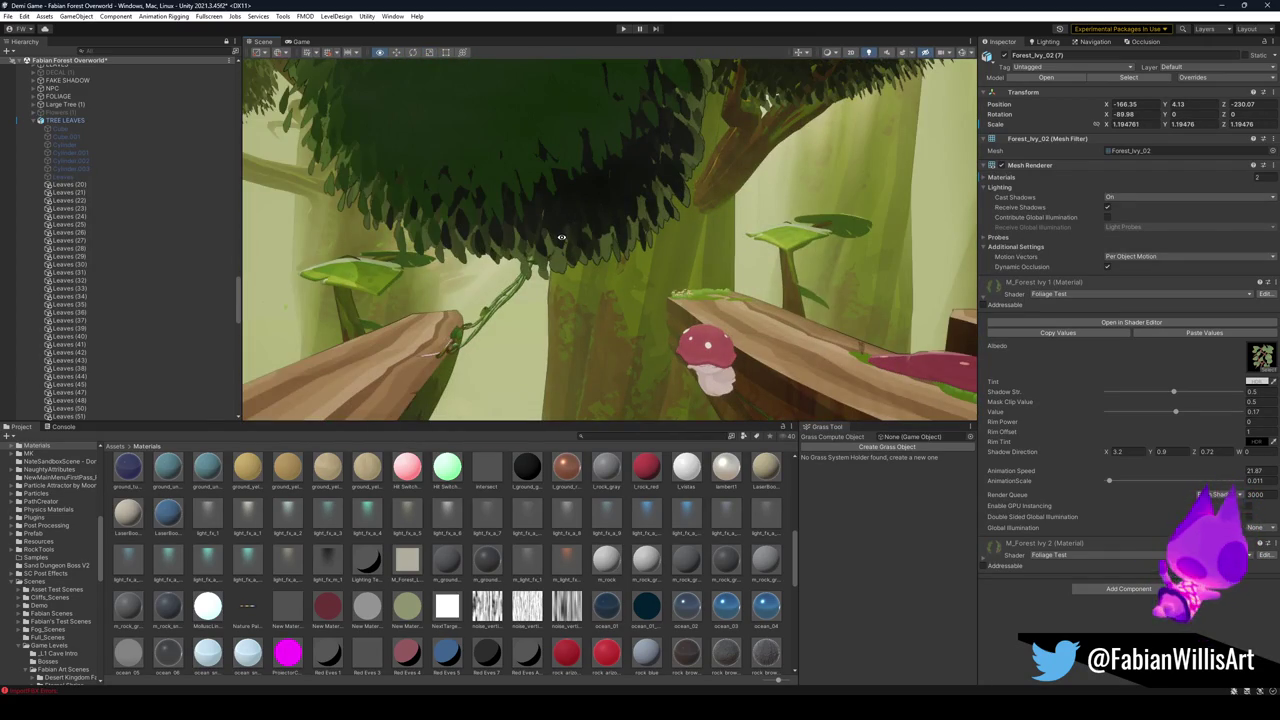
pyautogui.hotkey('ctrl', 'a')
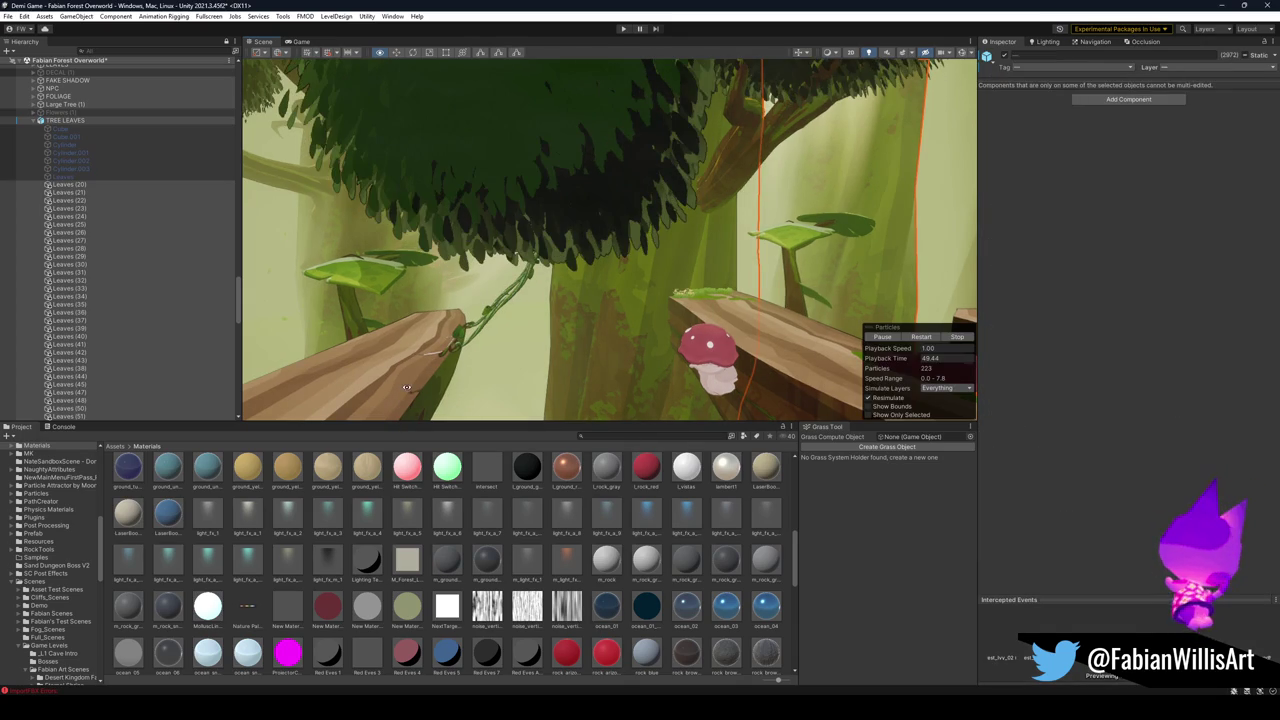
pyautogui.hotkey('ctrl', 'z')
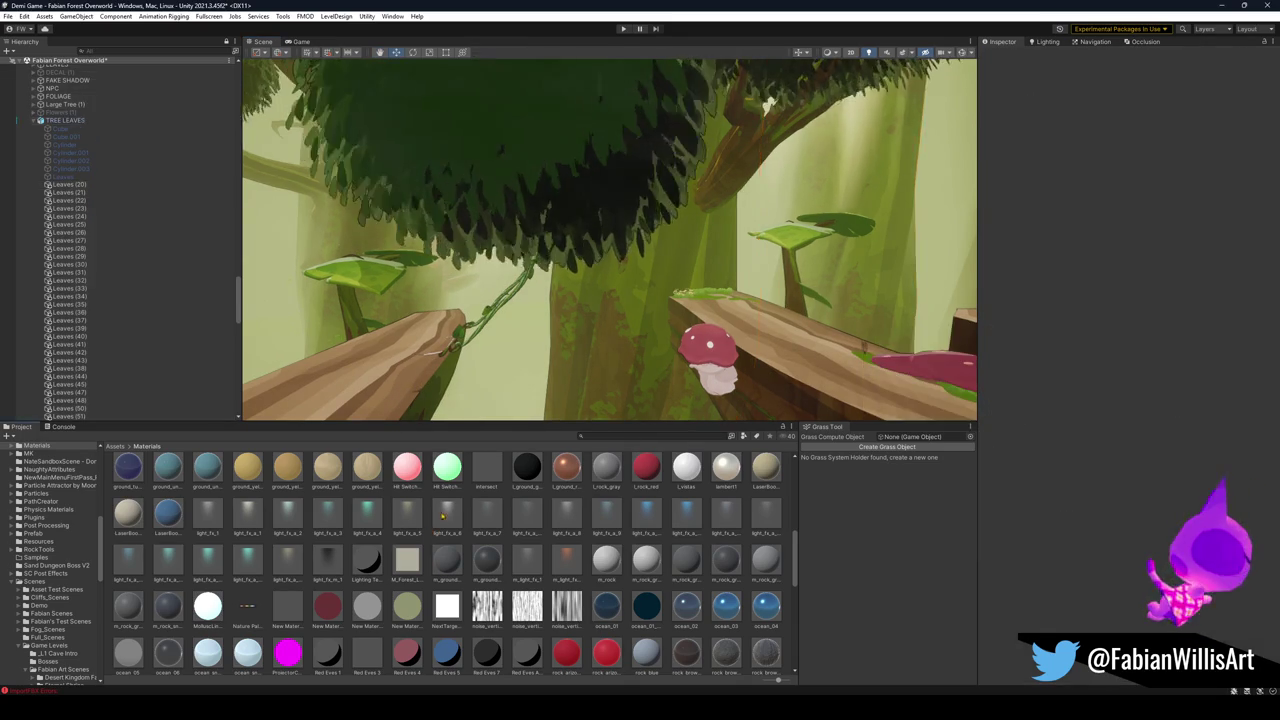
pyautogui.press('f')
pyautogui.moveTo(634, 342)
pyautogui.mouseDown()
pyautogui.moveTo(660, 341)
pyautogui.moveTo(672, 273)
pyautogui.mouseUp()
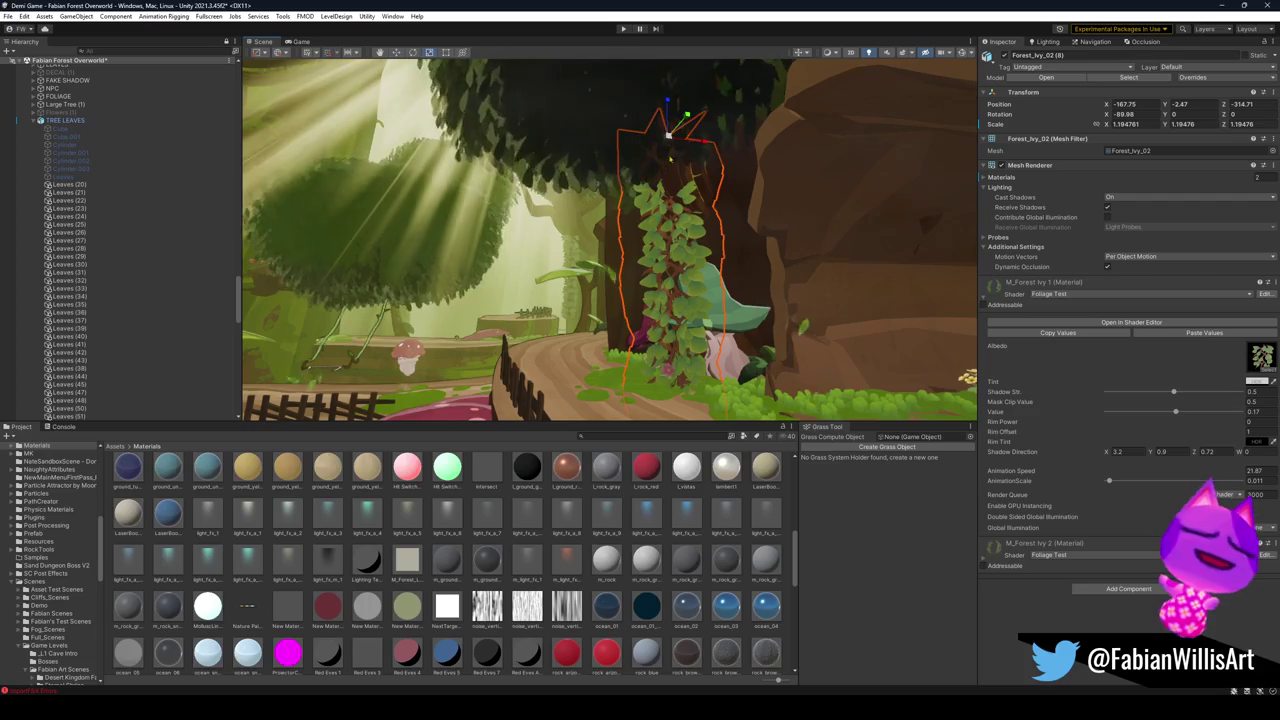
# Move an ivy strip to sit beside the stump doorway inside the hollow trunk.
pyautogui.press('f')
pyautogui.press('w')
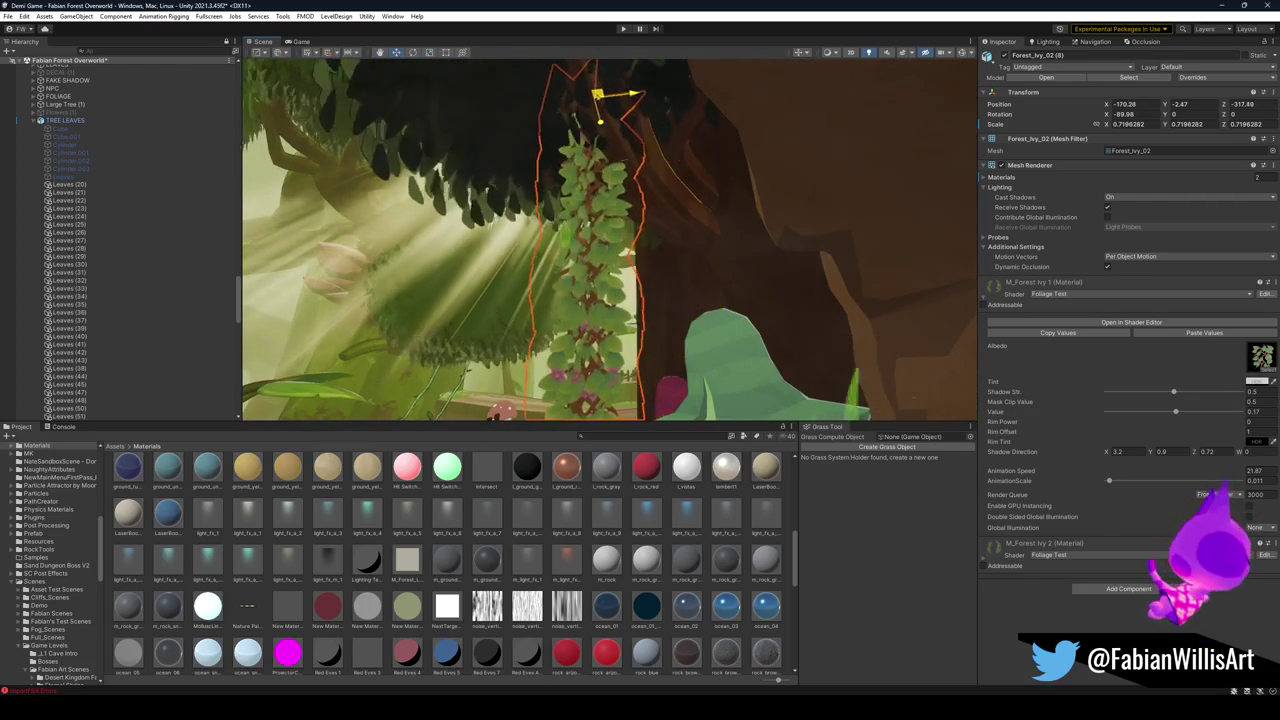
pyautogui.scroll(-5, 666, 184)
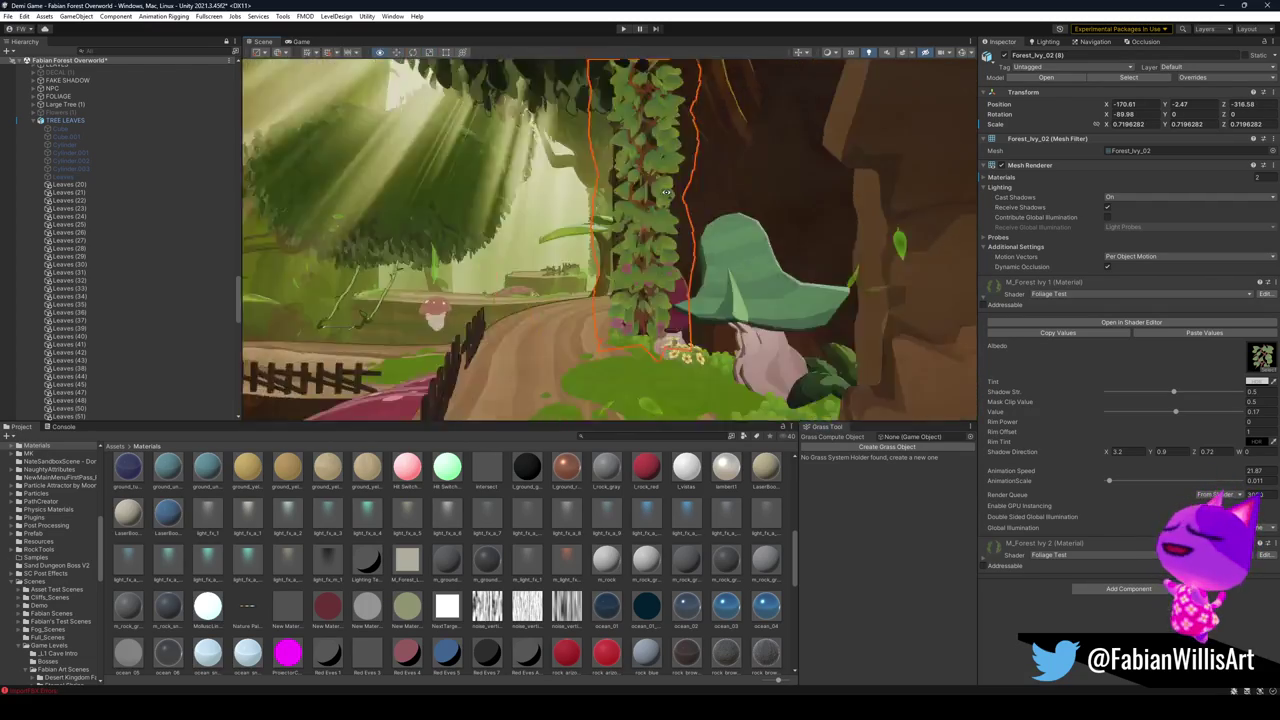
pyautogui.scroll(2, 667, 255)
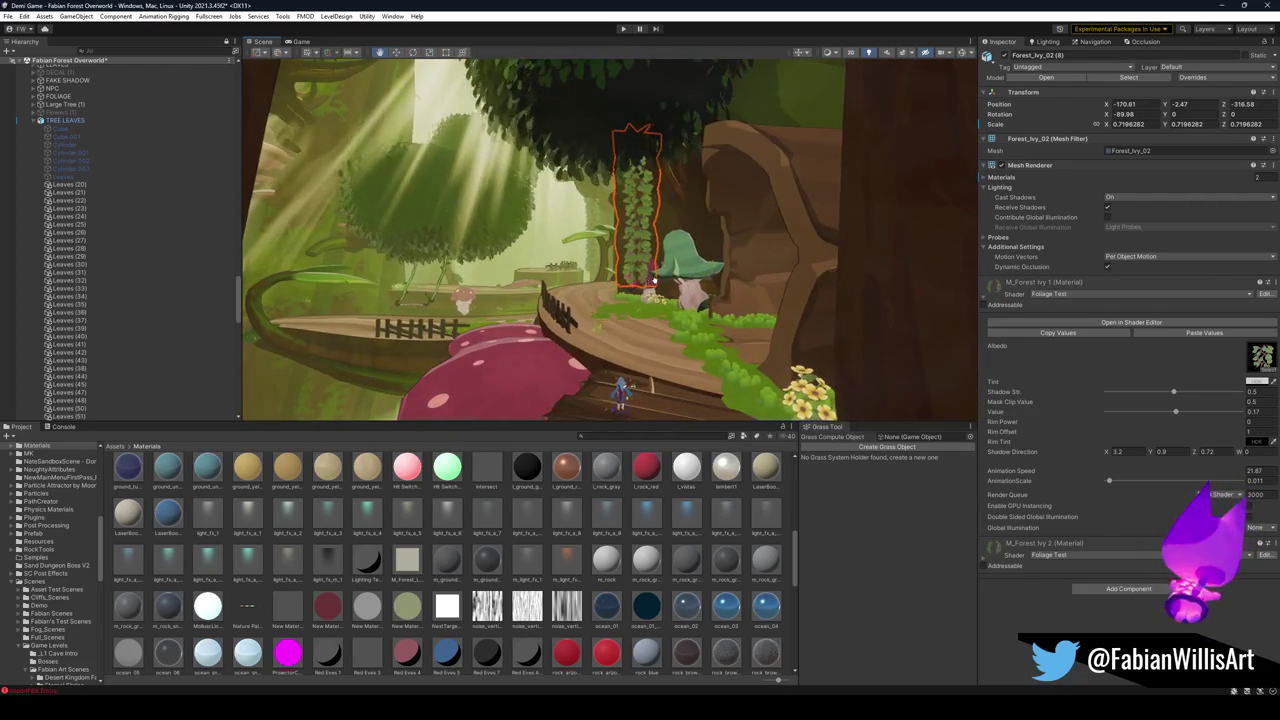
pyautogui.moveTo(657, 285); pyautogui.dragTo(680, 271)
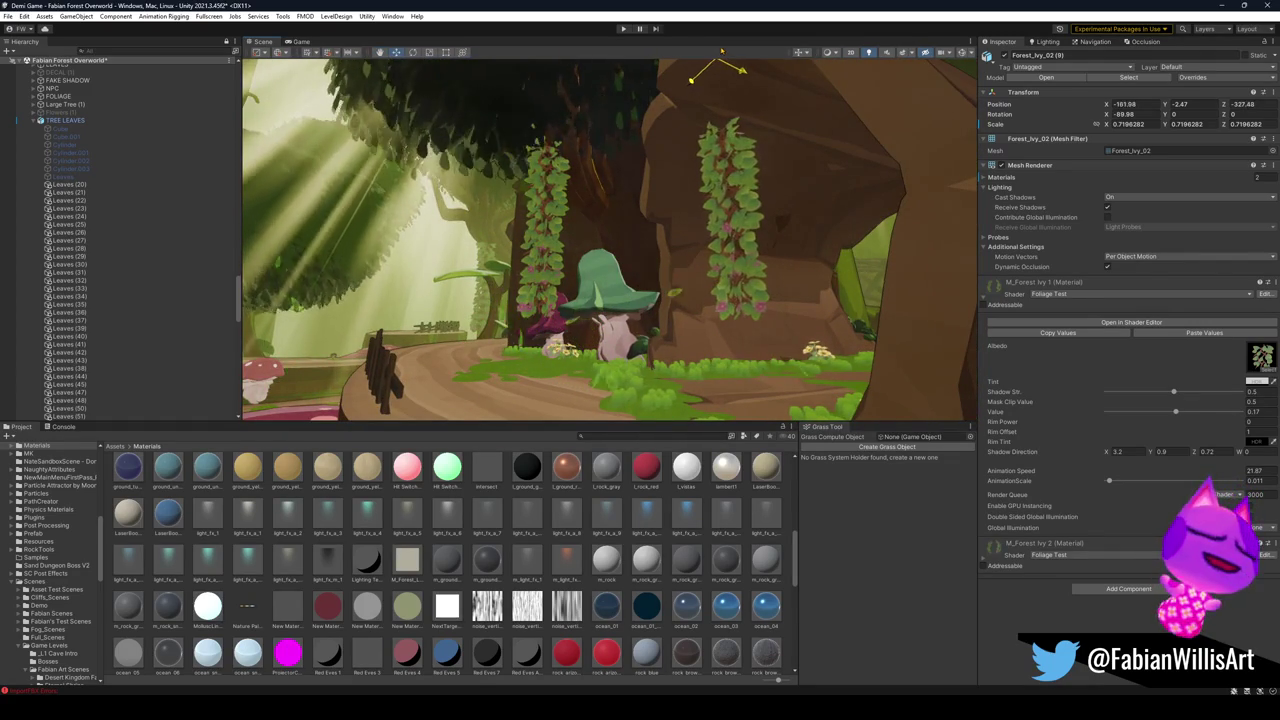
pyautogui.moveTo(705, 134)
pyautogui.mouseDown()
pyautogui.moveTo(820, 138)
pyautogui.moveTo(823, 124)
pyautogui.mouseUp()
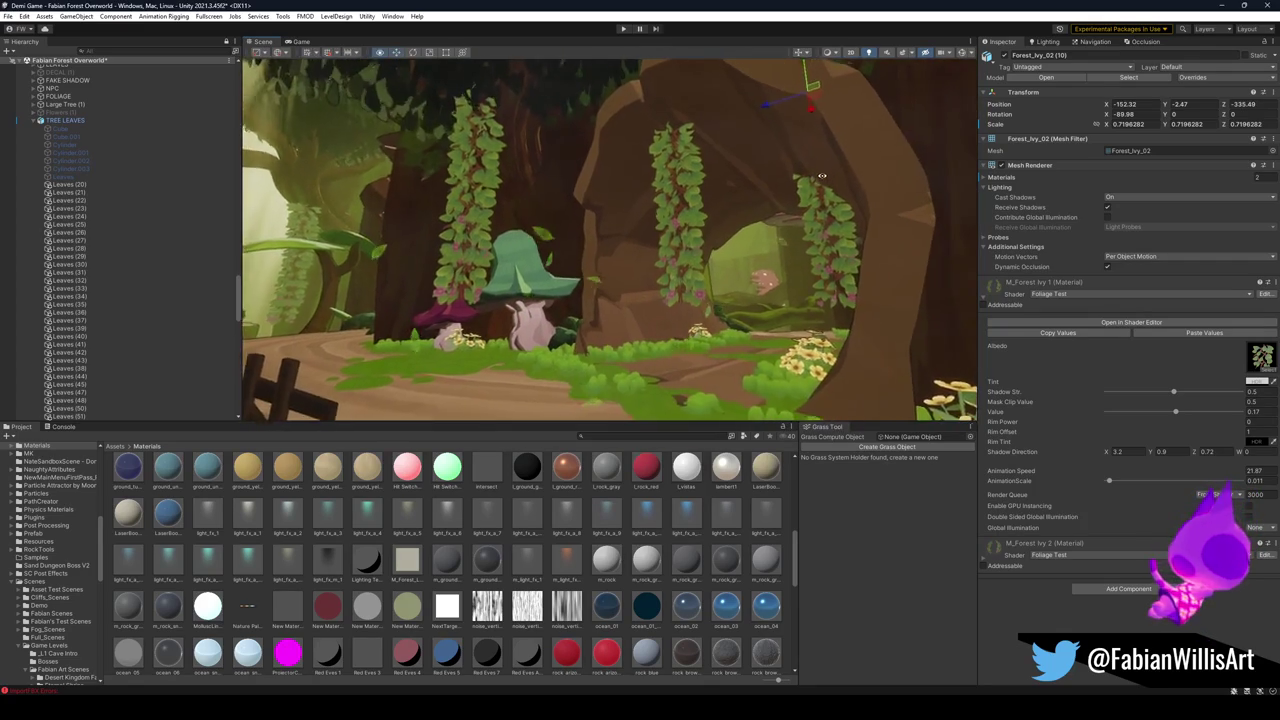
pyautogui.moveTo(822, 176); pyautogui.dragTo(793, 146)
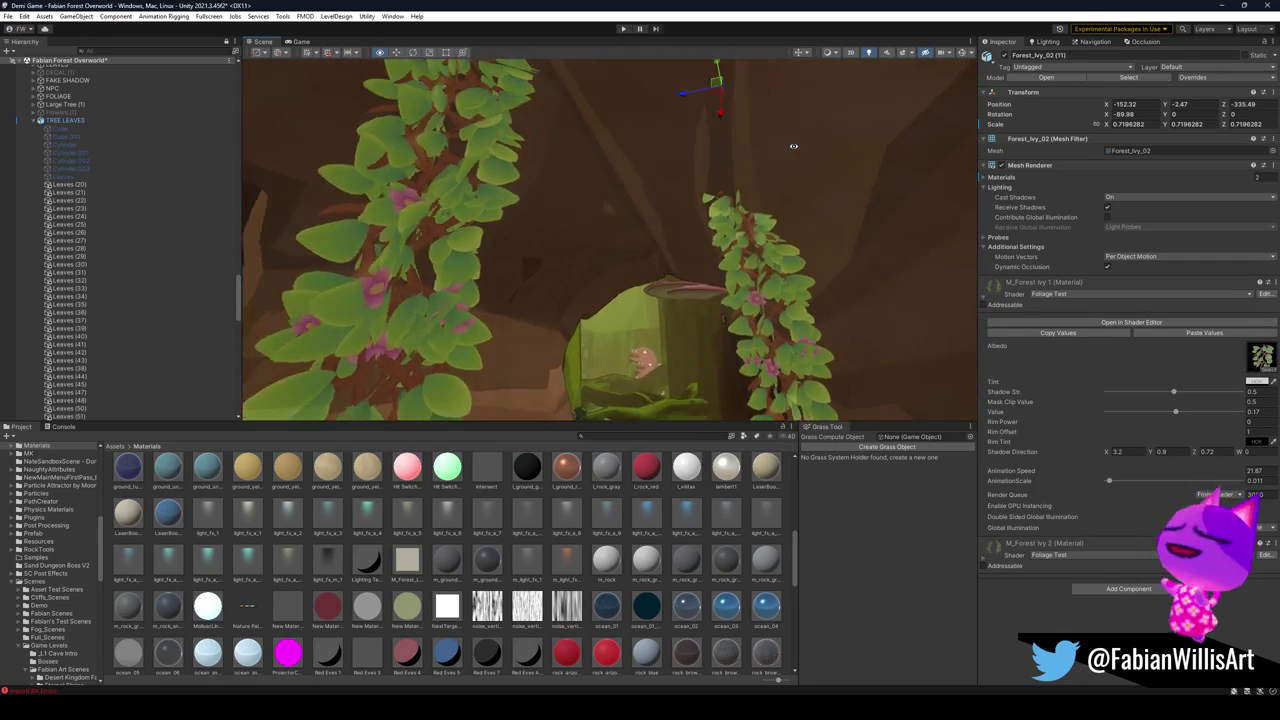
pyautogui.scroll(-5, 780, 146)
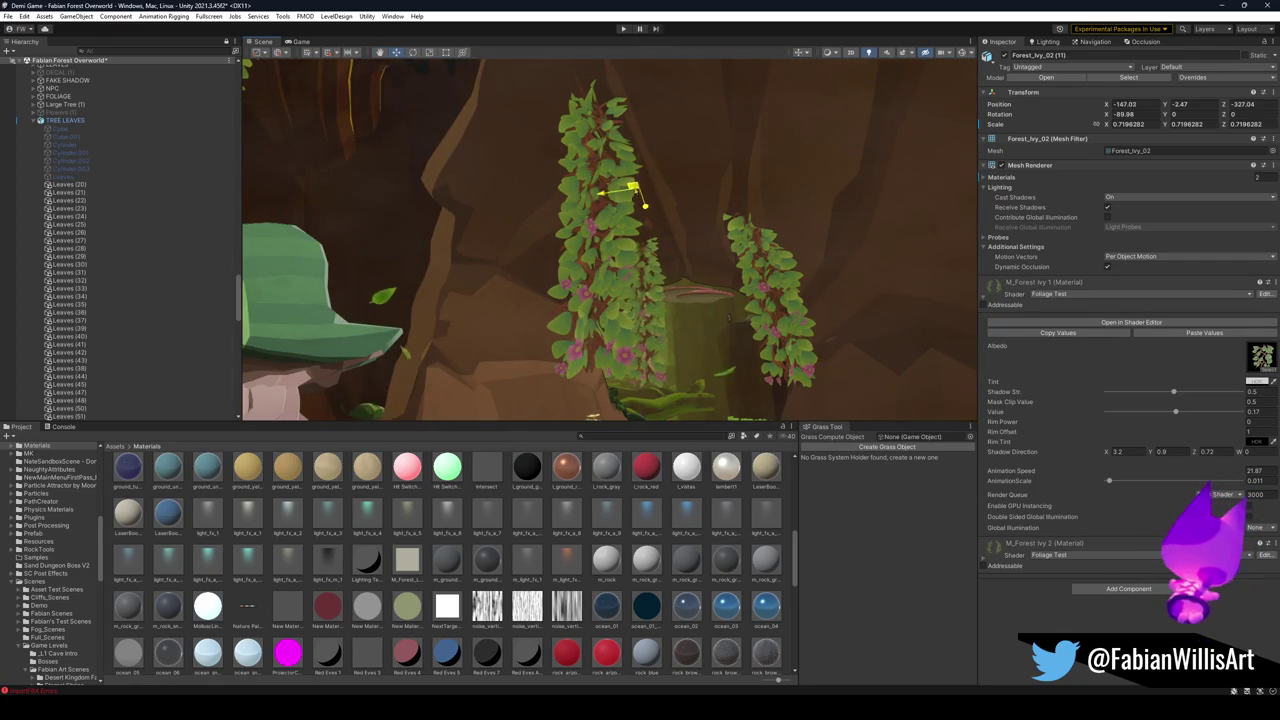
pyautogui.press('f')
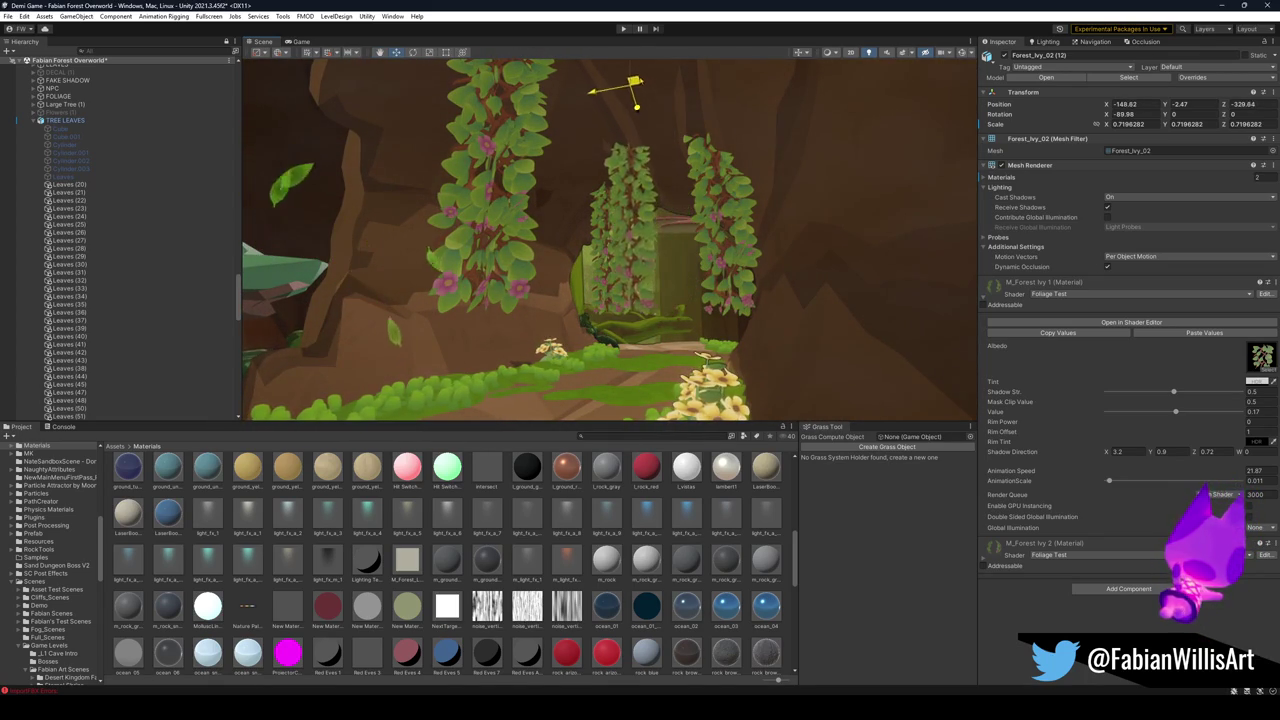
pyautogui.moveTo(605, 68)
pyautogui.mouseDown()
pyautogui.moveTo(575, 45)
pyautogui.moveTo(600, 60)
pyautogui.moveTo(633, 45)
pyautogui.moveTo(669, 68)
pyautogui.mouseUp()
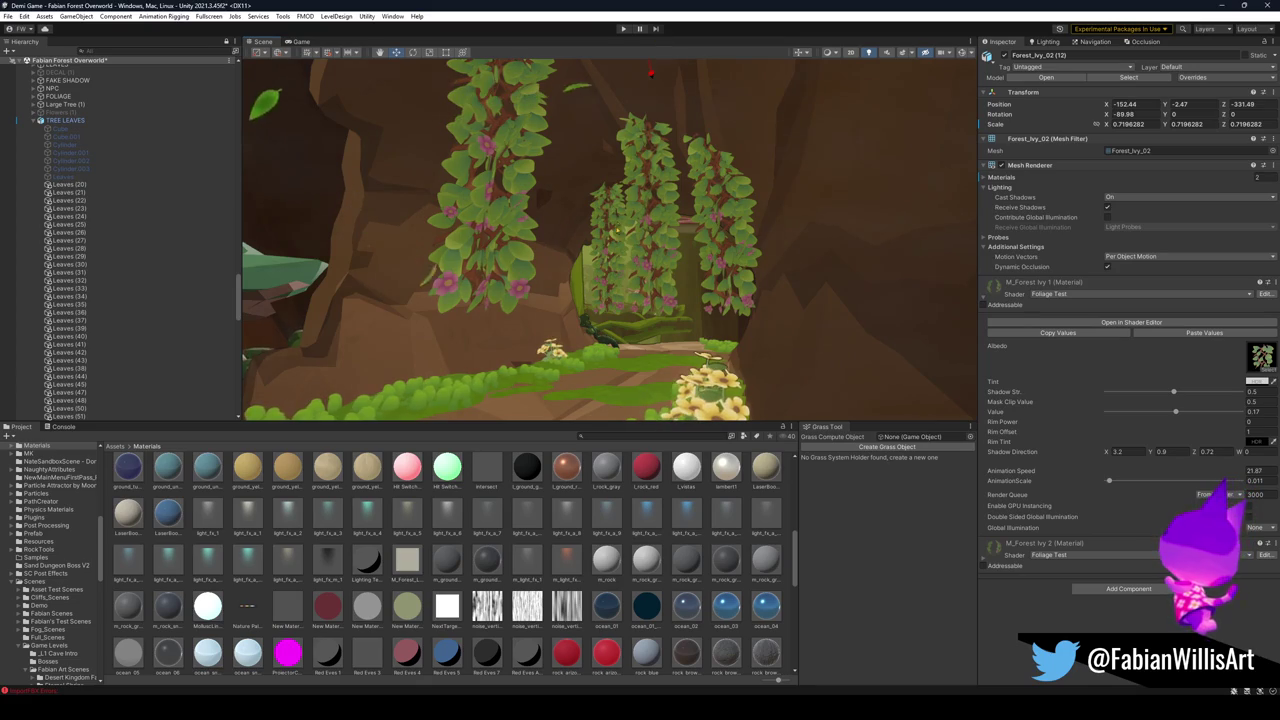
# Raise that ivy strip up the wall, then shift and fine-tune the height of the left strip.
pyautogui.press('f')
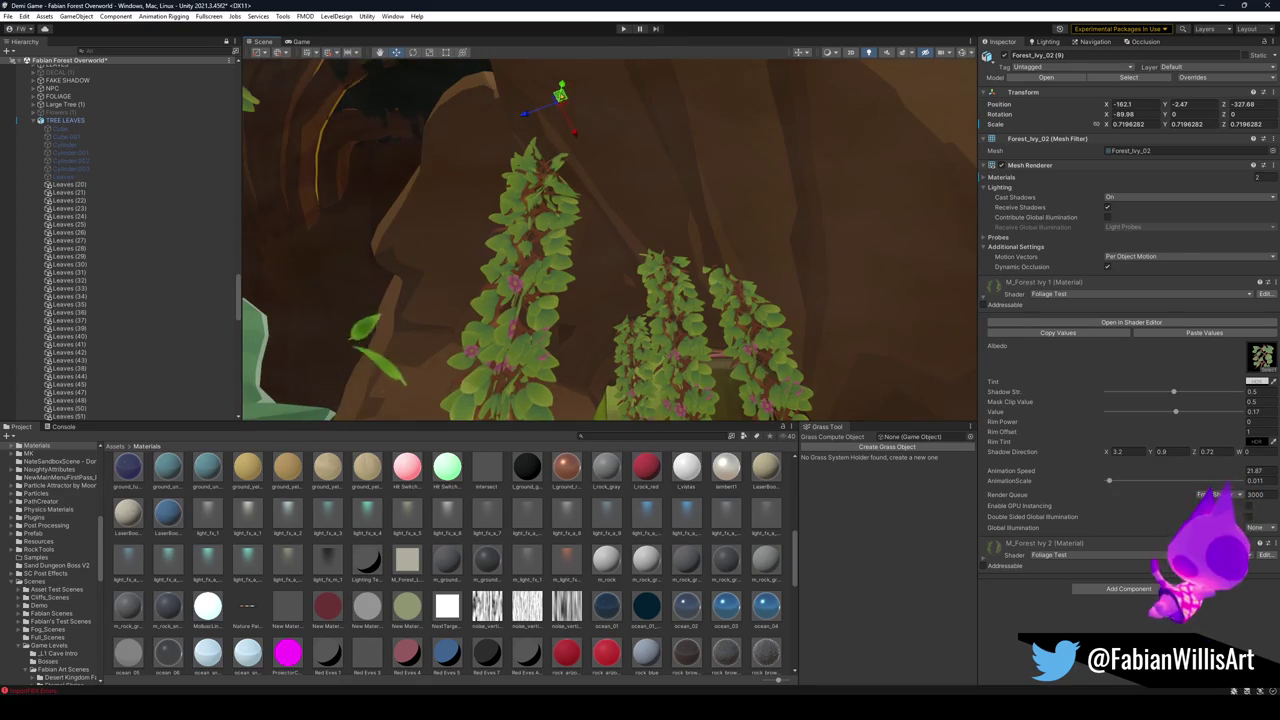
pyautogui.moveTo(600, 250)
pyautogui.mouseDown()
pyautogui.moveTo(631, 258)
pyautogui.moveTo(648, 218)
pyautogui.mouseUp()
pyautogui.press('f')
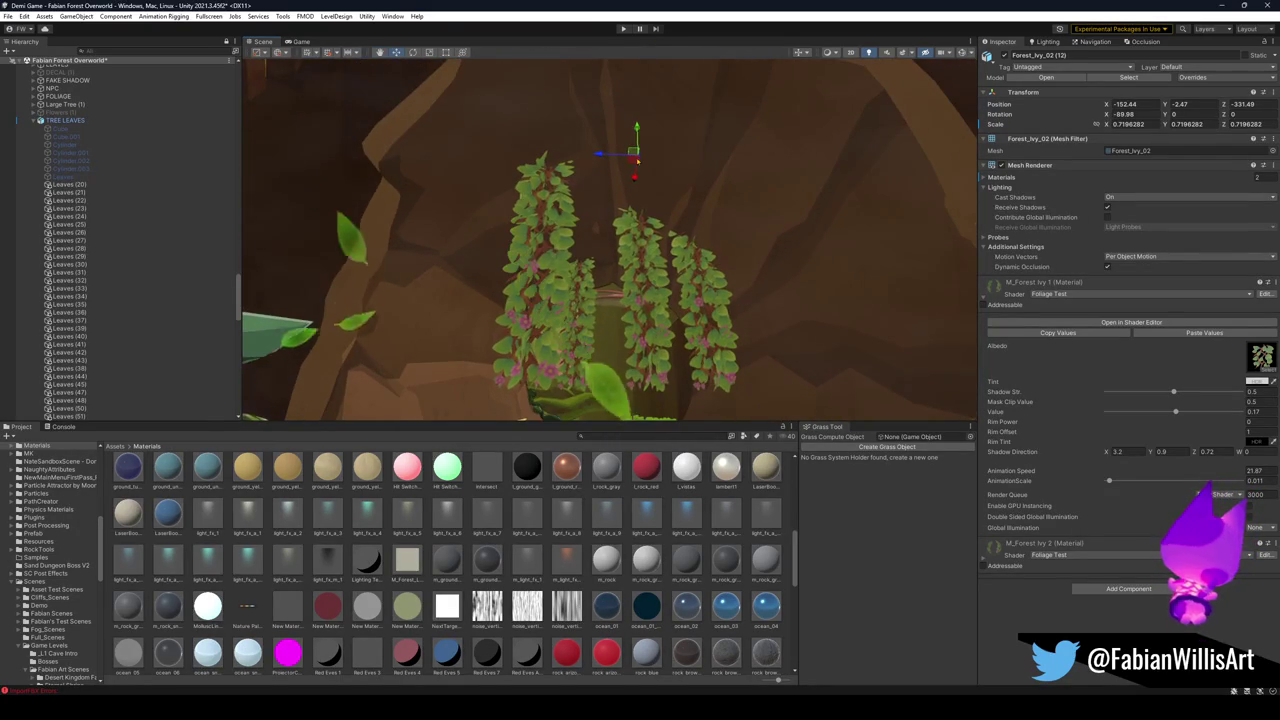
pyautogui.moveTo(629, 135)
pyautogui.mouseDown()
pyautogui.moveTo(627, 100)
pyautogui.moveTo(606, 126)
pyautogui.mouseUp()
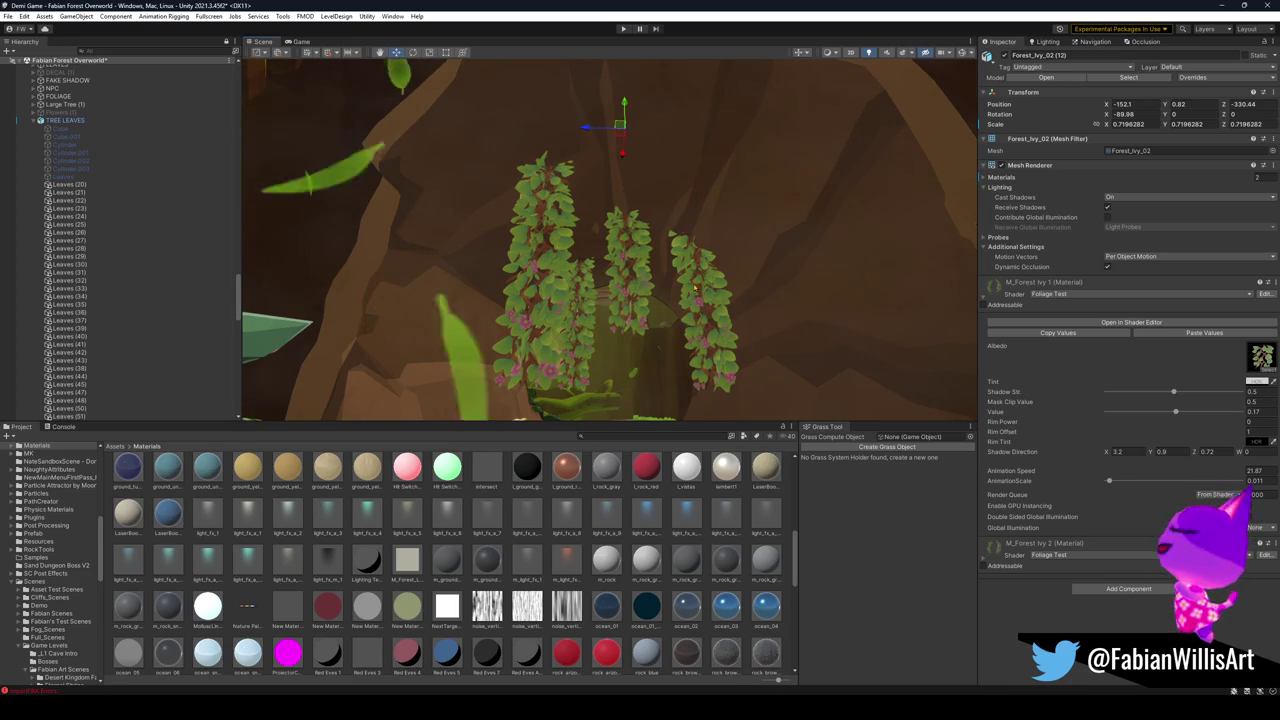
pyautogui.click(572, 146)
pyautogui.moveTo(561, 90)
pyautogui.mouseDown()
pyautogui.moveTo(571, 94)
pyautogui.moveTo(529, 123)
pyautogui.moveTo(537, 88)
pyautogui.mouseUp()
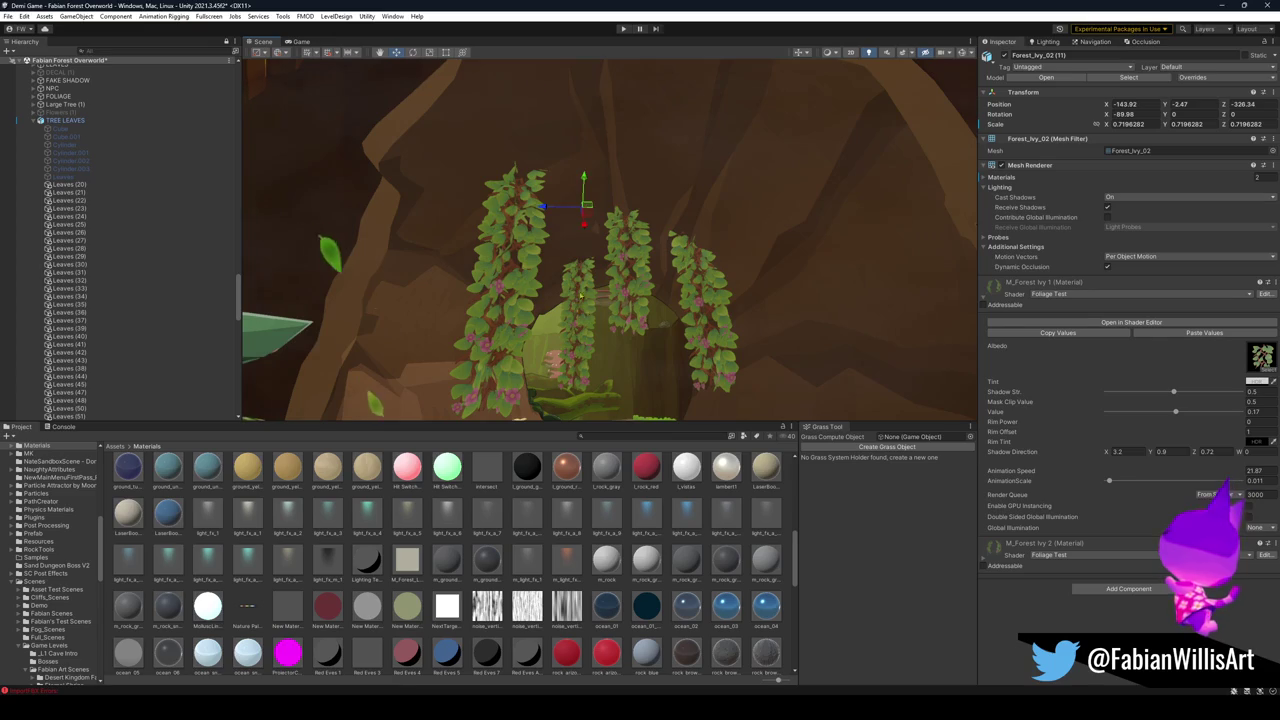
pyautogui.moveTo(583, 188)
pyautogui.mouseDown()
pyautogui.moveTo(584, 176)
pyautogui.moveTo(578, 206)
pyautogui.moveTo(560, 207)
pyautogui.moveTo(566, 196)
pyautogui.mouseUp()
pyautogui.moveTo(697, 332); pyautogui.dragTo(668, 262)
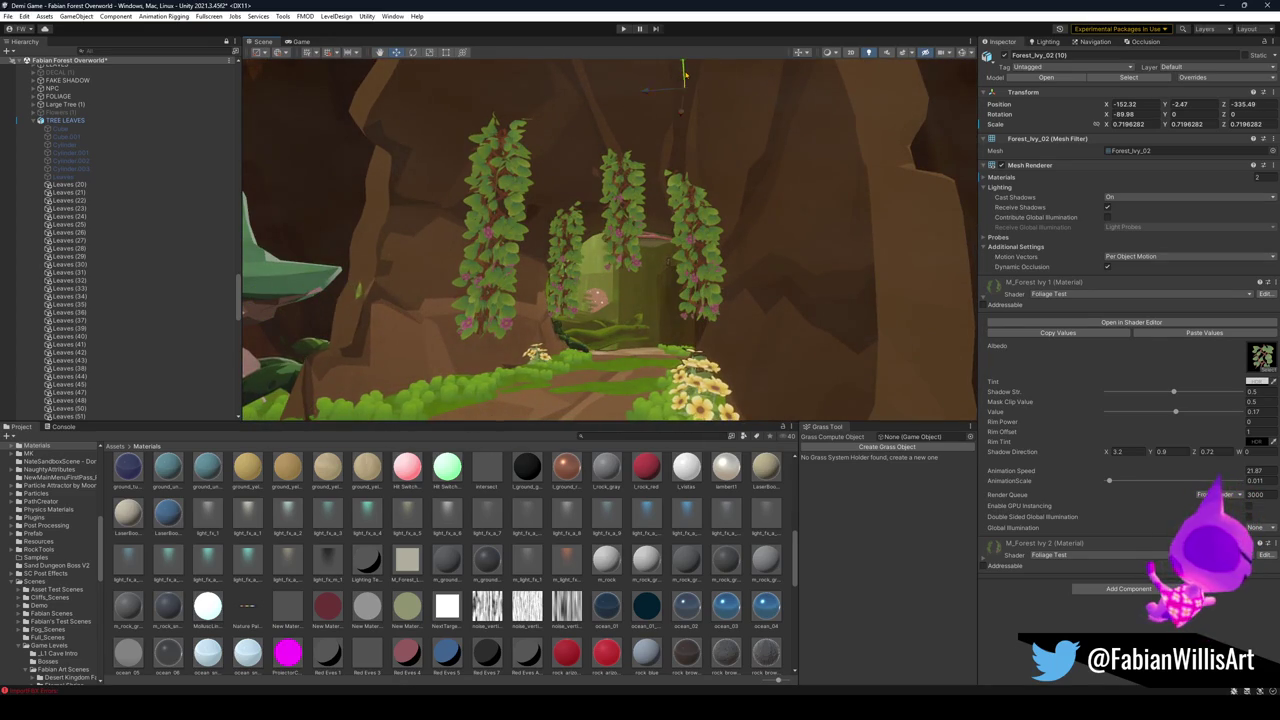
pyautogui.moveTo(684, 72)
pyautogui.mouseDown()
pyautogui.moveTo(705, 197)
pyautogui.moveTo(698, 268)
pyautogui.moveTo(494, 303)
pyautogui.moveTo(605, 288)
pyautogui.mouseUp()
pyautogui.press('w')
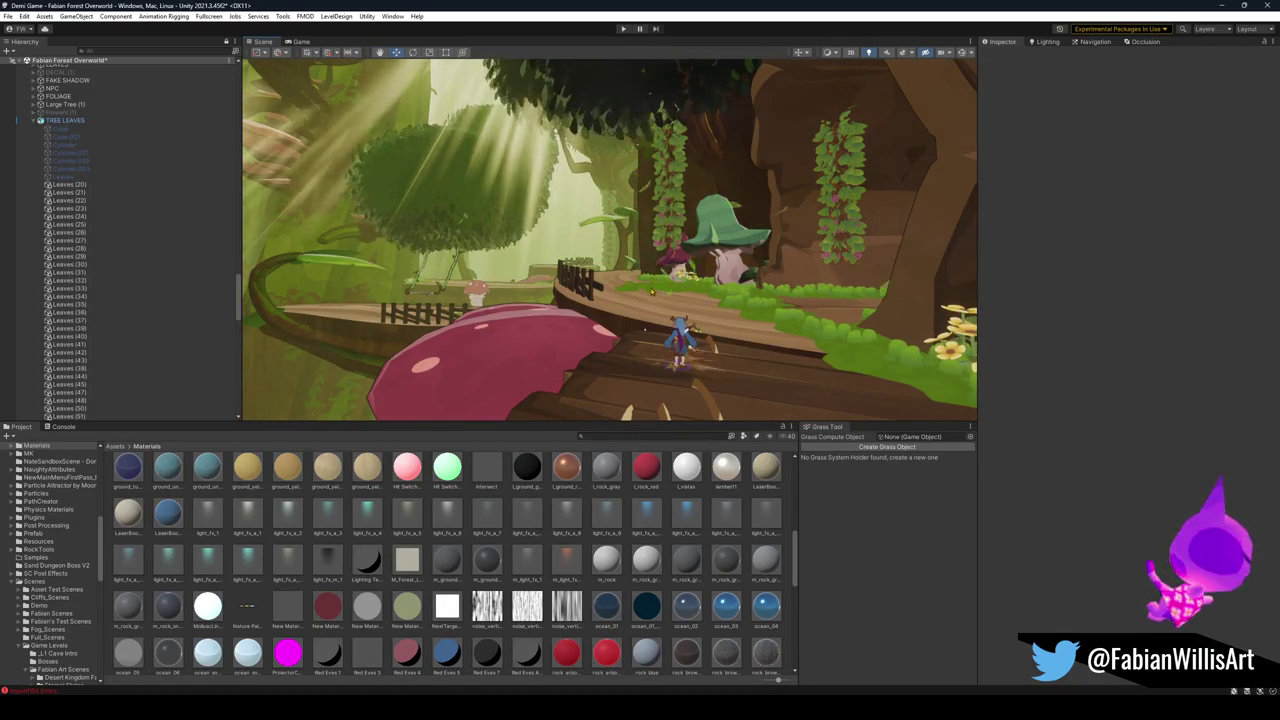
# Move the vertical ivy strip onto a branch and shrink it to about 0.61 scale.
pyautogui.moveTo(667, 300); pyautogui.dragTo(613, 292)
pyautogui.press('w')
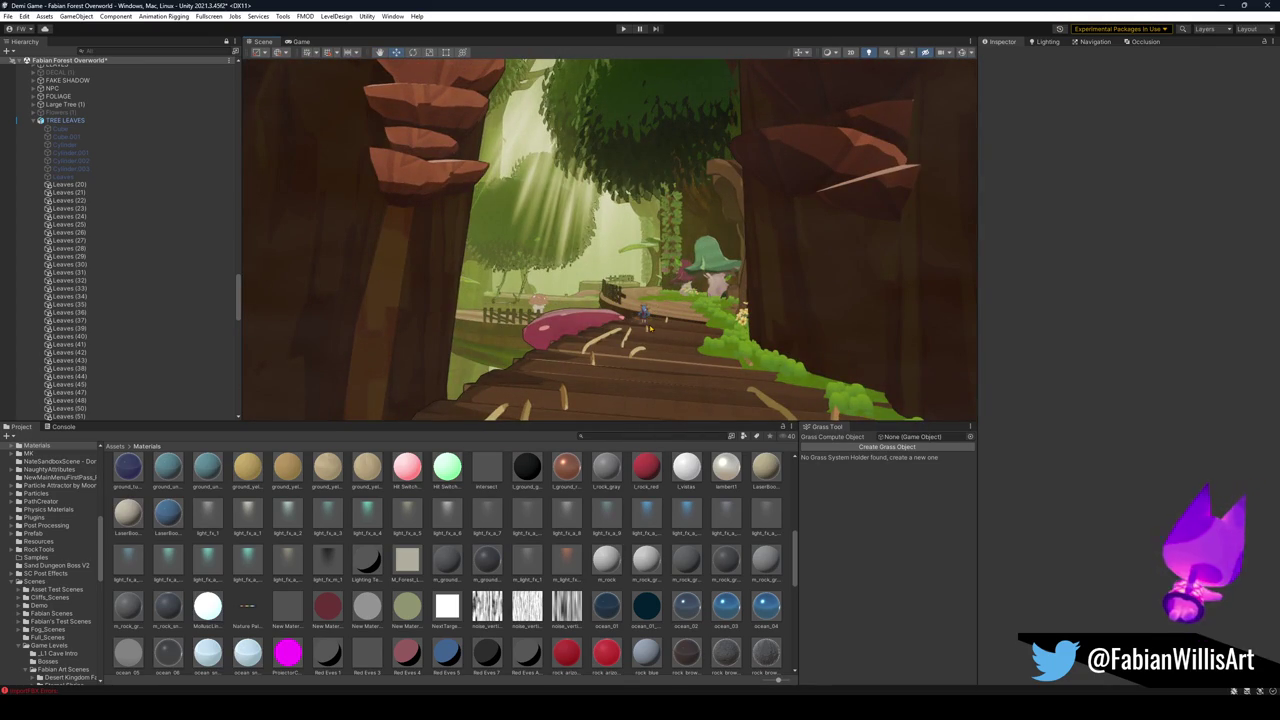
pyautogui.press('w')
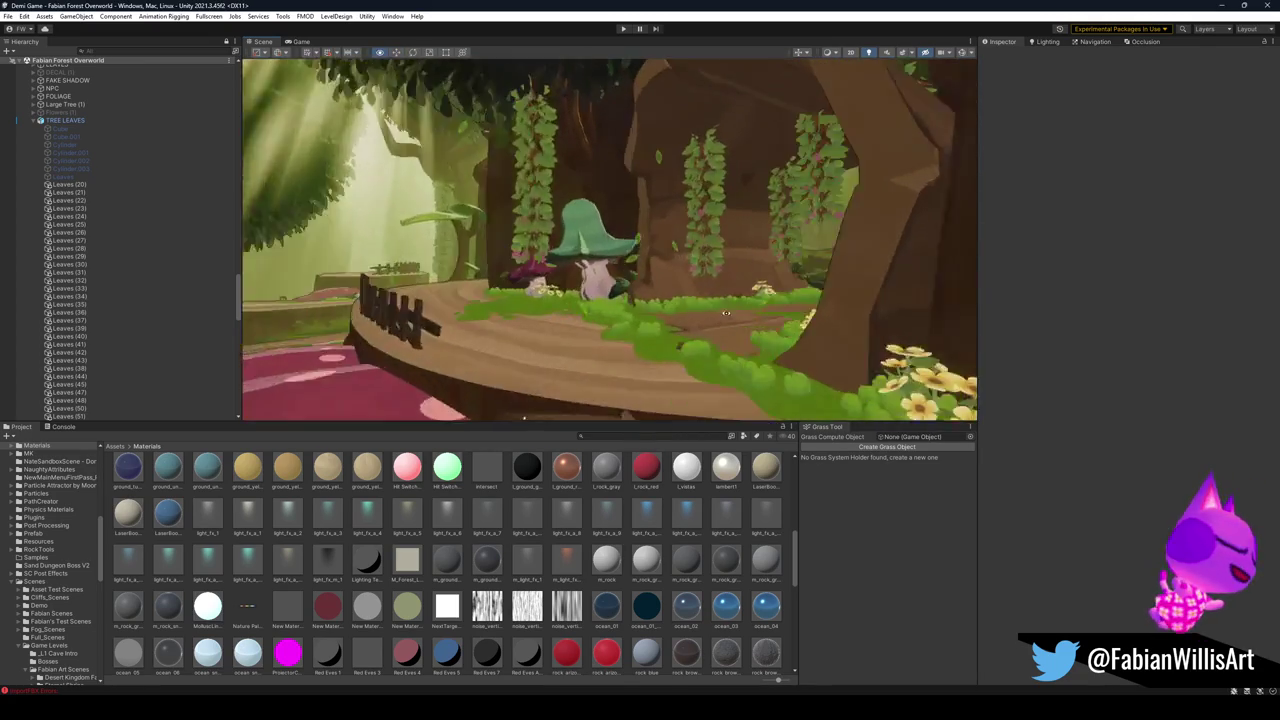
pyautogui.press('w')
pyautogui.moveTo(757, 323)
pyautogui.mouseDown()
pyautogui.moveTo(590, 212)
pyautogui.moveTo(543, 206)
pyautogui.moveTo(586, 206)
pyautogui.moveTo(569, 206)
pyautogui.moveTo(658, 255)
pyautogui.mouseUp()
pyautogui.click(697, 285)
pyautogui.click(607, 300)
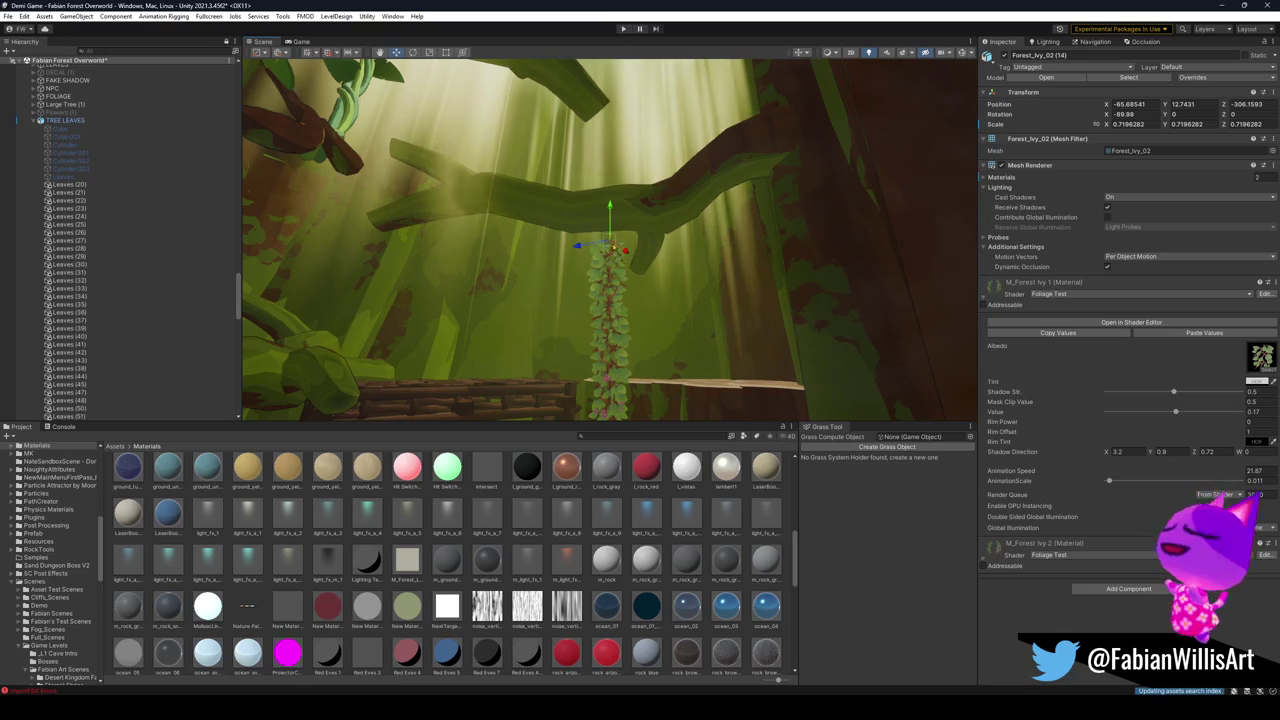
pyautogui.moveTo(671, 212)
pyautogui.mouseDown()
pyautogui.moveTo(663, 223)
pyautogui.moveTo(669, 214)
pyautogui.moveTo(603, 212)
pyautogui.mouseUp()
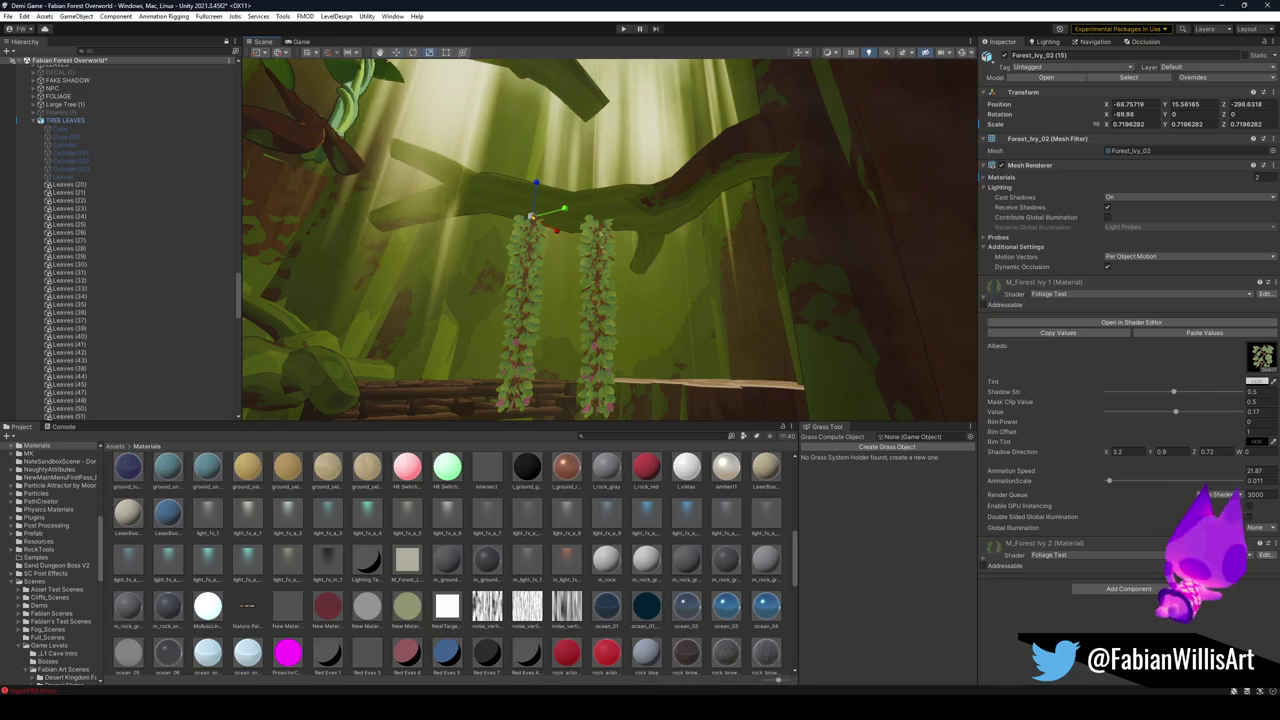
pyautogui.press('r')
pyautogui.moveTo(531, 216)
pyautogui.mouseDown()
pyautogui.moveTo(632, 291)
pyautogui.moveTo(671, 277)
pyautogui.moveTo(648, 260)
pyautogui.mouseUp()
pyautogui.click(600, 262)
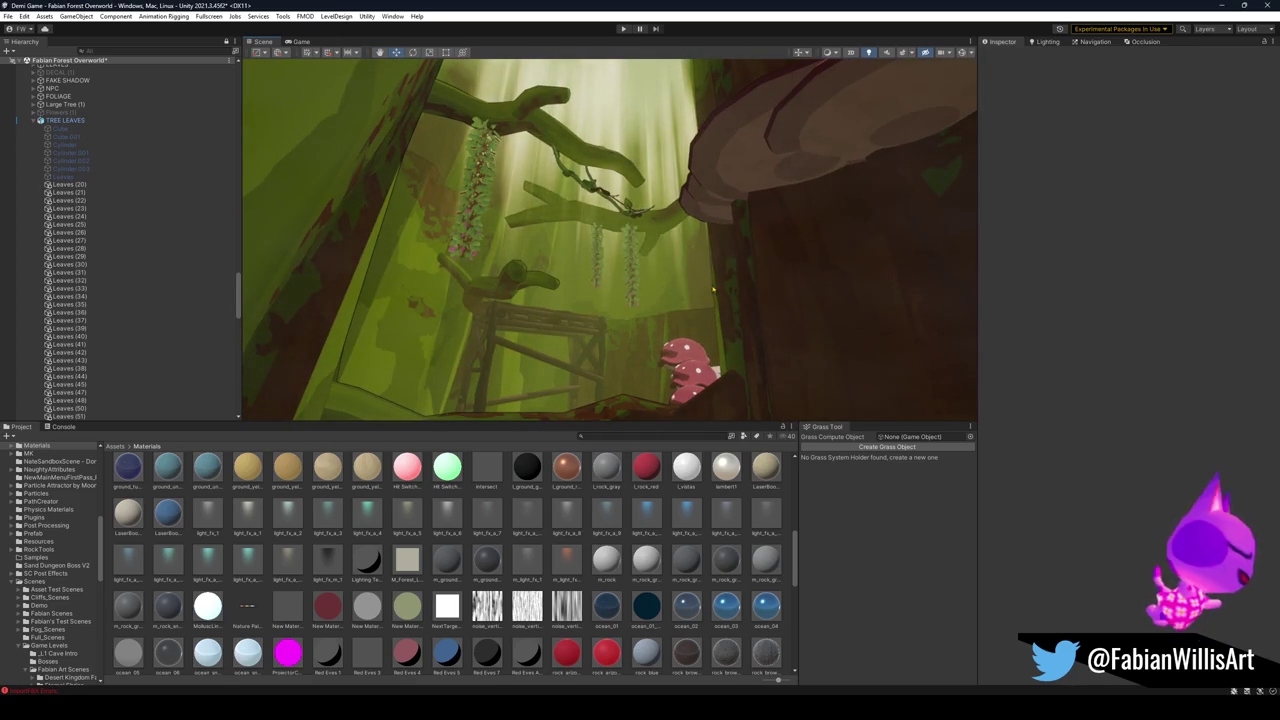
# Slide another ivy strip along the mossy branch and duplicate it, placing the copy under the branch.
pyautogui.moveTo(713, 290); pyautogui.dragTo(723, 283)
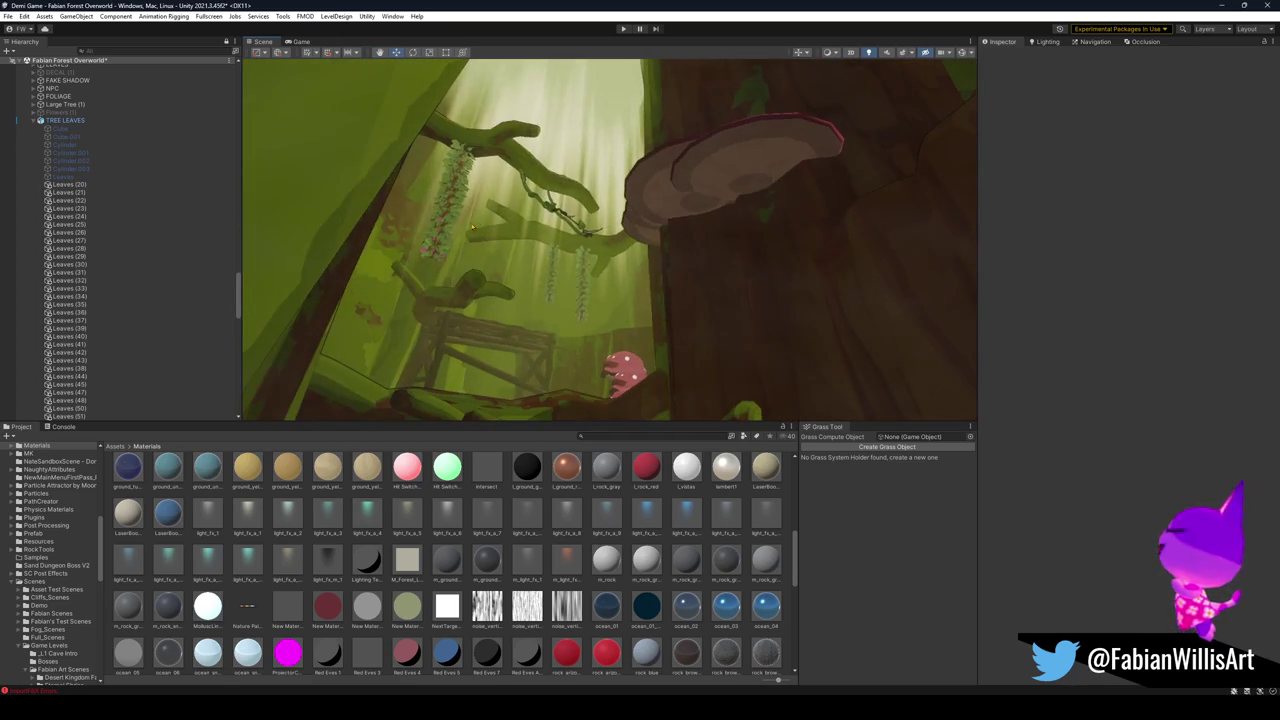
pyautogui.click(492, 258)
pyautogui.moveTo(492, 258)
pyautogui.mouseDown()
pyautogui.moveTo(596, 312)
pyautogui.moveTo(585, 207)
pyautogui.mouseUp()
pyautogui.click(585, 207)
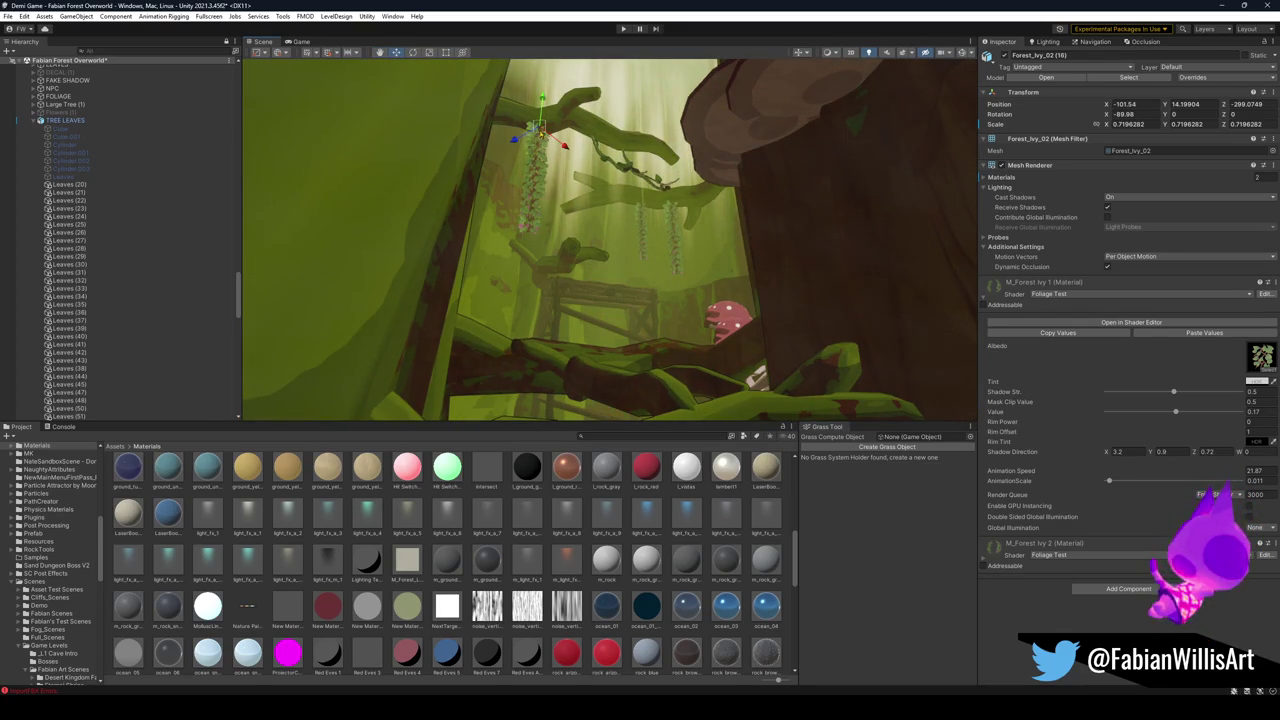
pyautogui.moveTo(525, 387); pyautogui.dragTo(578, 203)
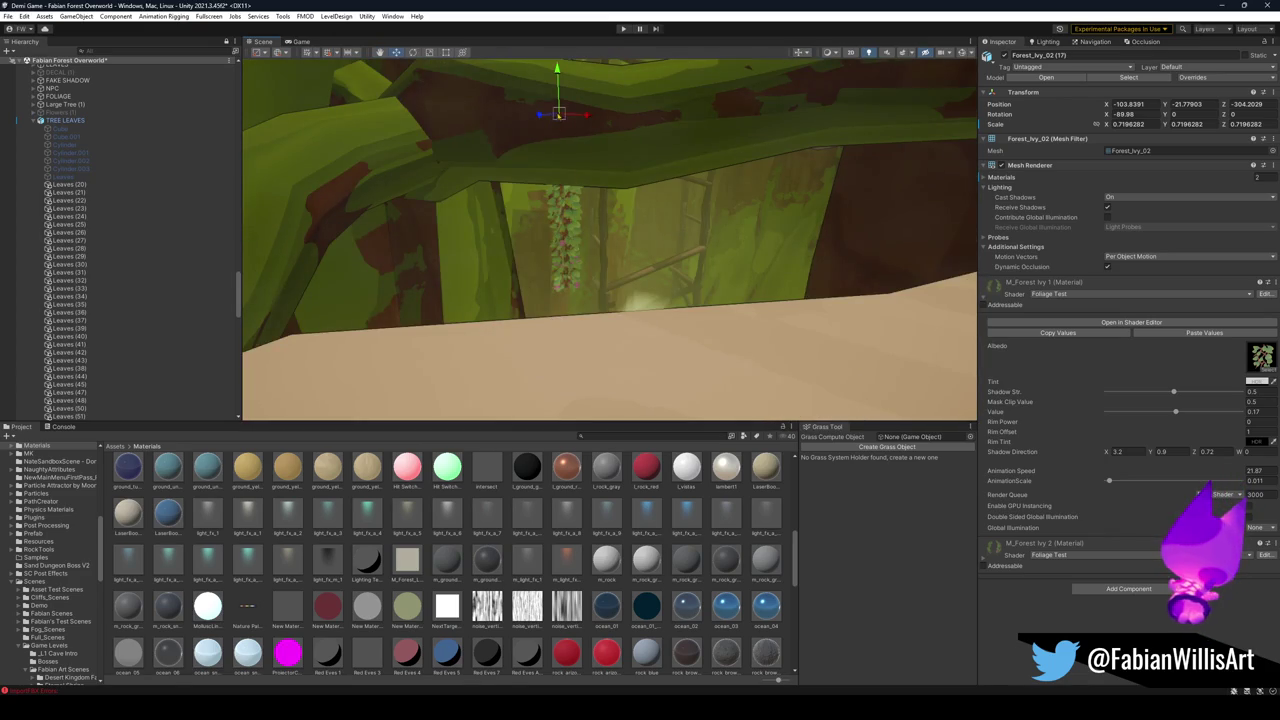
pyautogui.moveTo(558, 114)
pyautogui.mouseDown()
pyautogui.moveTo(555, 175)
pyautogui.moveTo(580, 194)
pyautogui.moveTo(596, 178)
pyautogui.moveTo(594, 108)
pyautogui.moveTo(574, 122)
pyautogui.moveTo(576, 222)
pyautogui.moveTo(538, 197)
pyautogui.moveTo(686, 134)
pyautogui.moveTo(722, 147)
pyautogui.moveTo(937, 126)
pyautogui.moveTo(846, 166)
pyautogui.moveTo(844, 141)
pyautogui.moveTo(843, 171)
pyautogui.moveTo(800, 200)
pyautogui.mouseUp()
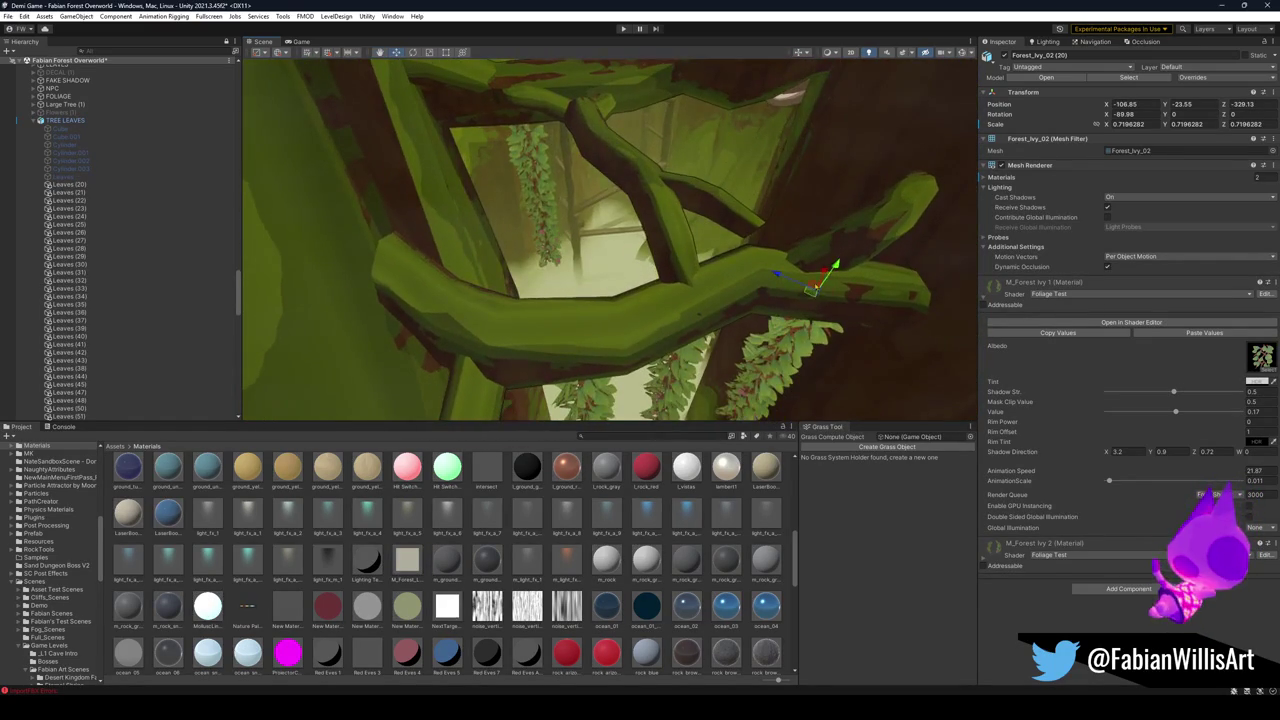
pyautogui.hotkey('ctrl', 'd')
pyautogui.moveTo(700, 118); pyautogui.dragTo(581, 241)
pyautogui.moveTo(544, 246); pyautogui.dragTo(629, 145)
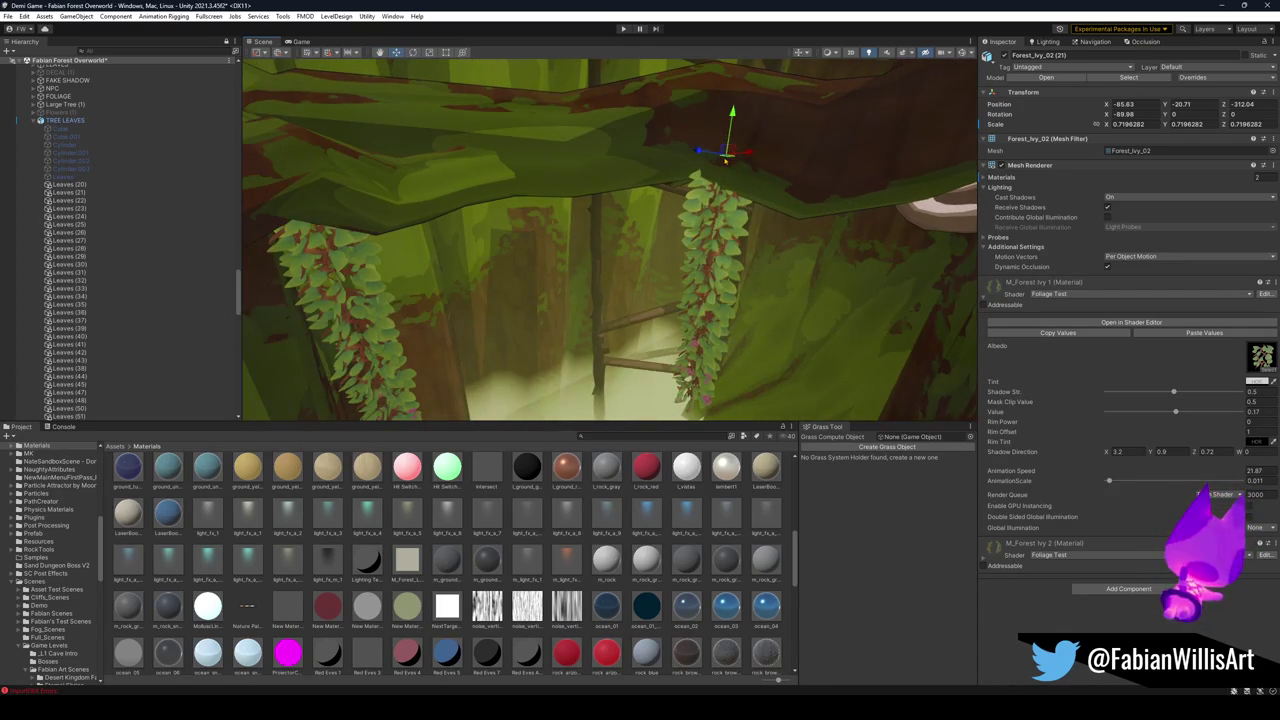
pyautogui.moveTo(726, 154); pyautogui.dragTo(506, 157)
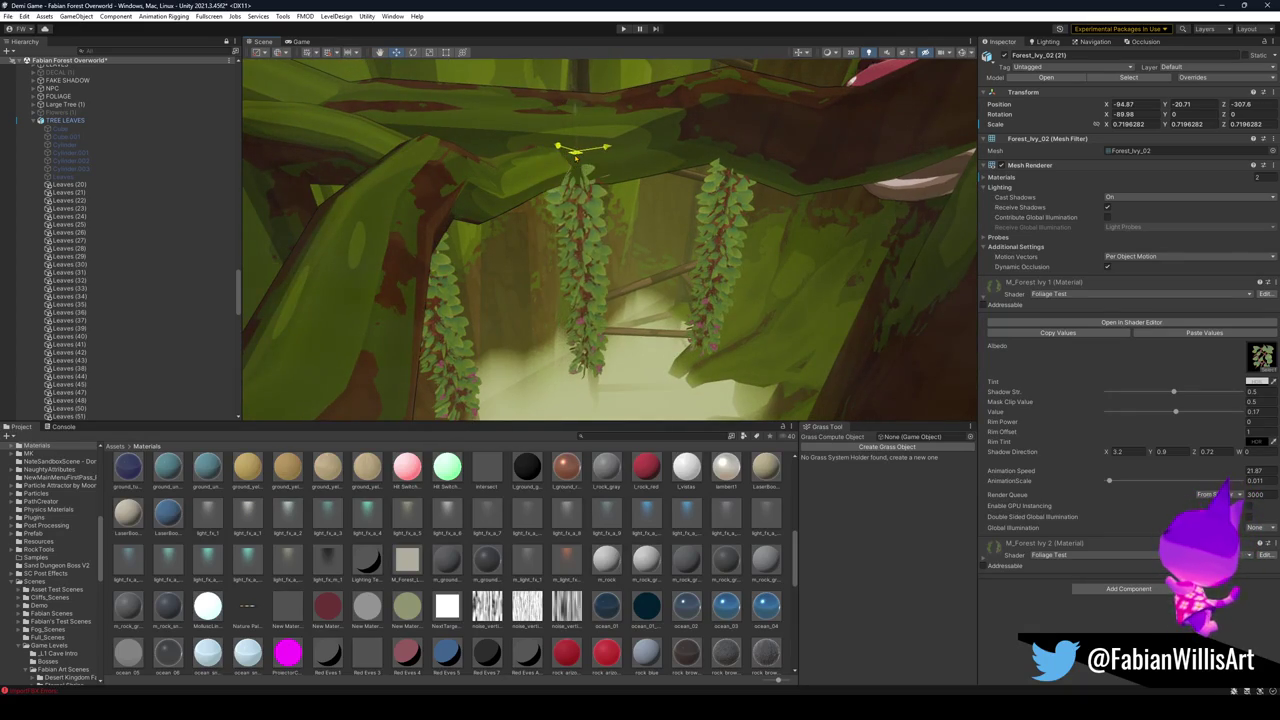
pyautogui.moveTo(575, 155)
pyautogui.mouseDown()
pyautogui.moveTo(571, 120)
pyautogui.moveTo(510, 145)
pyautogui.moveTo(614, 145)
pyautogui.moveTo(622, 162)
pyautogui.moveTo(578, 246)
pyautogui.mouseUp()
# Slide the ivy strips along the mossy branch, leaving Forest_Ivy_02 (21) near X -98.81, Z -304.34.
pyautogui.moveTo(708, 213)
pyautogui.mouseDown()
pyautogui.moveTo(772, 200)
pyautogui.moveTo(678, 235)
pyautogui.mouseUp()
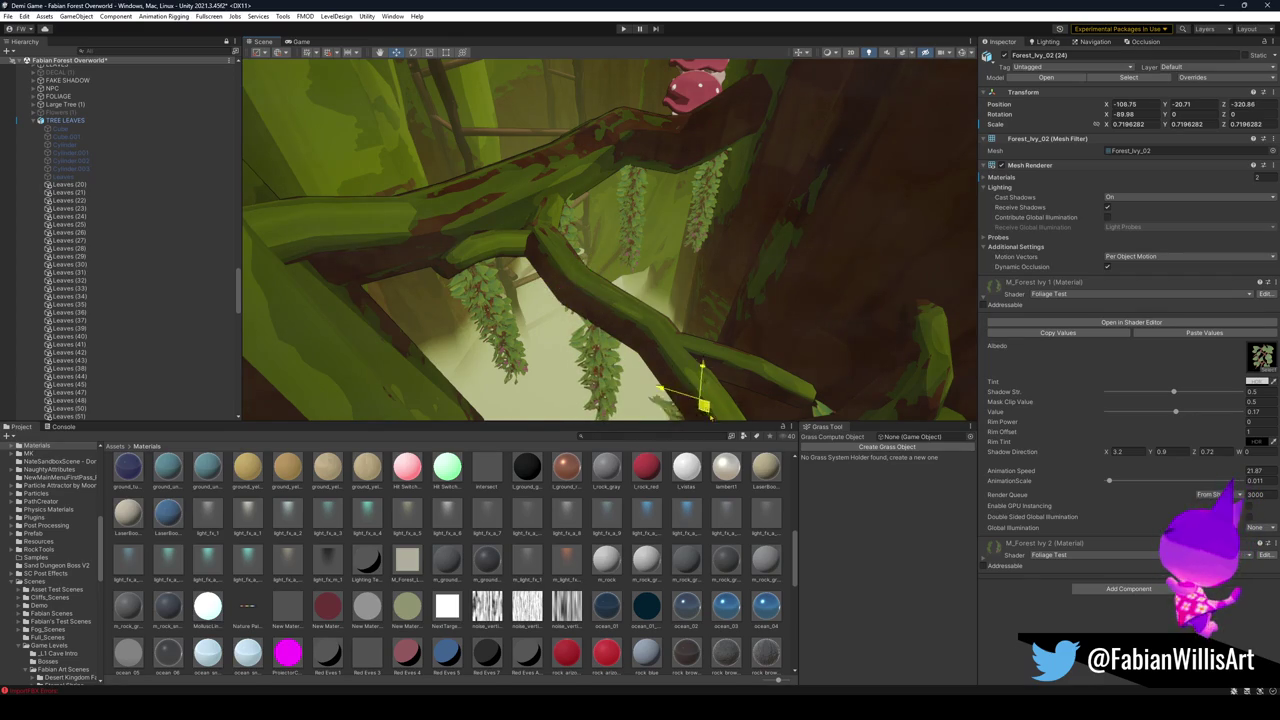
pyautogui.moveTo(678, 235)
pyautogui.mouseDown()
pyautogui.moveTo(396, 154)
pyautogui.moveTo(716, 288)
pyautogui.mouseUp()
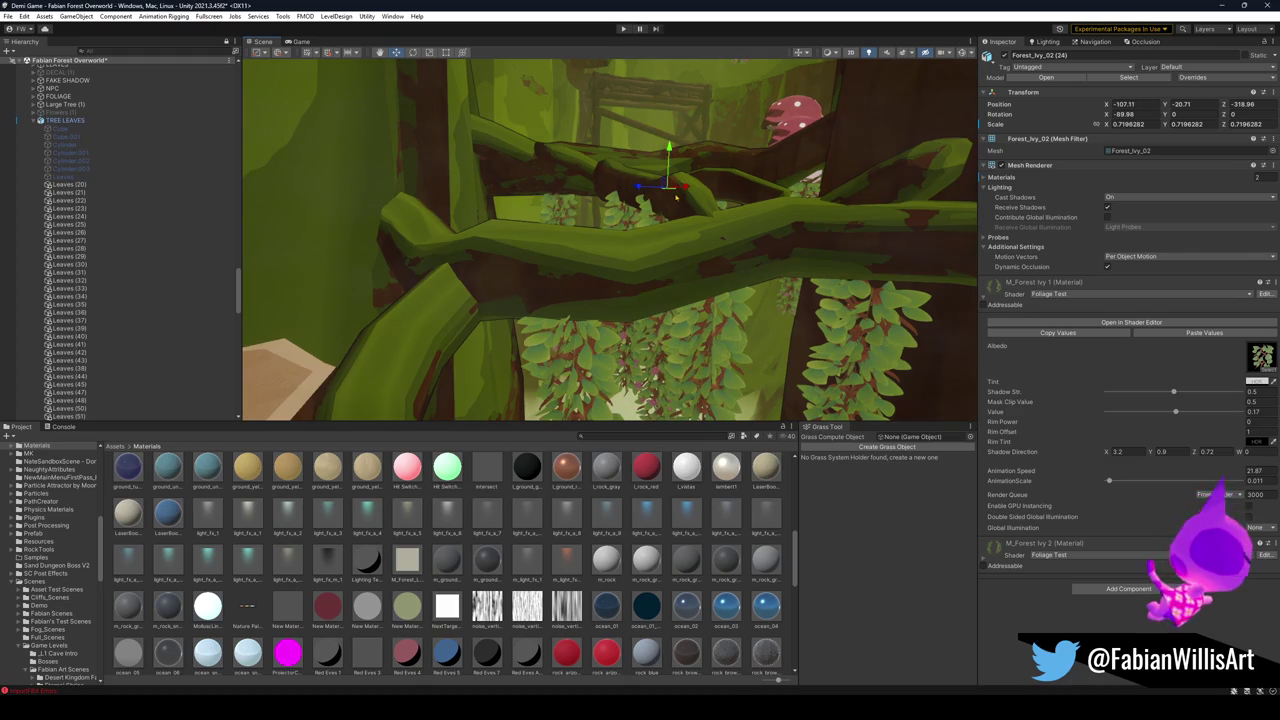
pyautogui.moveTo(676, 197); pyautogui.dragTo(712, 235)
pyautogui.moveTo(580, 257)
pyautogui.mouseDown()
pyautogui.moveTo(571, 200)
pyautogui.moveTo(591, 200)
pyautogui.moveTo(590, 226)
pyautogui.moveTo(613, 252)
pyautogui.moveTo(535, 221)
pyautogui.moveTo(553, 231)
pyautogui.mouseUp()
pyautogui.moveTo(708, 206)
pyautogui.mouseDown()
pyautogui.moveTo(680, 201)
pyautogui.moveTo(708, 206)
pyautogui.mouseUp()
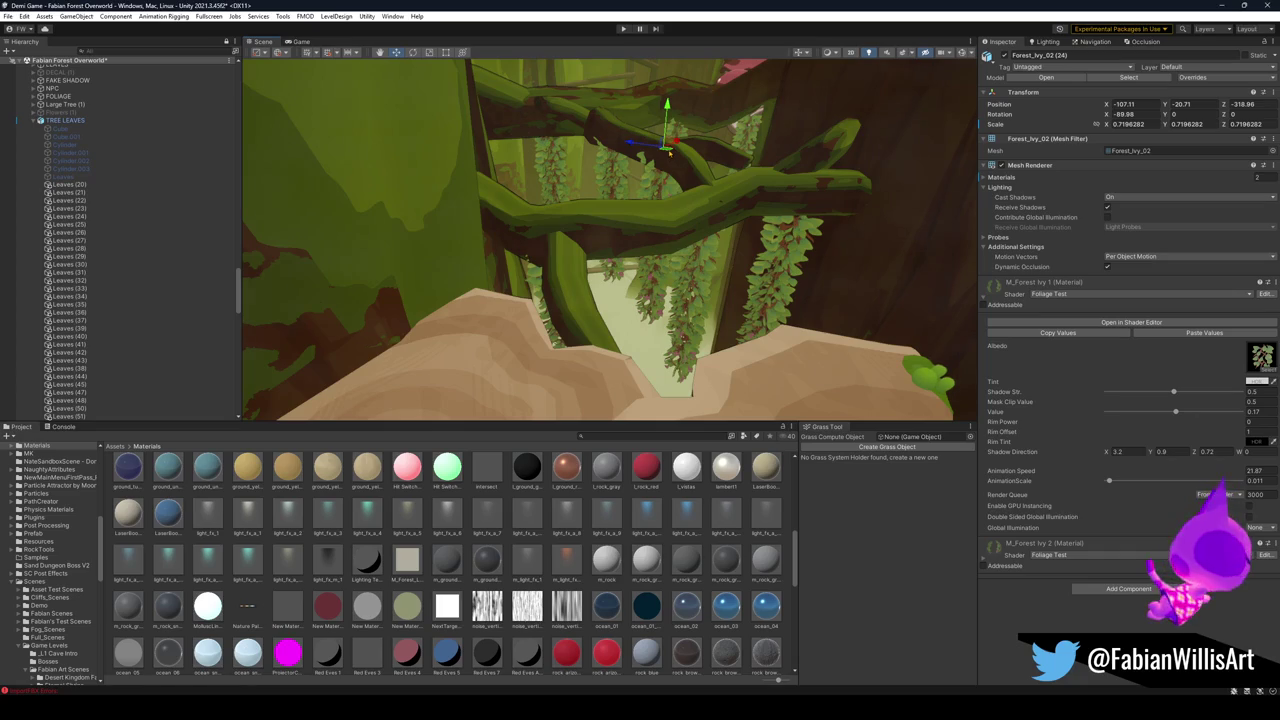
pyautogui.moveTo(670, 152)
pyautogui.mouseDown()
pyautogui.moveTo(632, 248)
pyautogui.moveTo(660, 252)
pyautogui.moveTo(651, 242)
pyautogui.moveTo(630, 268)
pyautogui.moveTo(659, 249)
pyautogui.moveTo(610, 256)
pyautogui.moveTo(621, 249)
pyautogui.mouseUp()
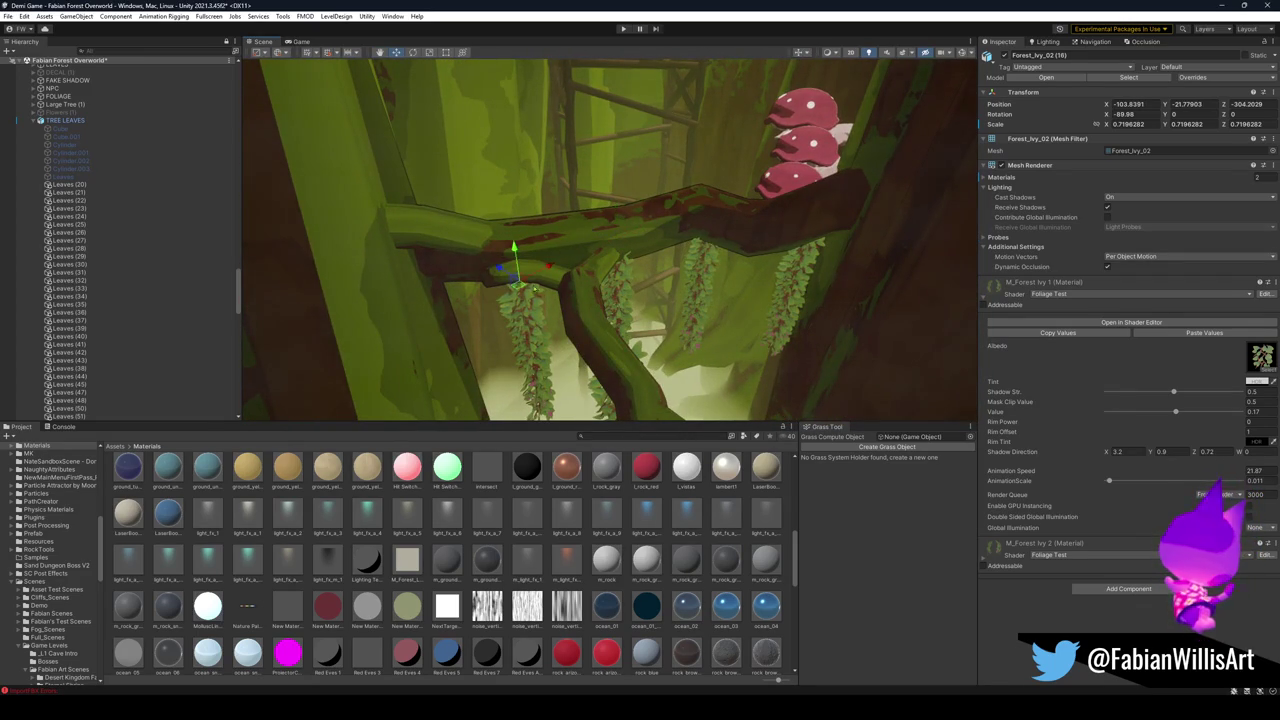
pyautogui.moveTo(513, 283)
pyautogui.mouseDown()
pyautogui.moveTo(462, 265)
pyautogui.moveTo(474, 270)
pyautogui.mouseUp()
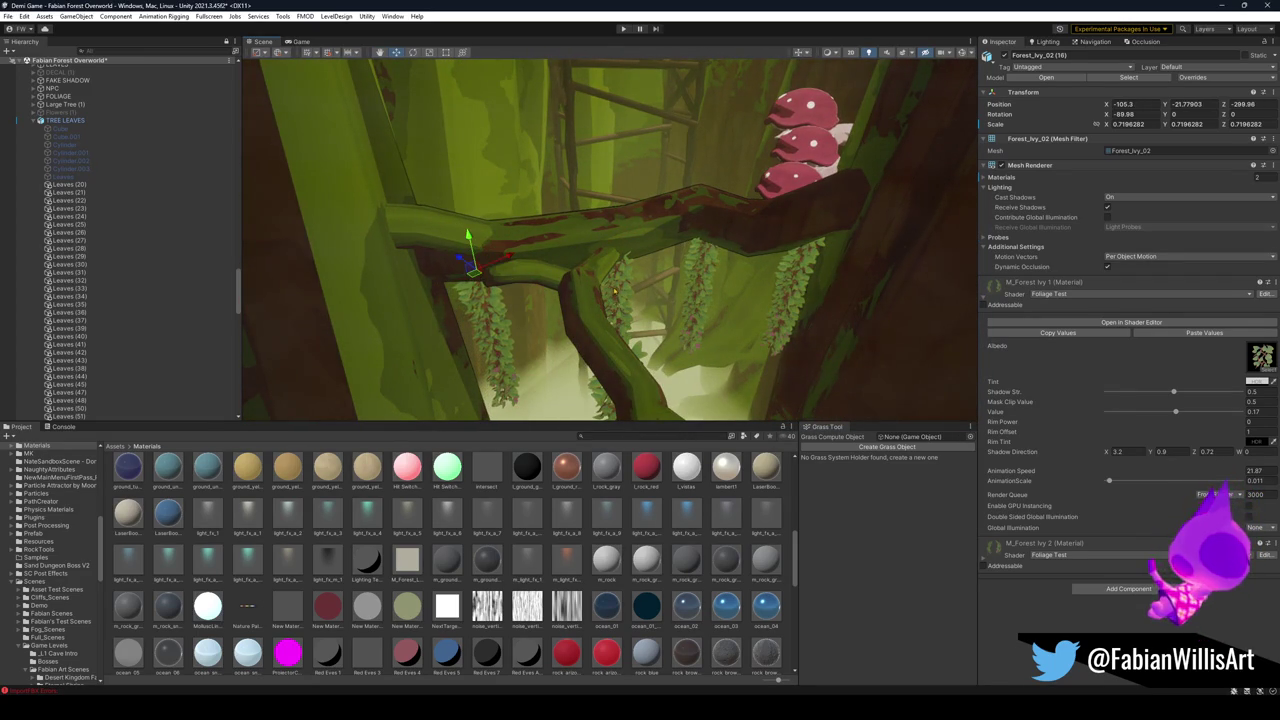
pyautogui.moveTo(618, 269)
pyautogui.mouseDown()
pyautogui.moveTo(570, 255)
pyautogui.moveTo(622, 241)
pyautogui.moveTo(648, 203)
pyautogui.mouseUp()
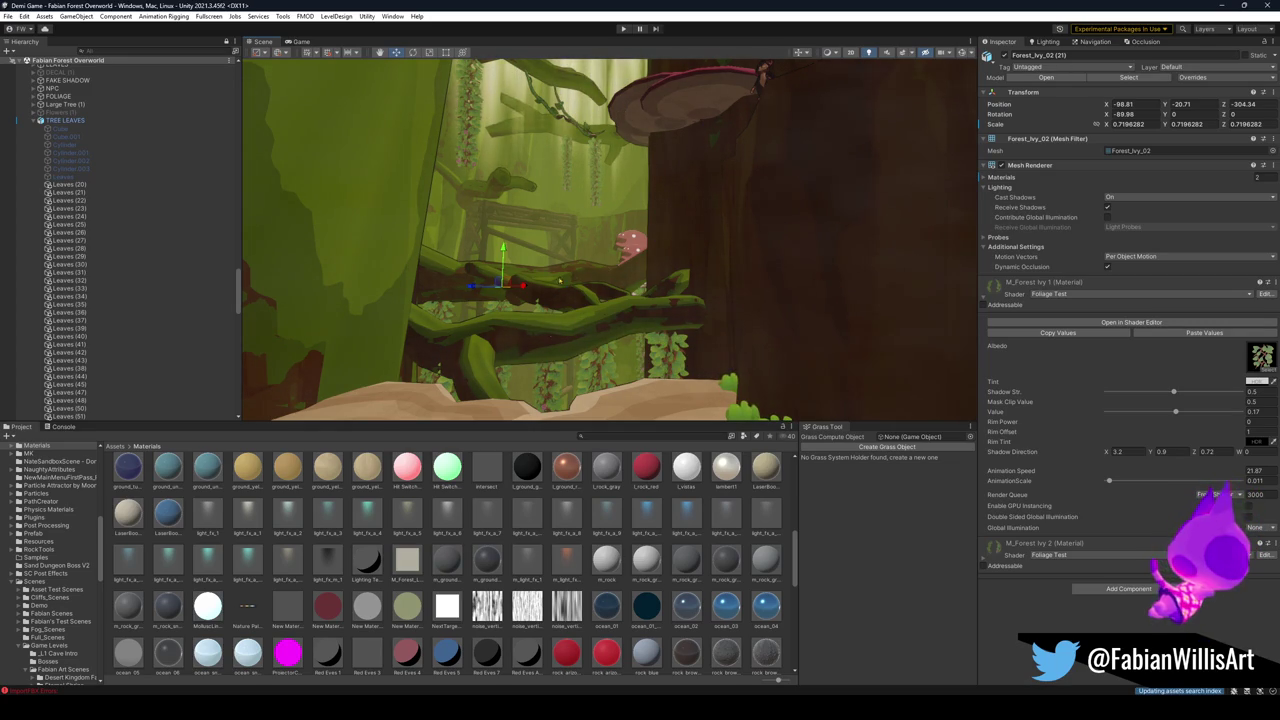
# Fly to the hanging vines above the wooden structure and select one up close.
pyautogui.press('w')
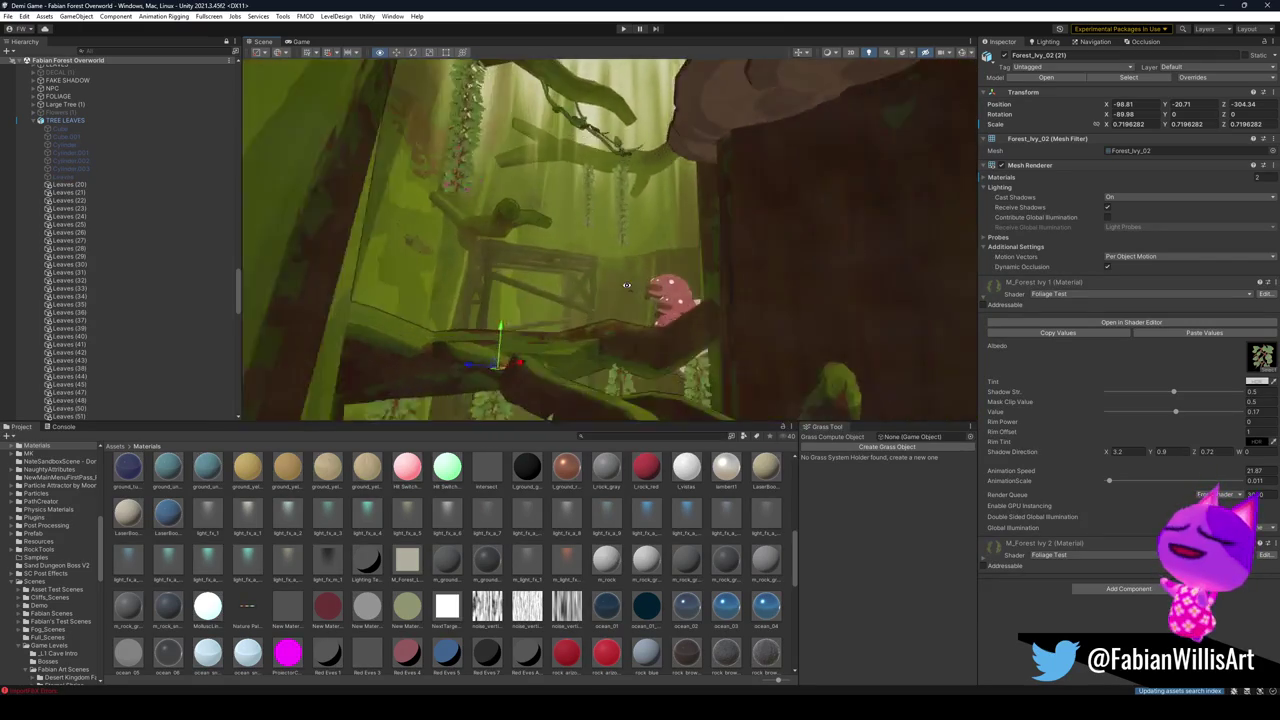
pyautogui.press('w')
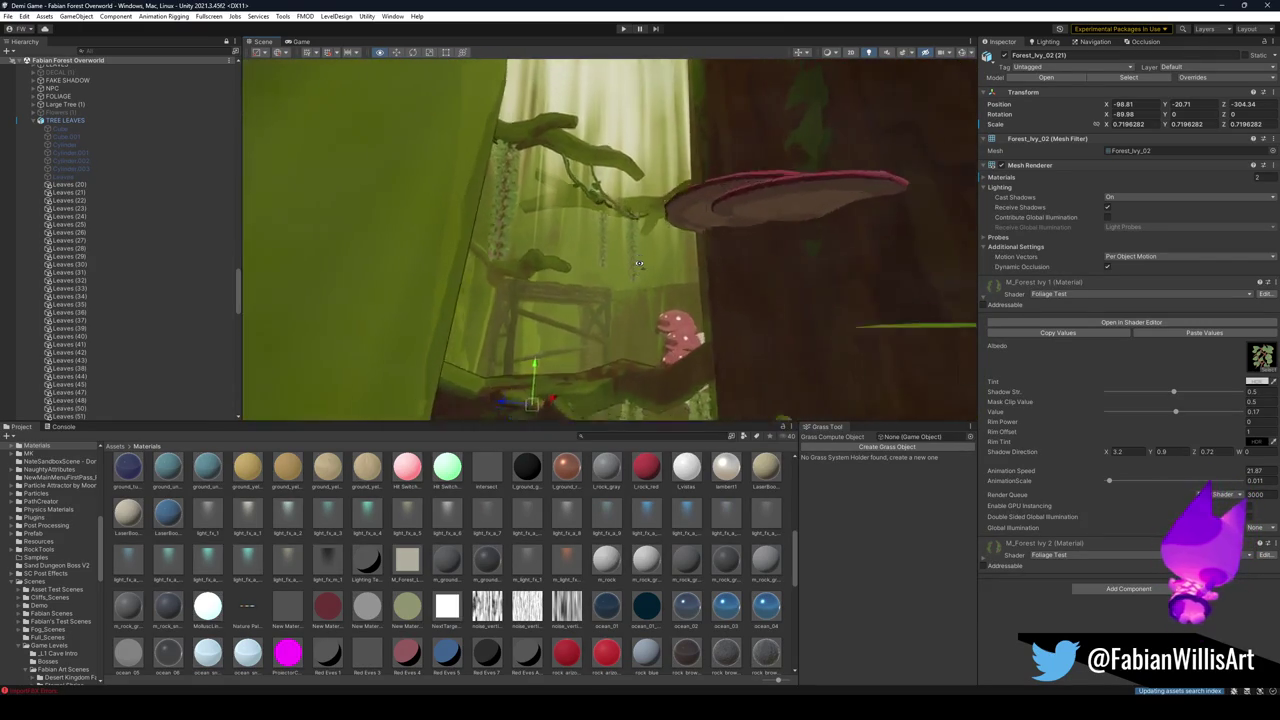
pyautogui.press('w')
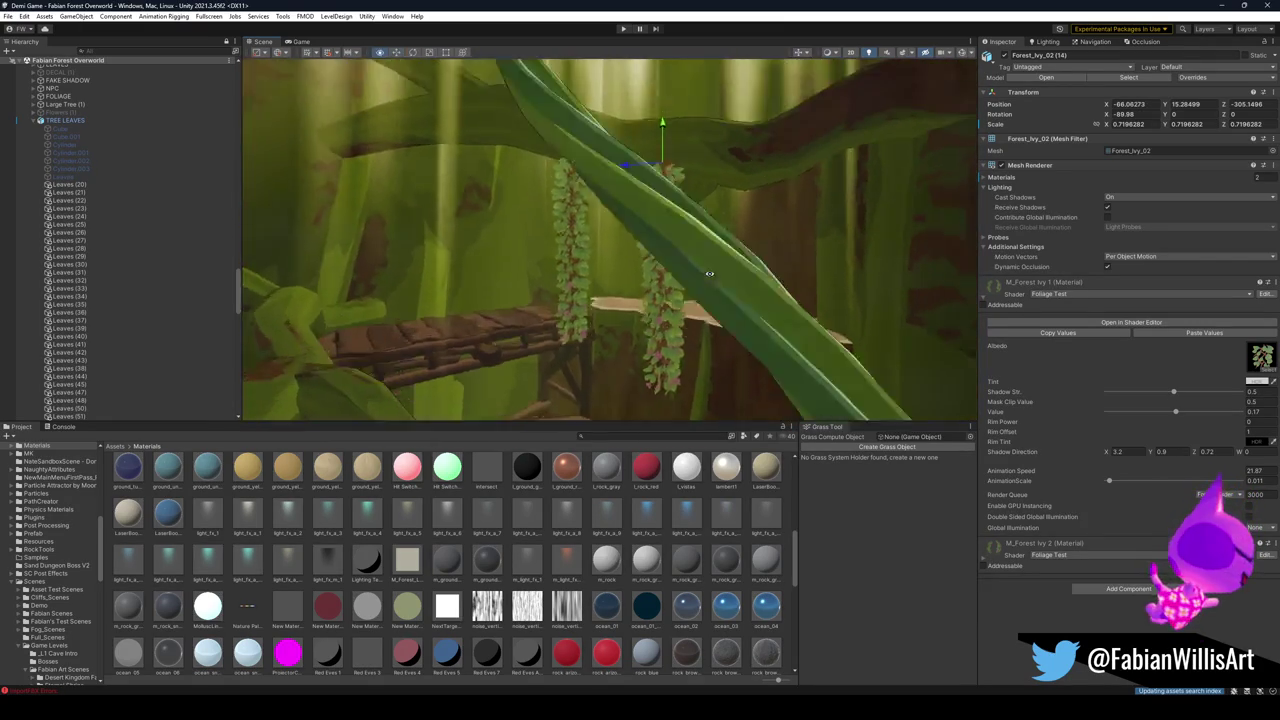
pyautogui.click(716, 307)
pyautogui.press('w')
pyautogui.click(505, 250)
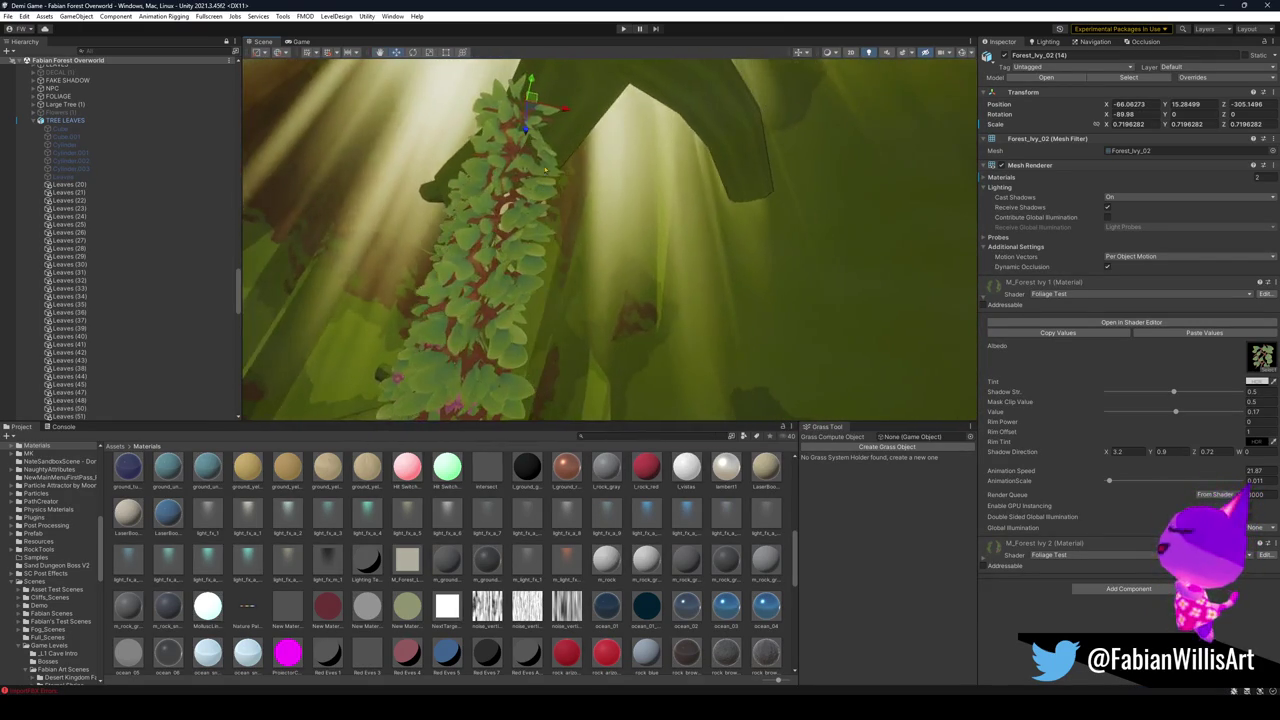
pyautogui.press('s')
# Duplicate the vine and hang the copy, Forest_Ivy_02 (25), beside it on the upper branch.
pyautogui.hotkey('ctrl', 'd')
pyautogui.moveTo(500, 90)
pyautogui.mouseDown()
pyautogui.moveTo(736, 137)
pyautogui.moveTo(724, 158)
pyautogui.mouseUp()
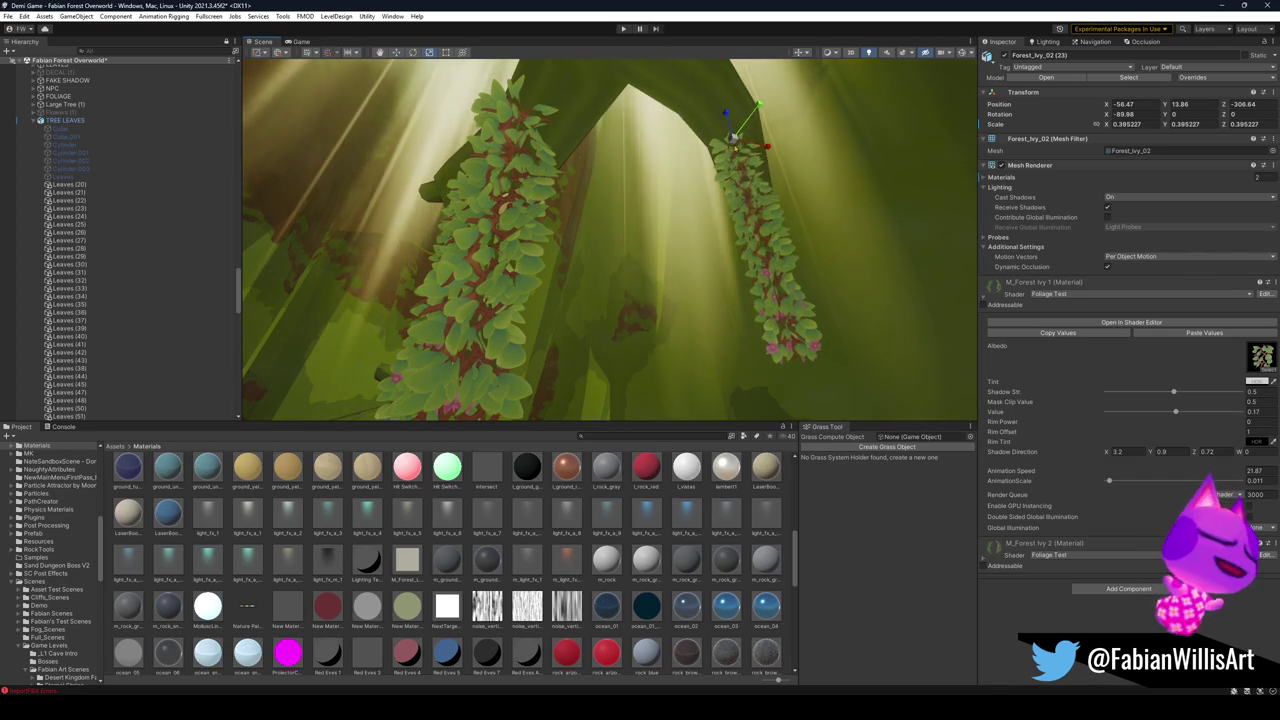
pyautogui.press('s')
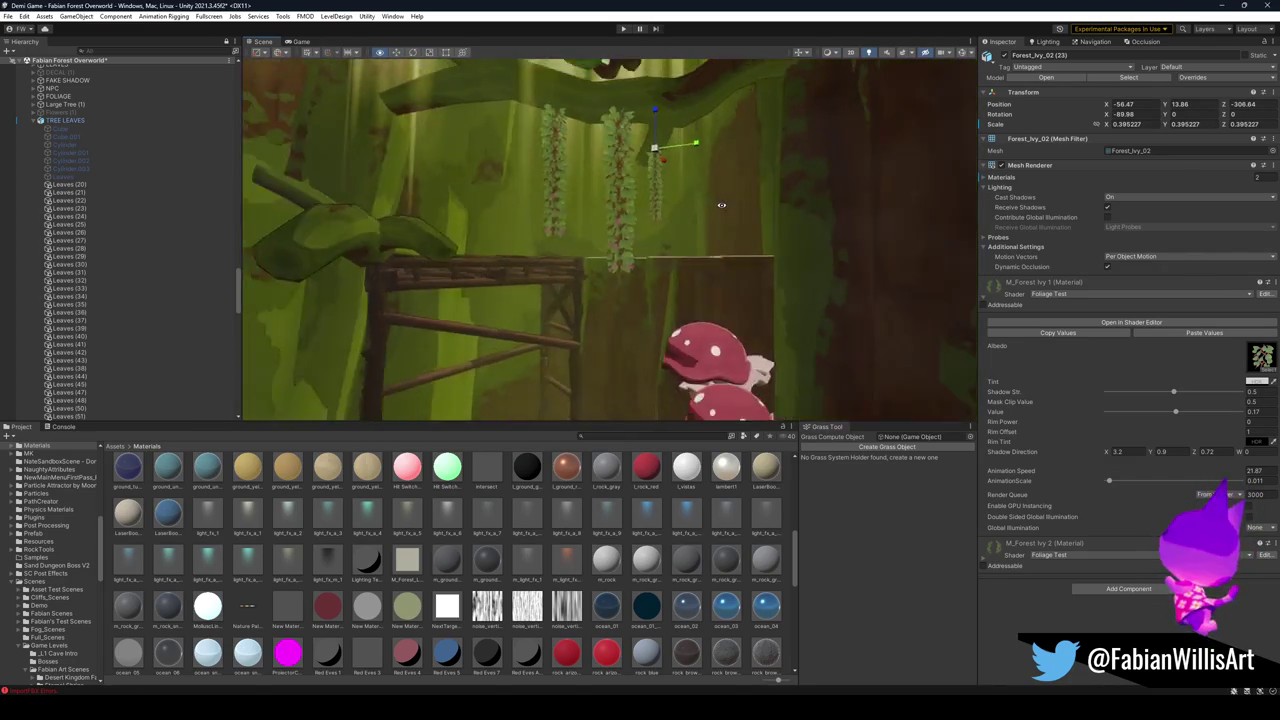
pyautogui.press('s')
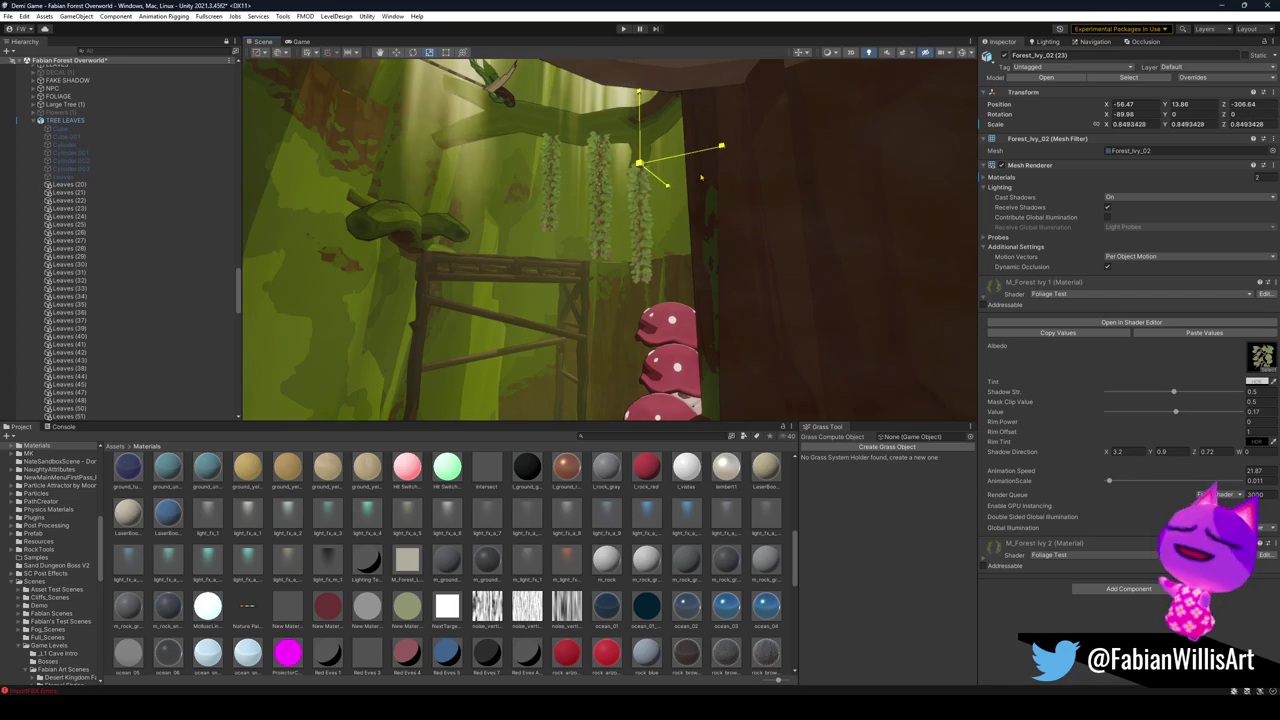
pyautogui.moveTo(703, 176); pyautogui.dragTo(515, 174)
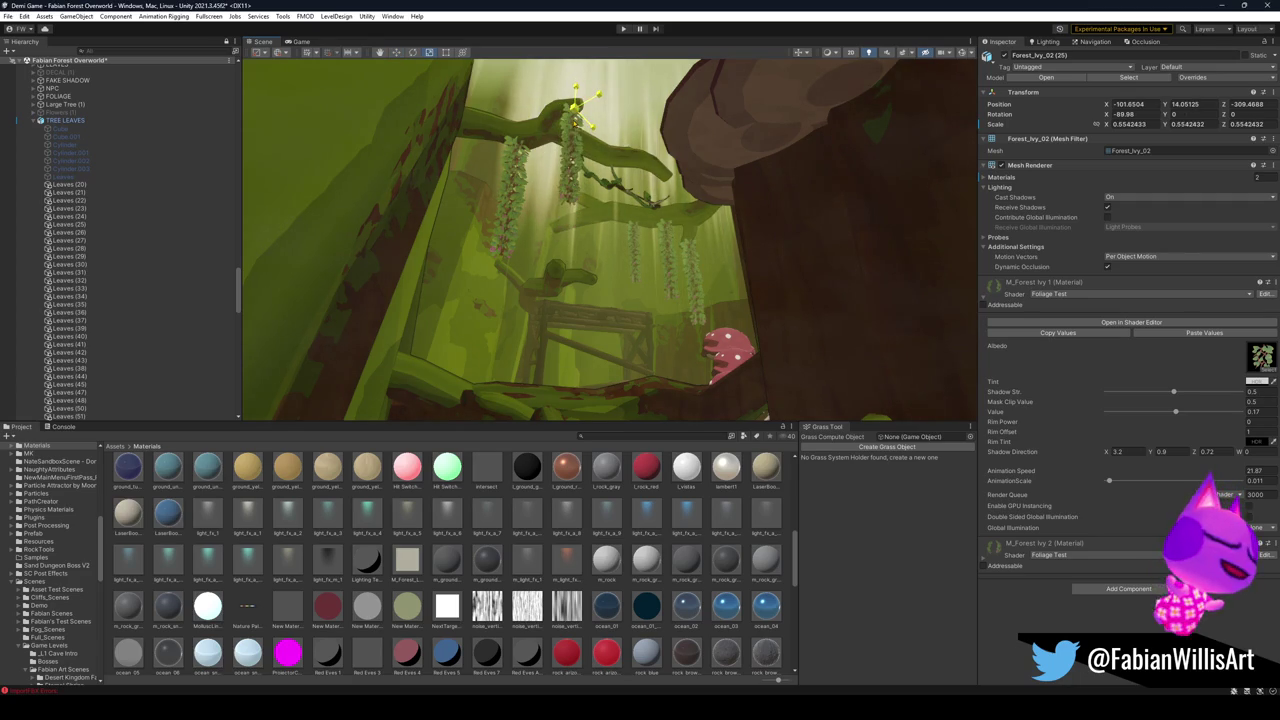
pyautogui.moveTo(515, 174); pyautogui.dragTo(695, 220)
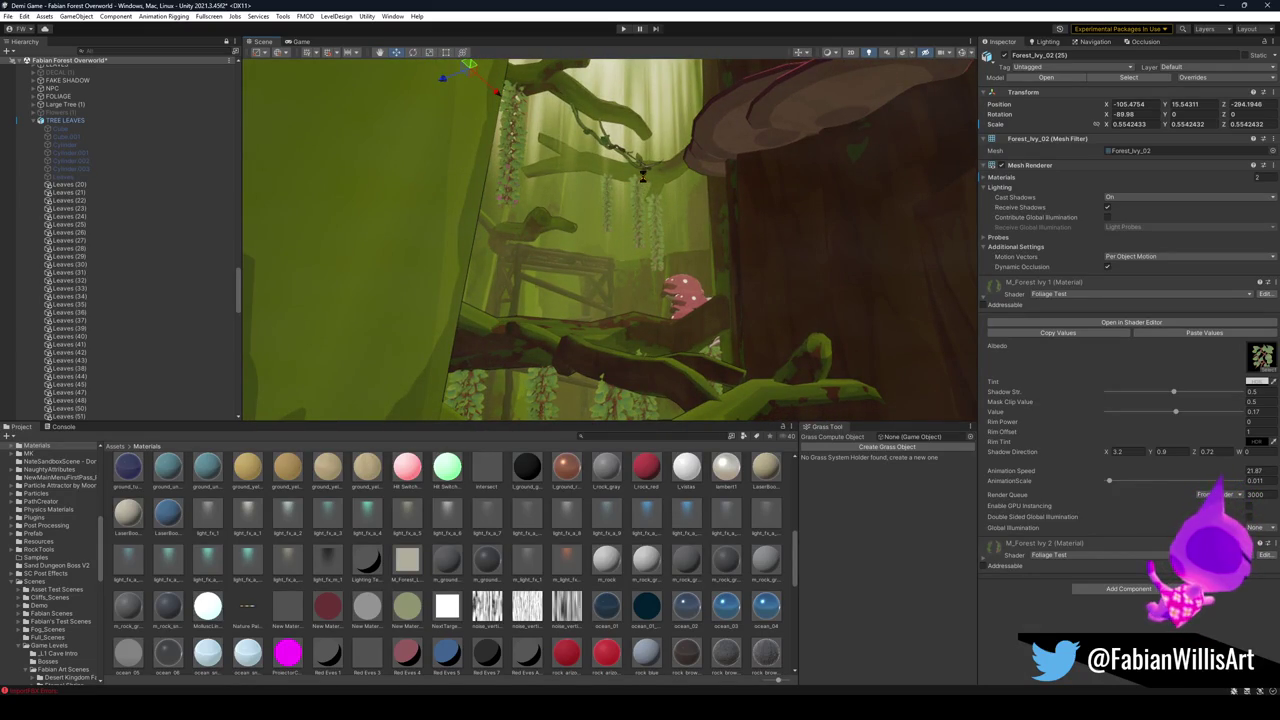
# Raise the ivy into the canopy, enlarge it to about 2.47 and place it near Y 103.8.
pyautogui.press('f')
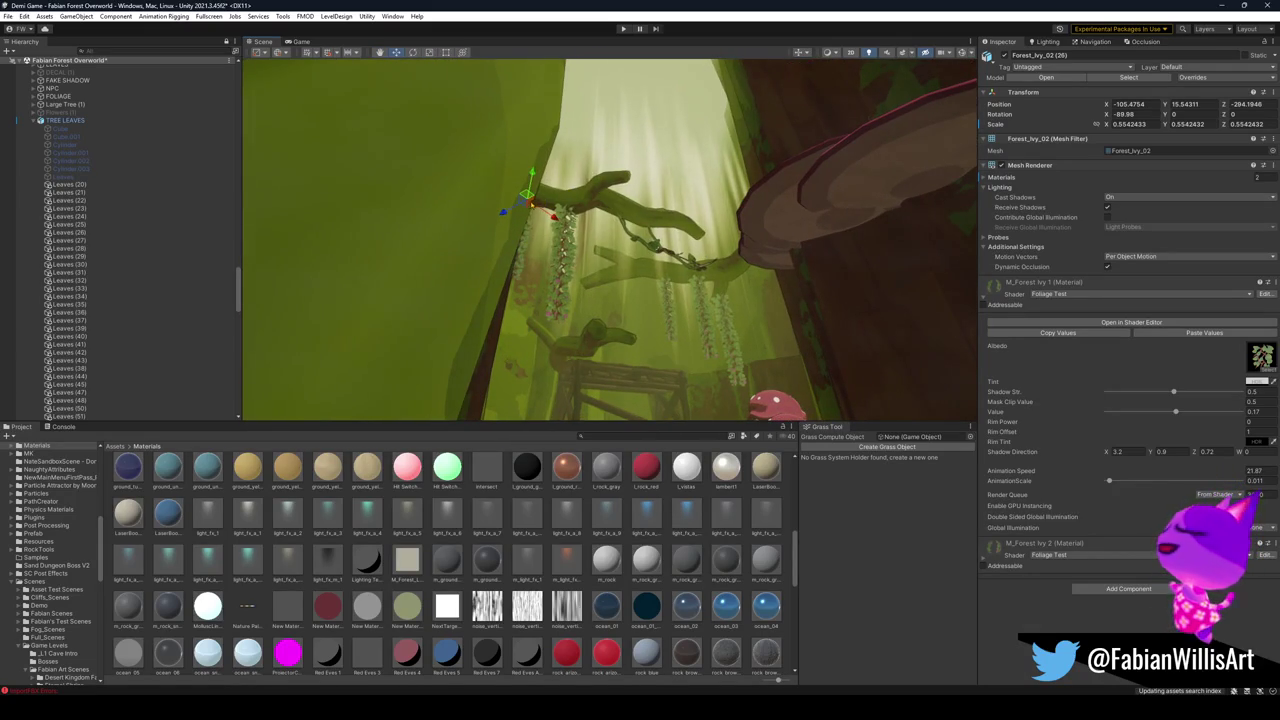
pyautogui.moveTo(531, 196)
pyautogui.mouseDown()
pyautogui.moveTo(585, 165)
pyautogui.moveTo(607, 125)
pyautogui.mouseUp()
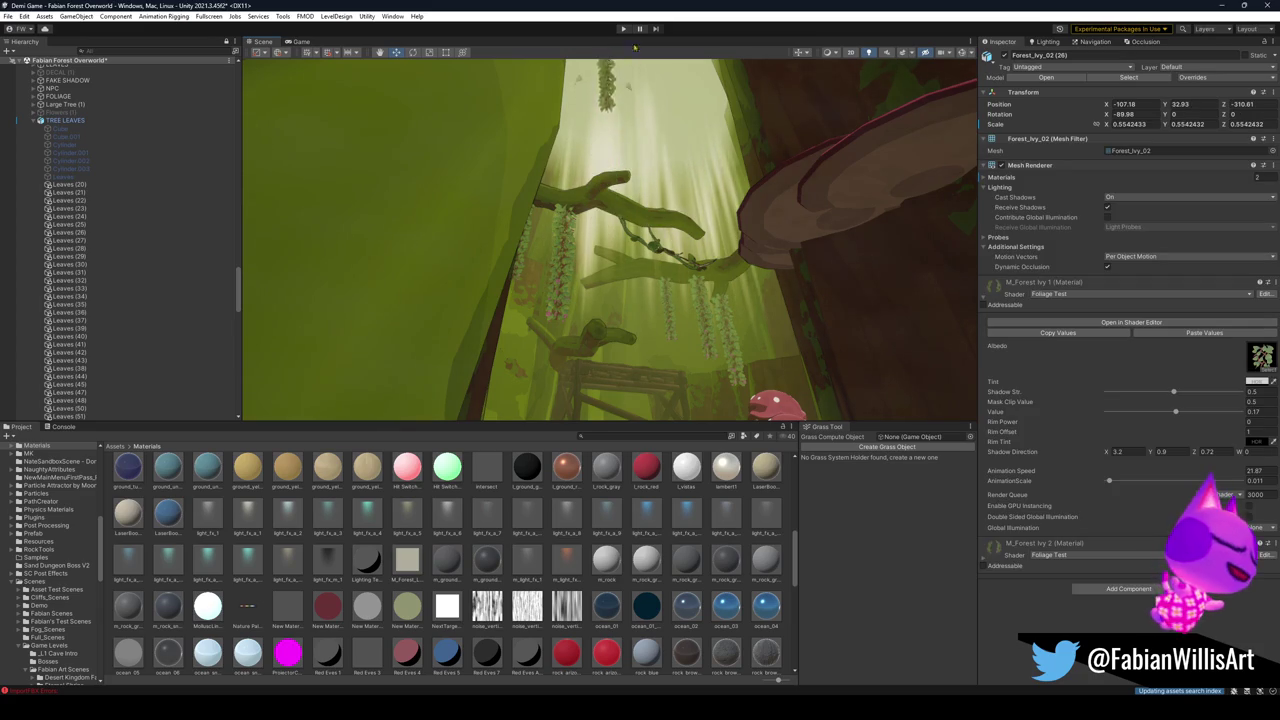
pyautogui.moveTo(621, 88); pyautogui.dragTo(604, 108)
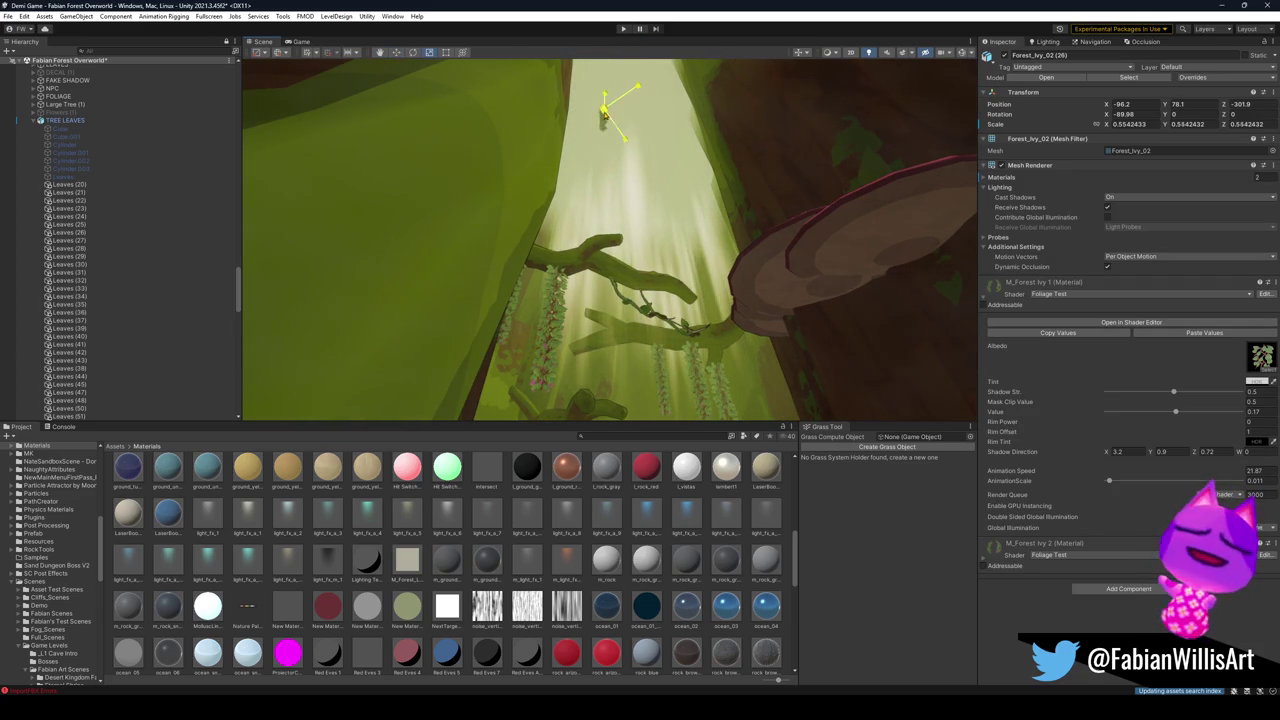
pyautogui.moveTo(604, 110)
pyautogui.mouseDown()
pyautogui.moveTo(680, 90)
pyautogui.moveTo(612, 90)
pyautogui.moveTo(628, 68)
pyautogui.mouseUp()
pyautogui.press('w')
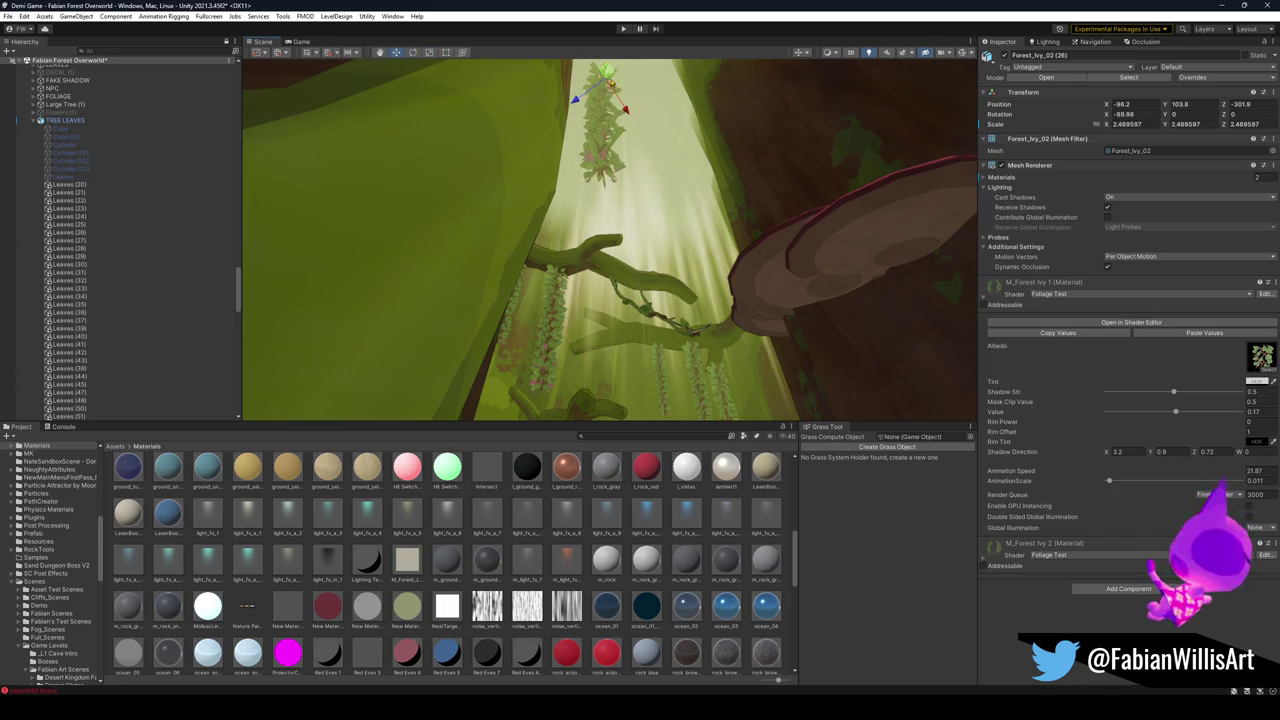
pyautogui.moveTo(644, 124); pyautogui.dragTo(673, 180)
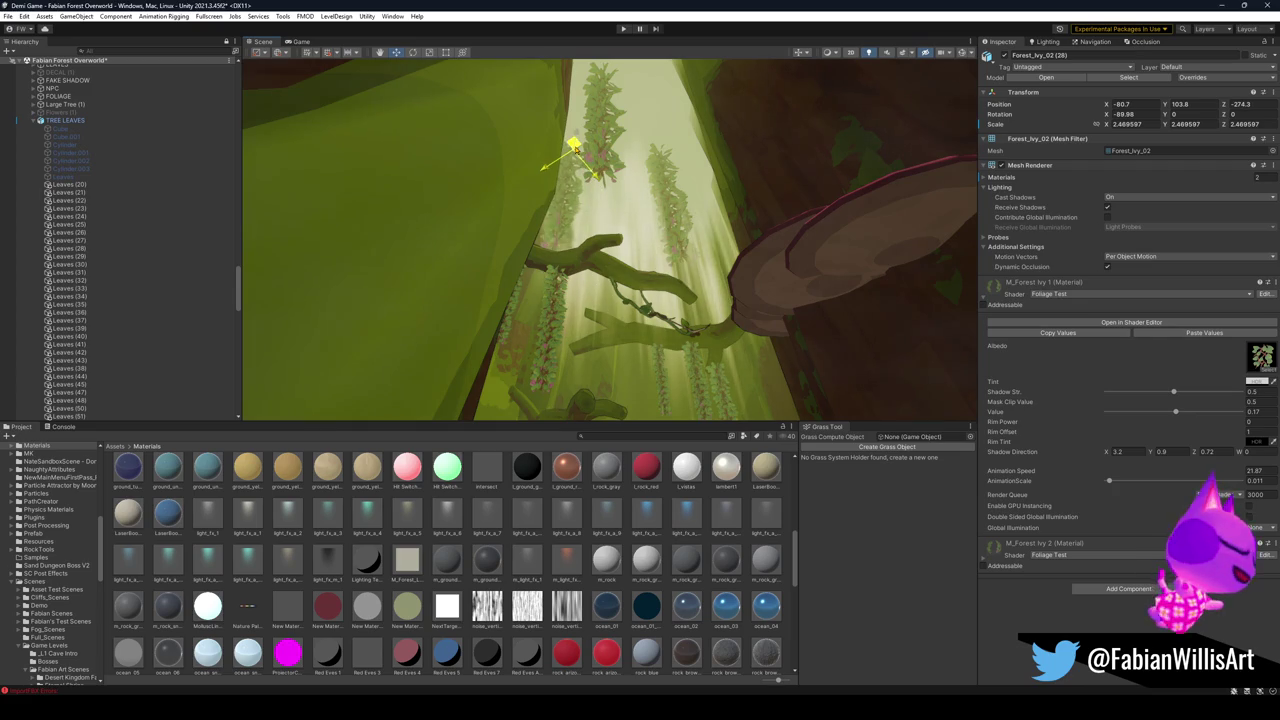
pyautogui.moveTo(574, 145)
pyautogui.mouseDown()
pyautogui.moveTo(567, 158)
pyautogui.moveTo(669, 277)
pyautogui.moveTo(662, 303)
pyautogui.moveTo(636, 225)
pyautogui.moveTo(655, 228)
pyautogui.moveTo(629, 191)
pyautogui.mouseUp()
pyautogui.click(669, 306)
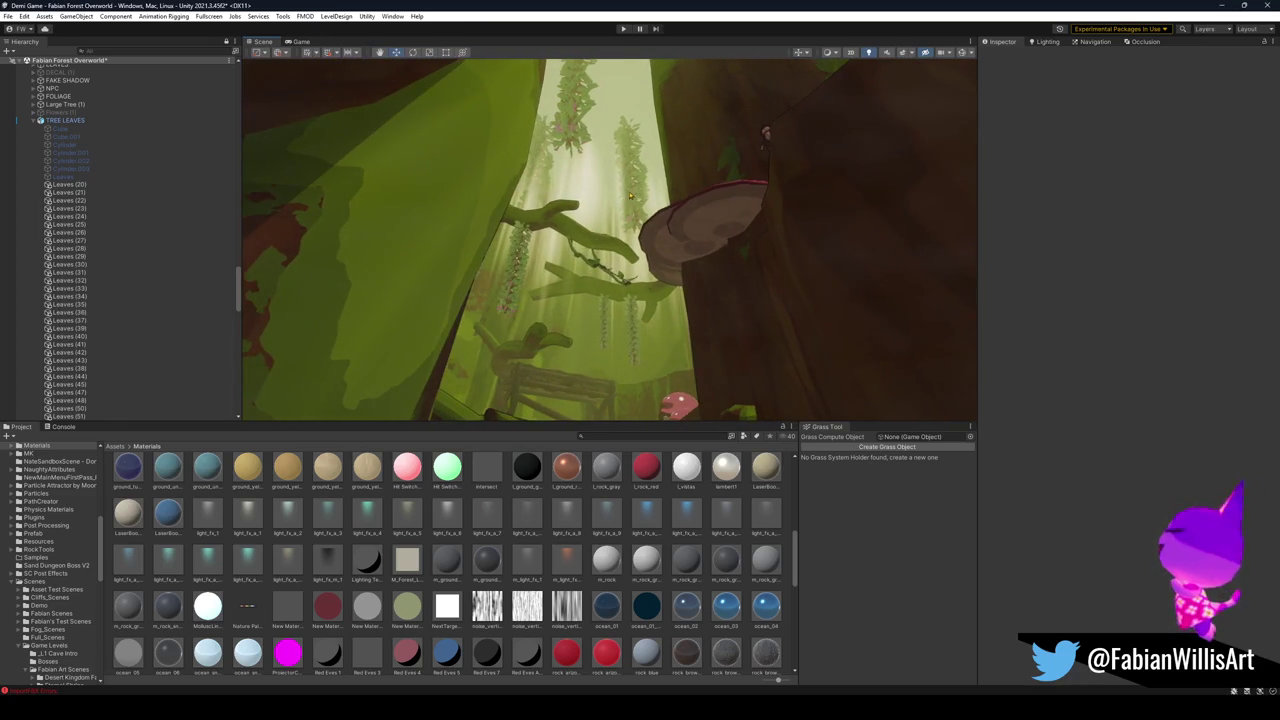
# Delete the stray ivy vine.
pyautogui.click(629, 191)
pyautogui.press('Delete')
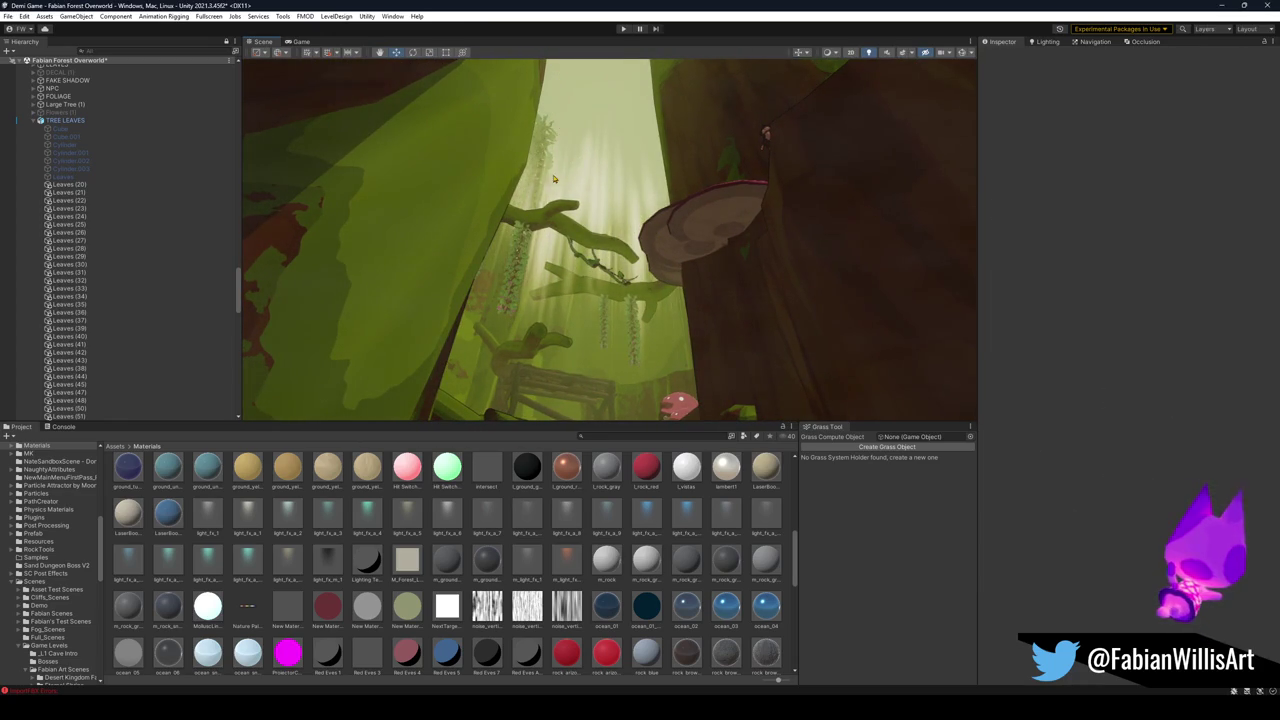
pyautogui.moveTo(544, 168)
pyautogui.mouseDown()
pyautogui.moveTo(585, 185)
pyautogui.moveTo(680, 280)
pyautogui.moveTo(662, 280)
pyautogui.moveTo(689, 275)
pyautogui.moveTo(620, 254)
pyautogui.moveTo(380, 294)
pyautogui.moveTo(519, 278)
pyautogui.moveTo(474, 229)
pyautogui.moveTo(568, 309)
pyautogui.moveTo(737, 326)
pyautogui.moveTo(794, 291)
pyautogui.moveTo(582, 255)
pyautogui.moveTo(705, 287)
pyautogui.moveTo(657, 234)
pyautogui.moveTo(643, 241)
pyautogui.moveTo(615, 180)
pyautogui.mouseUp()
# Raise a Forest_Ivy_02 vine into the trunk doorway, near X -170.96, Y 0.9, Z -397.25.
pyautogui.click(703, 286)
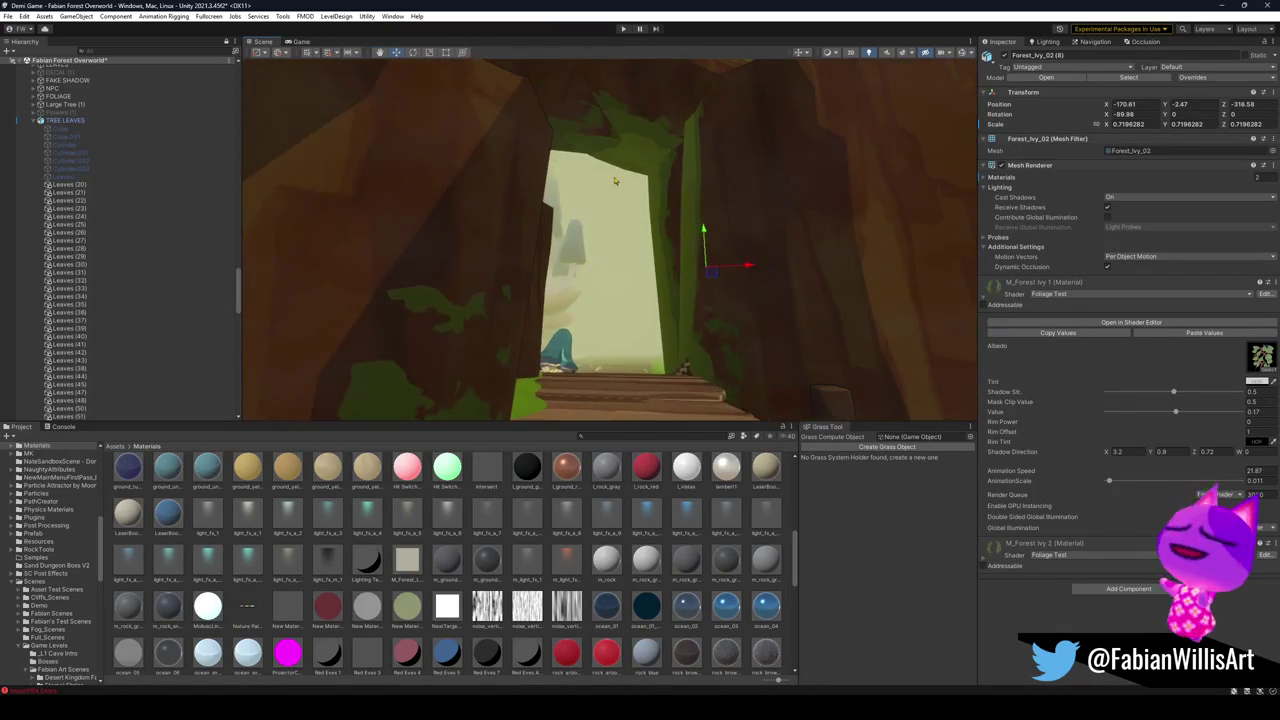
pyautogui.moveTo(706, 268); pyautogui.dragTo(639, 120)
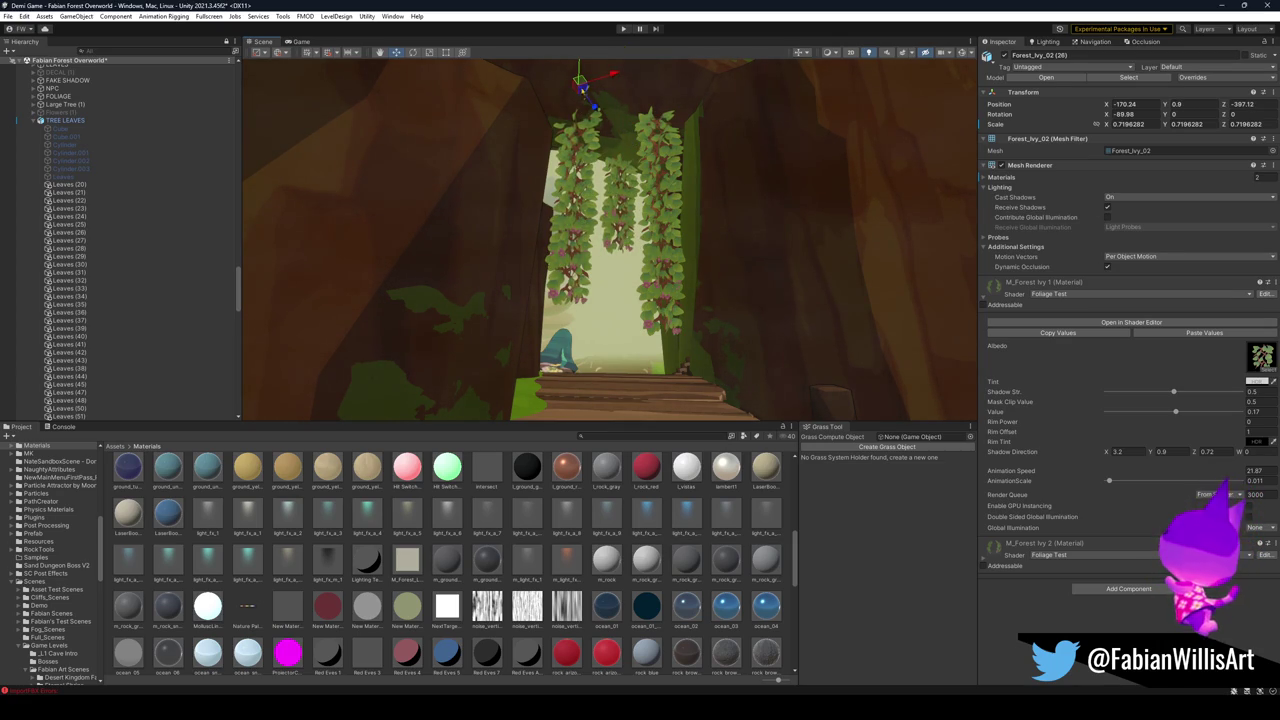
pyautogui.moveTo(598, 76); pyautogui.dragTo(595, 76)
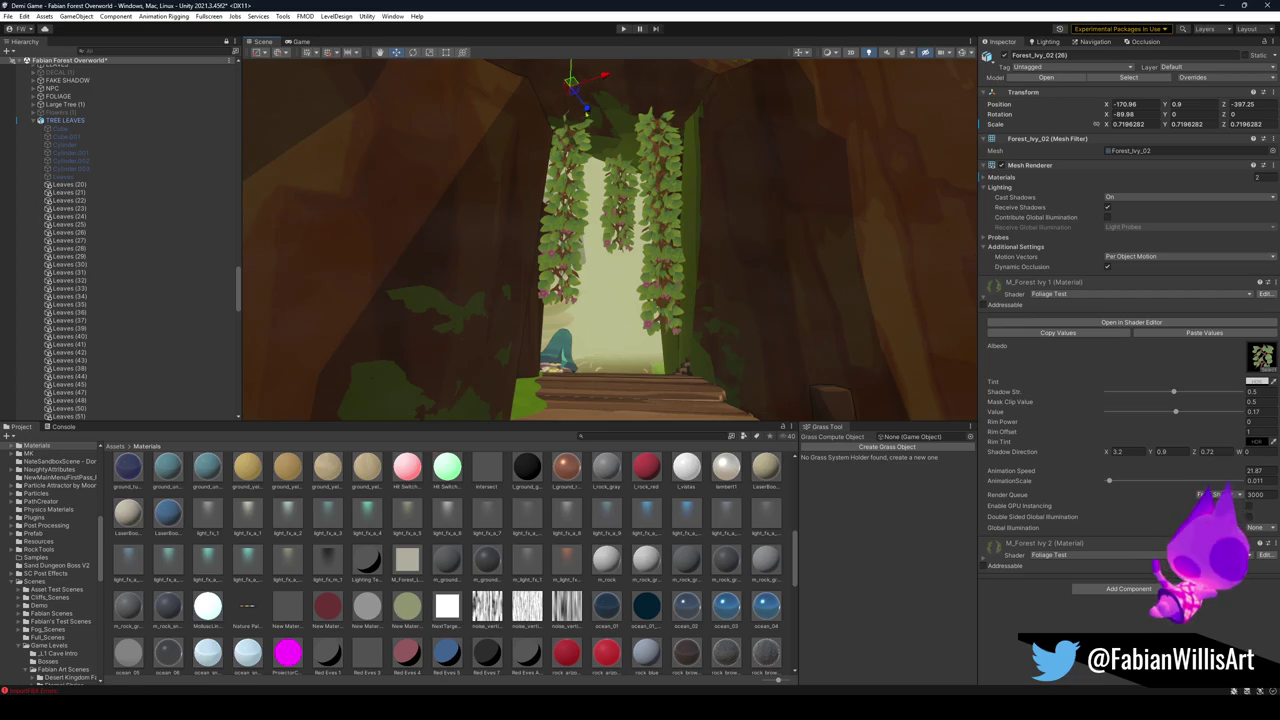
# Fly along the path and delete Forest_Ivy_02 (8) by the mushroom house.
pyautogui.press('w')
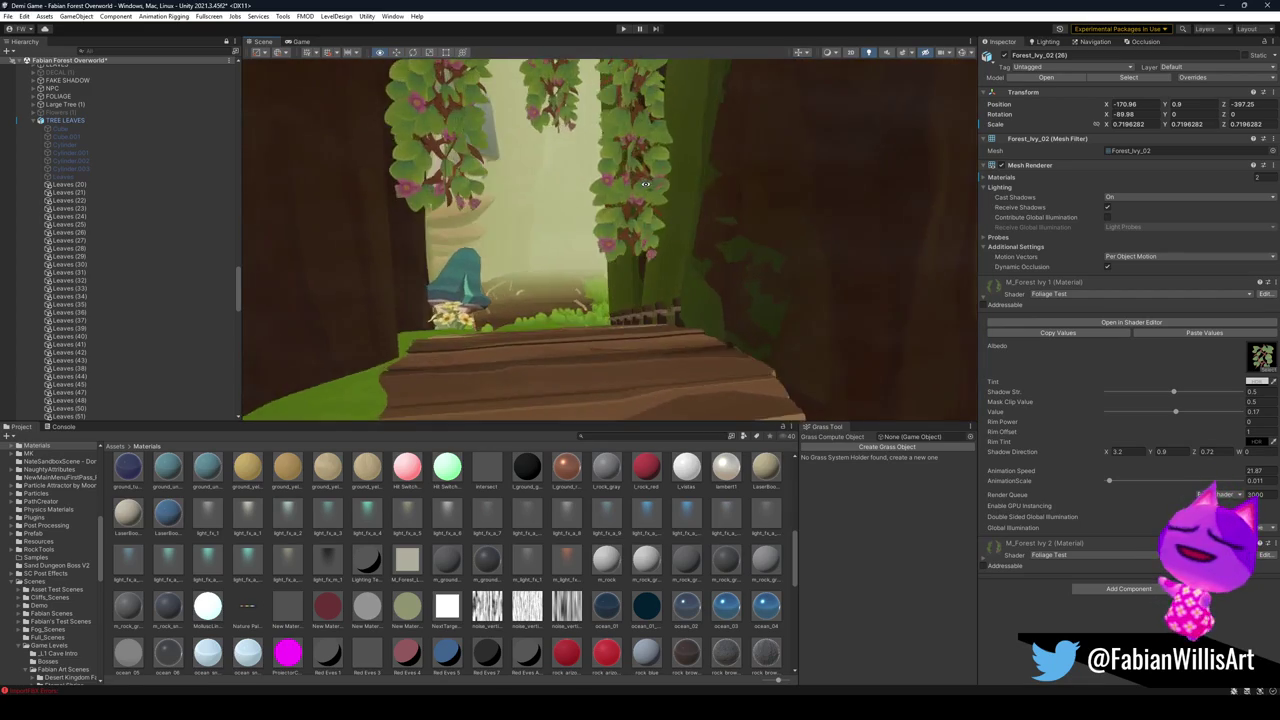
pyautogui.press('w')
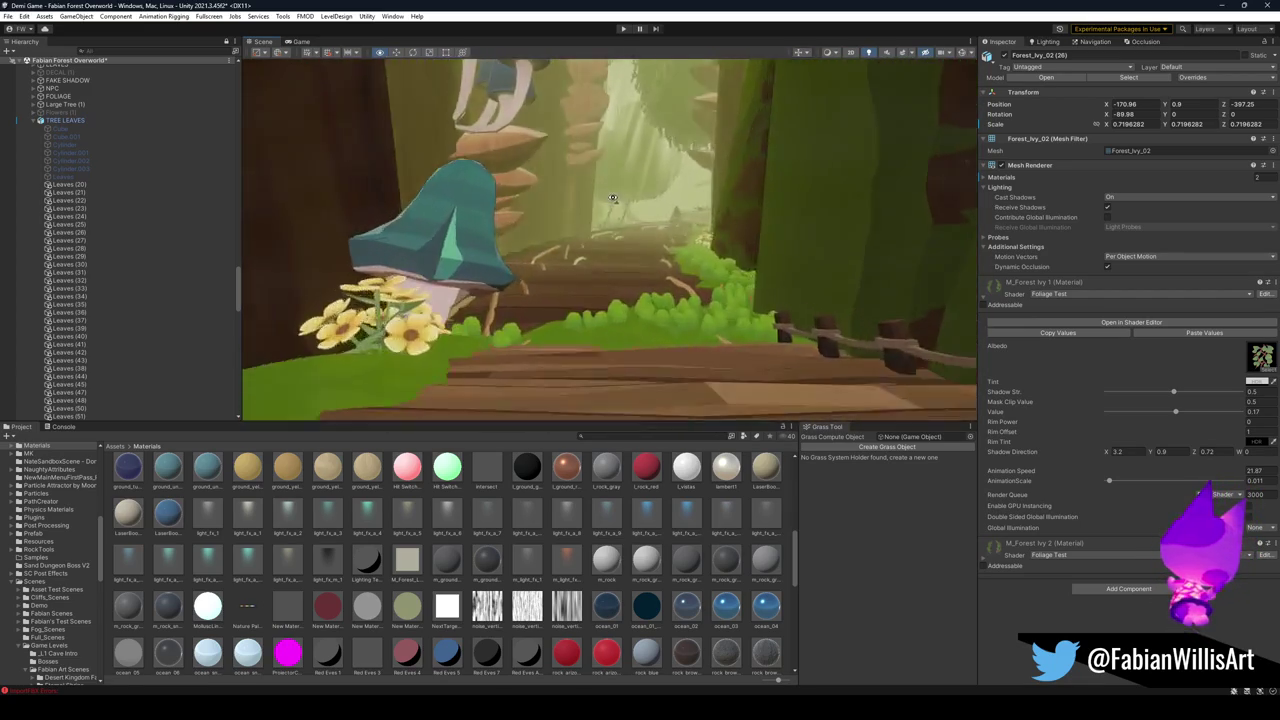
pyautogui.press('w')
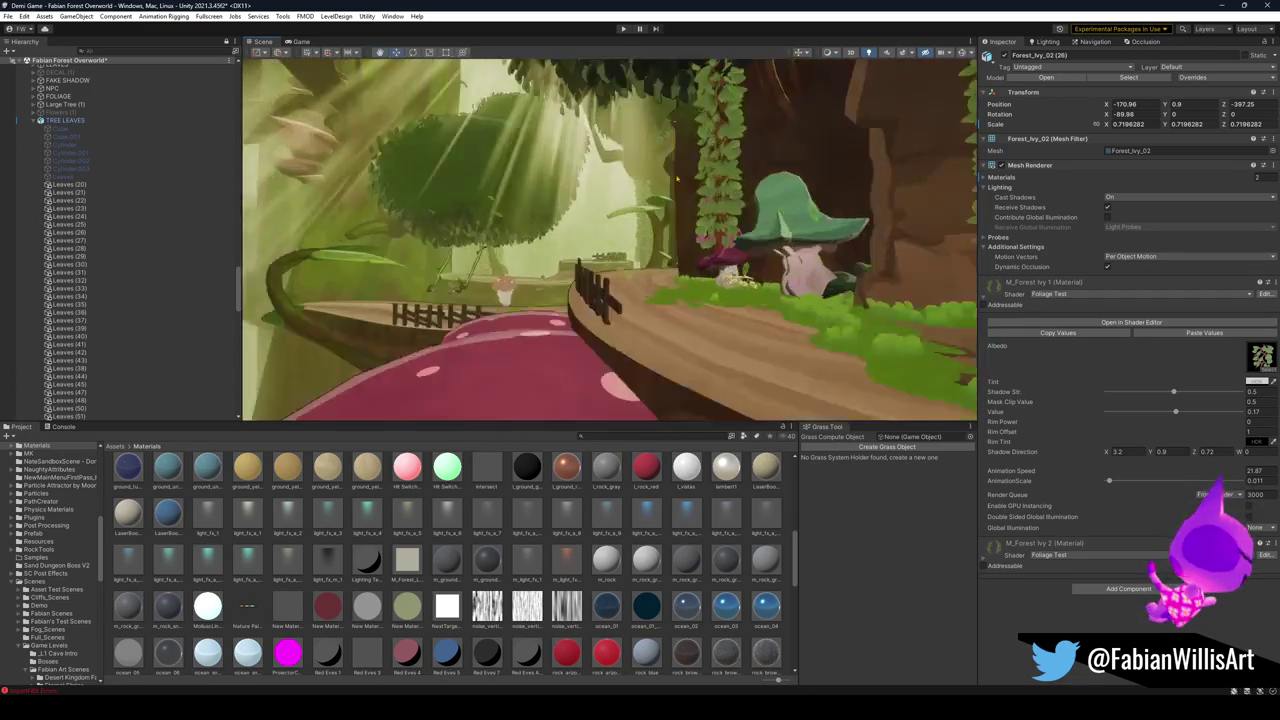
pyautogui.press('w')
pyautogui.click(666, 187)
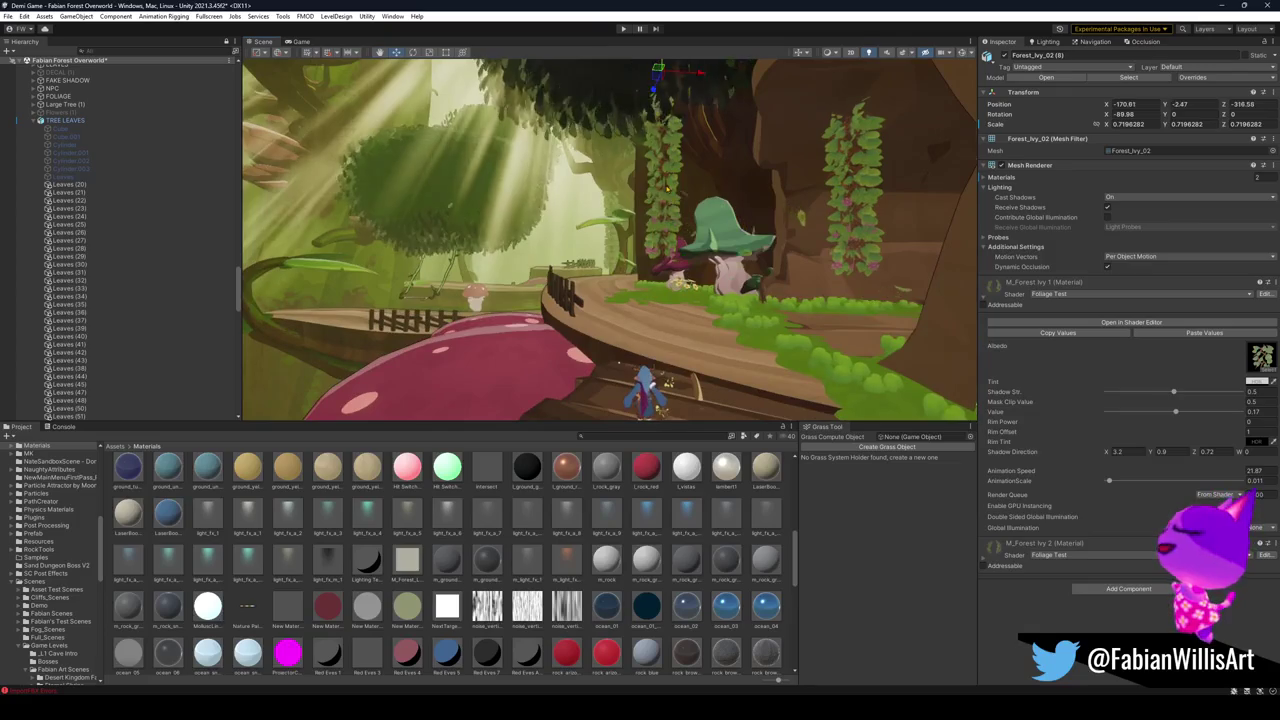
pyautogui.press('Delete')
# Fly on through the foliage toward the tunnel archway.
pyautogui.press('s')
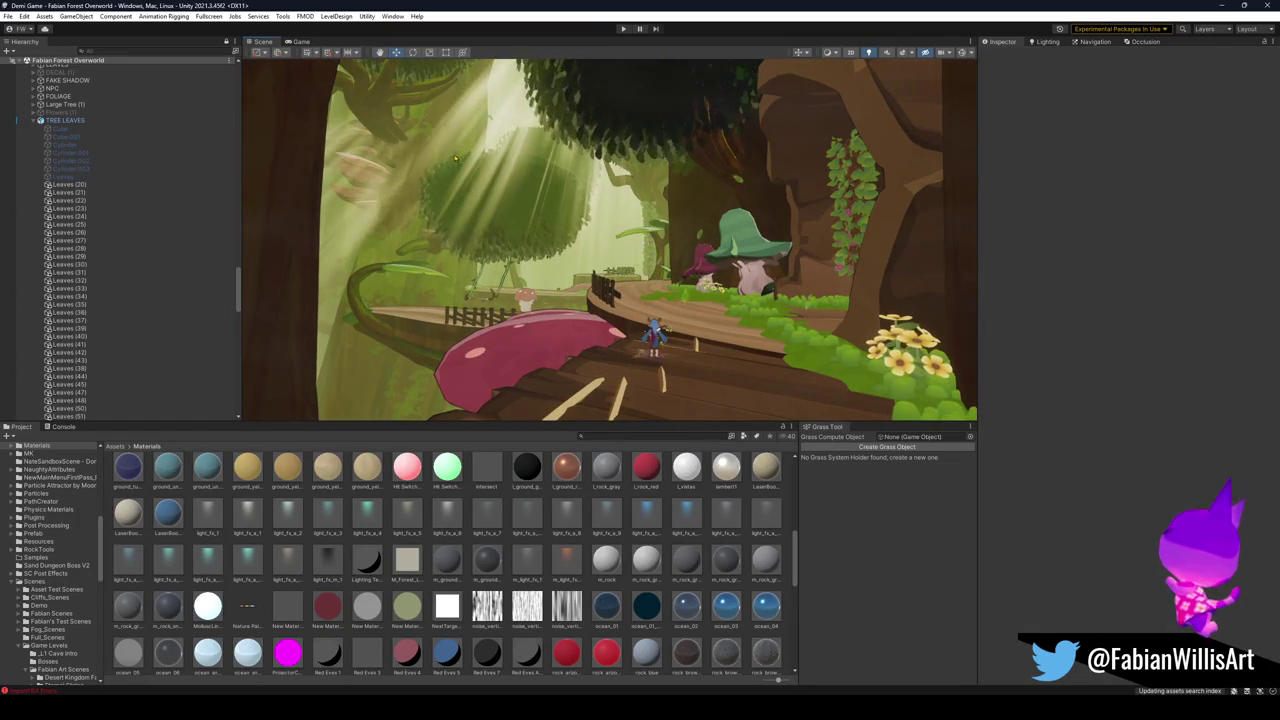
pyautogui.press('w')
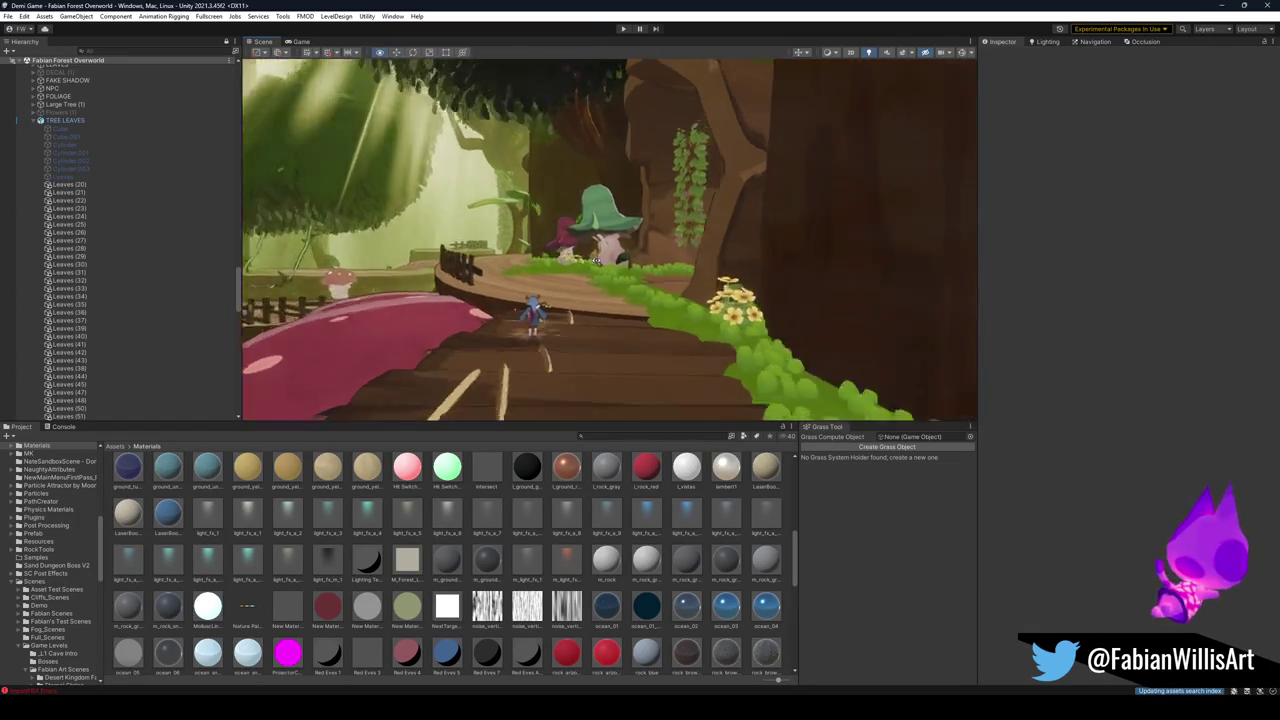
pyautogui.press('w')
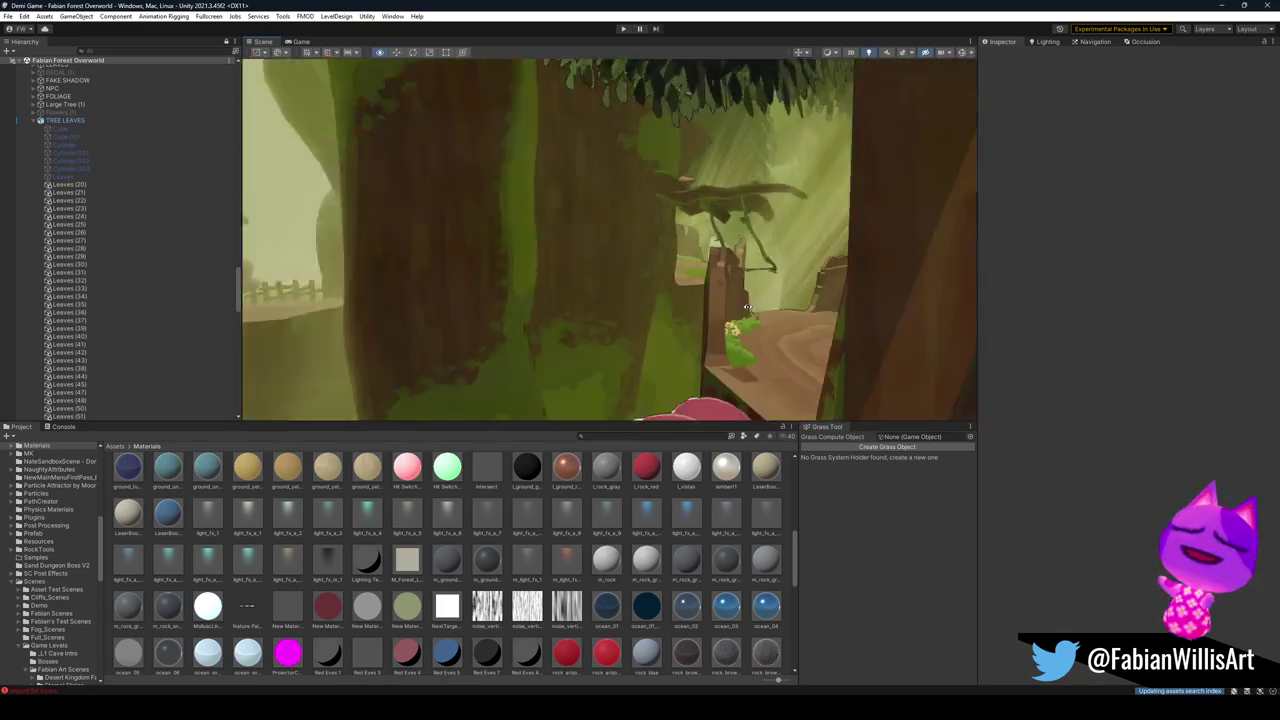
pyautogui.press('w')
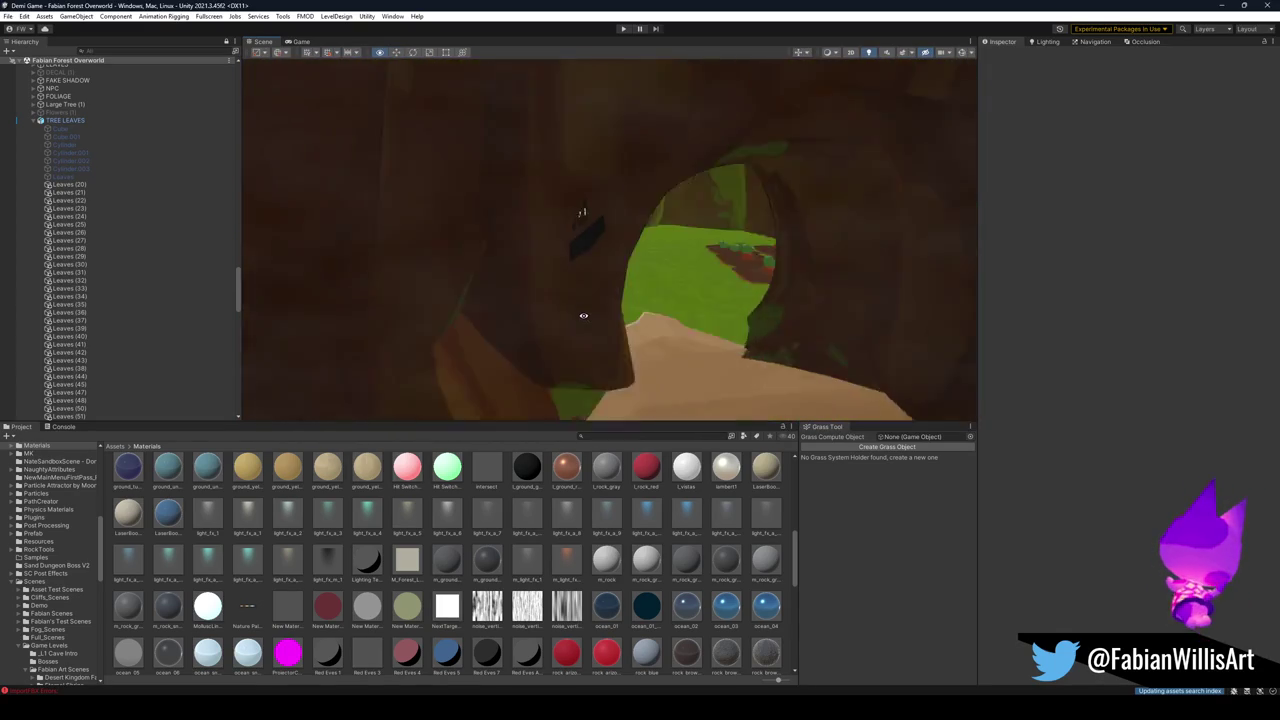
pyautogui.press('w')
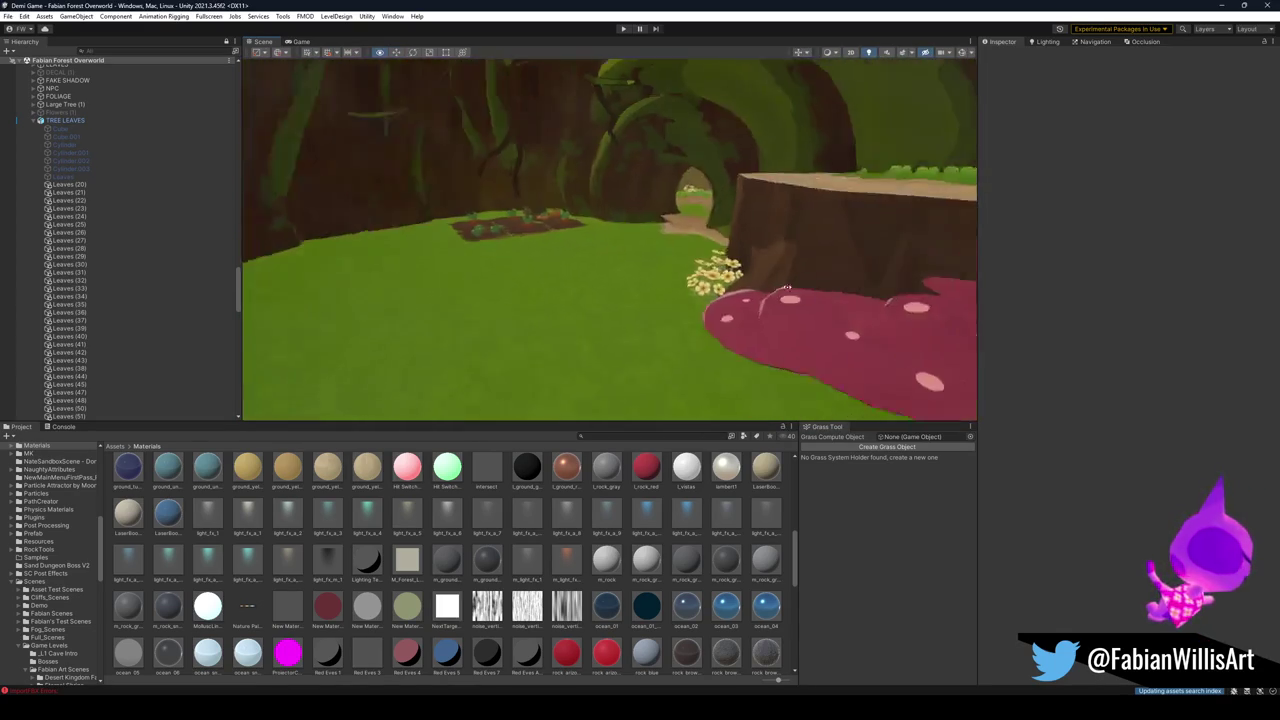
pyautogui.press('w')
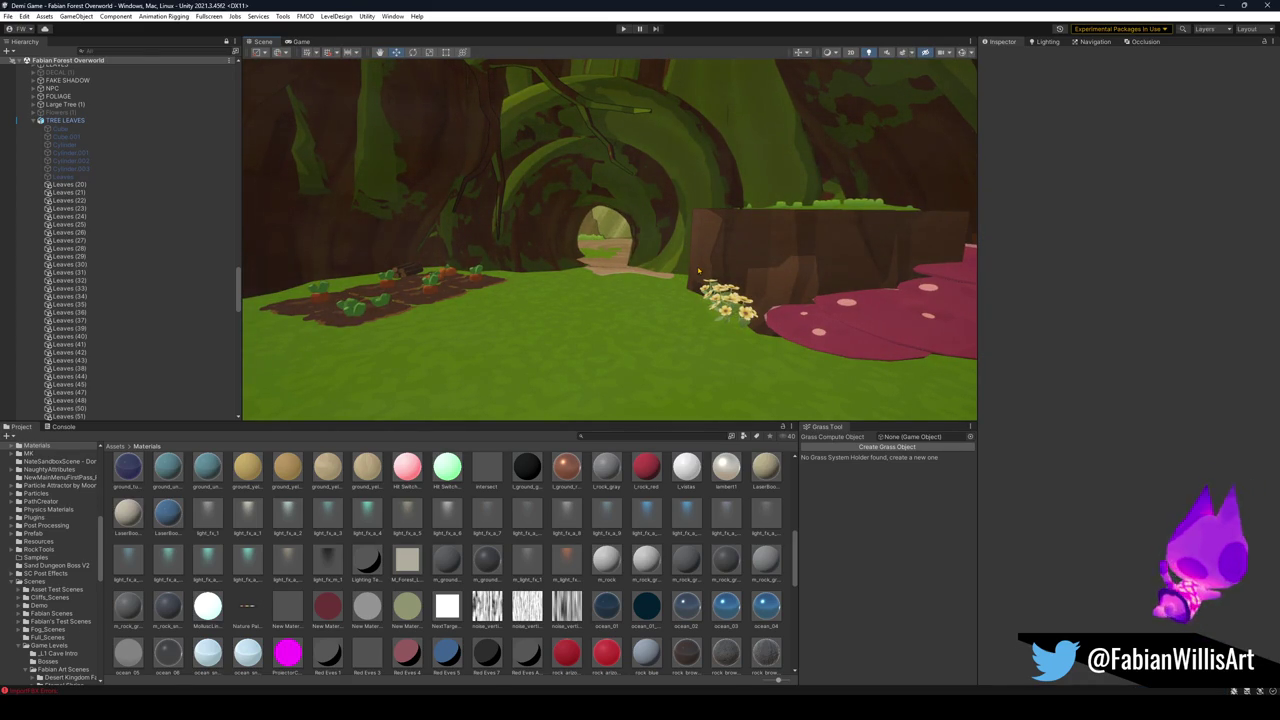
# Search the Project for 'fs overworld' and collapse every scene tree in the Hierarchy.
pyautogui.click(680, 437)
pyautogui.write('fs overworld')
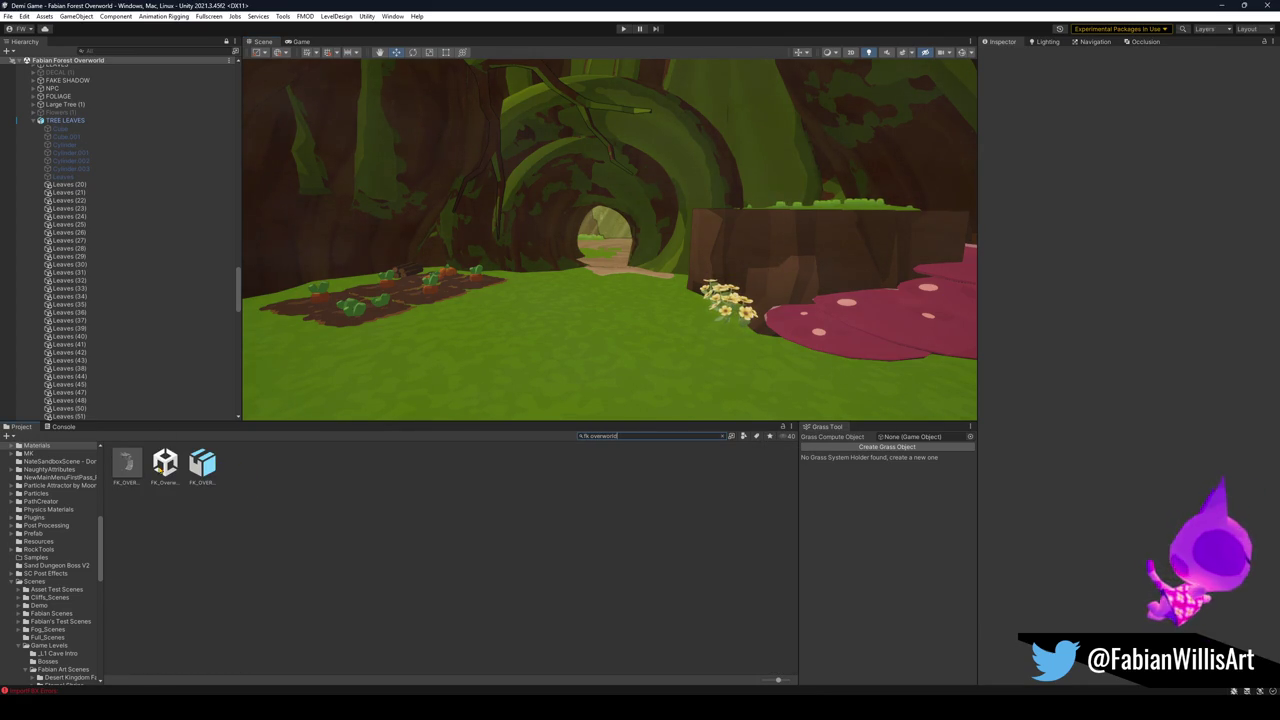
pyautogui.click(165, 463)
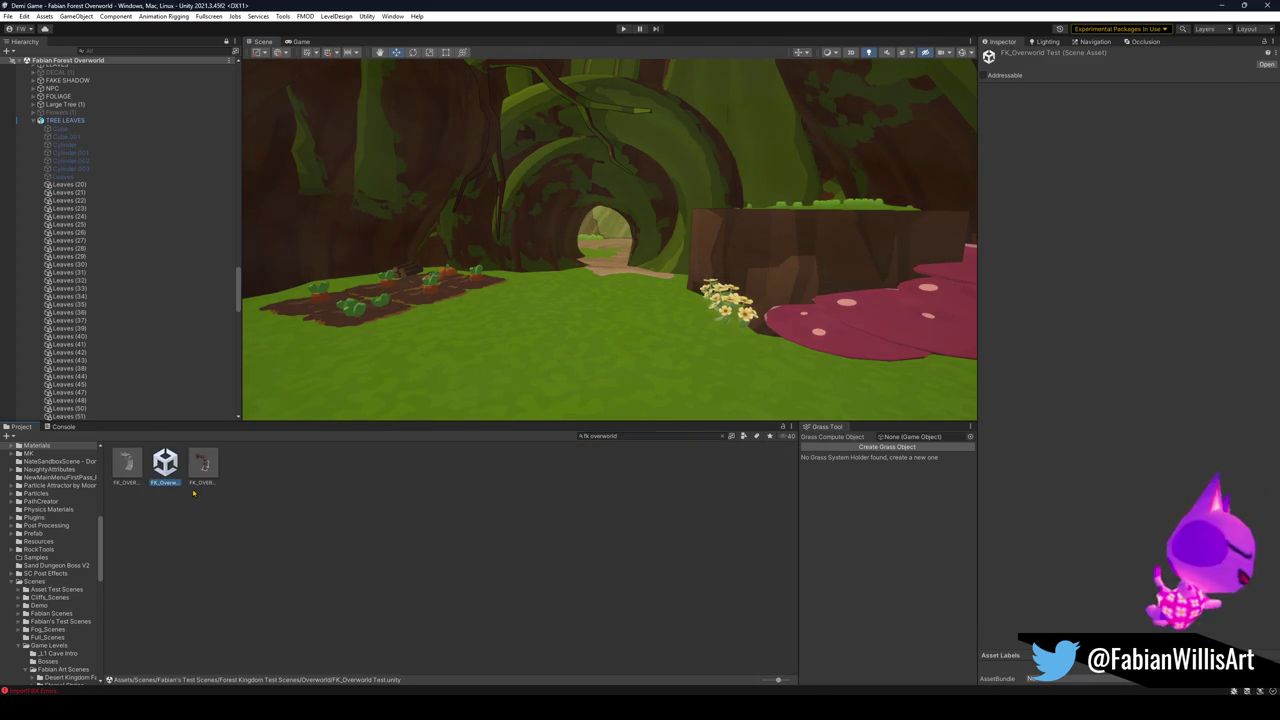
pyautogui.click(171, 345)
pyautogui.hotkey('ctrl', 'a')
pyautogui.press('Left')
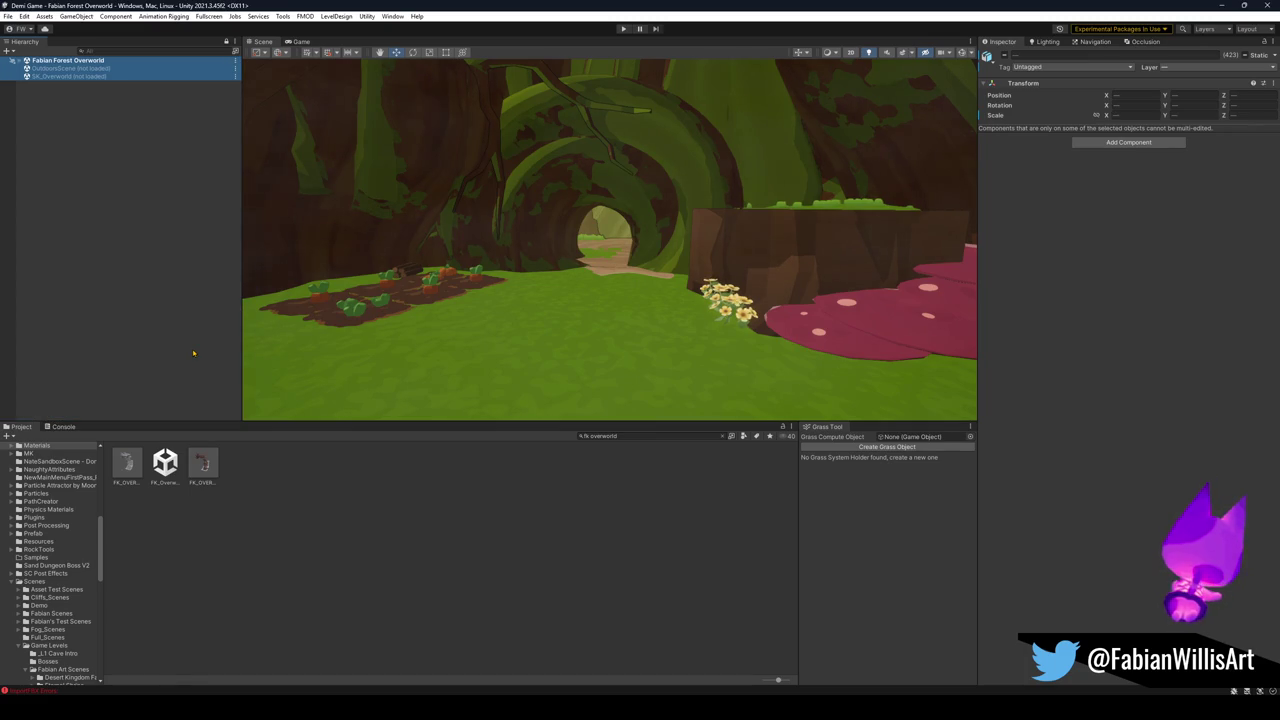
# Search 'forest overwor', drag in the Forest Overworld Updated Enemies scene, and expand its Enemies group.
pyautogui.click(640, 436)
pyautogui.write('fores')
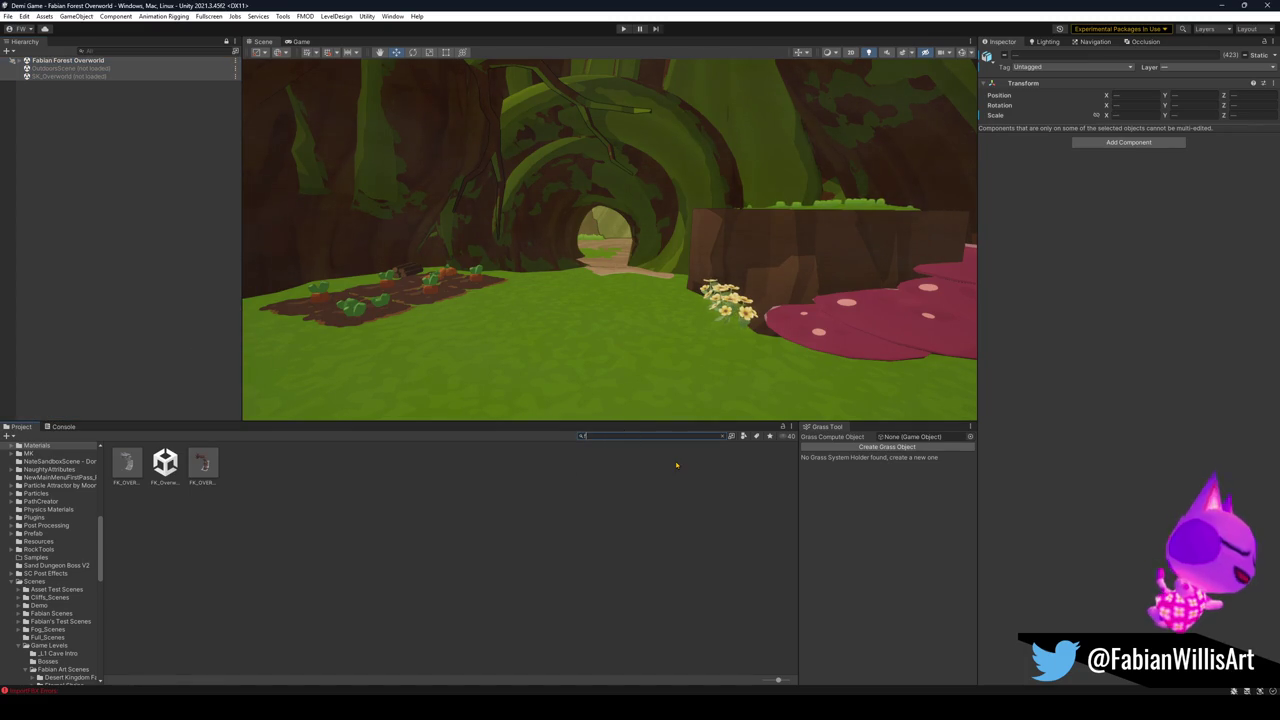
pyautogui.write('t overworld')
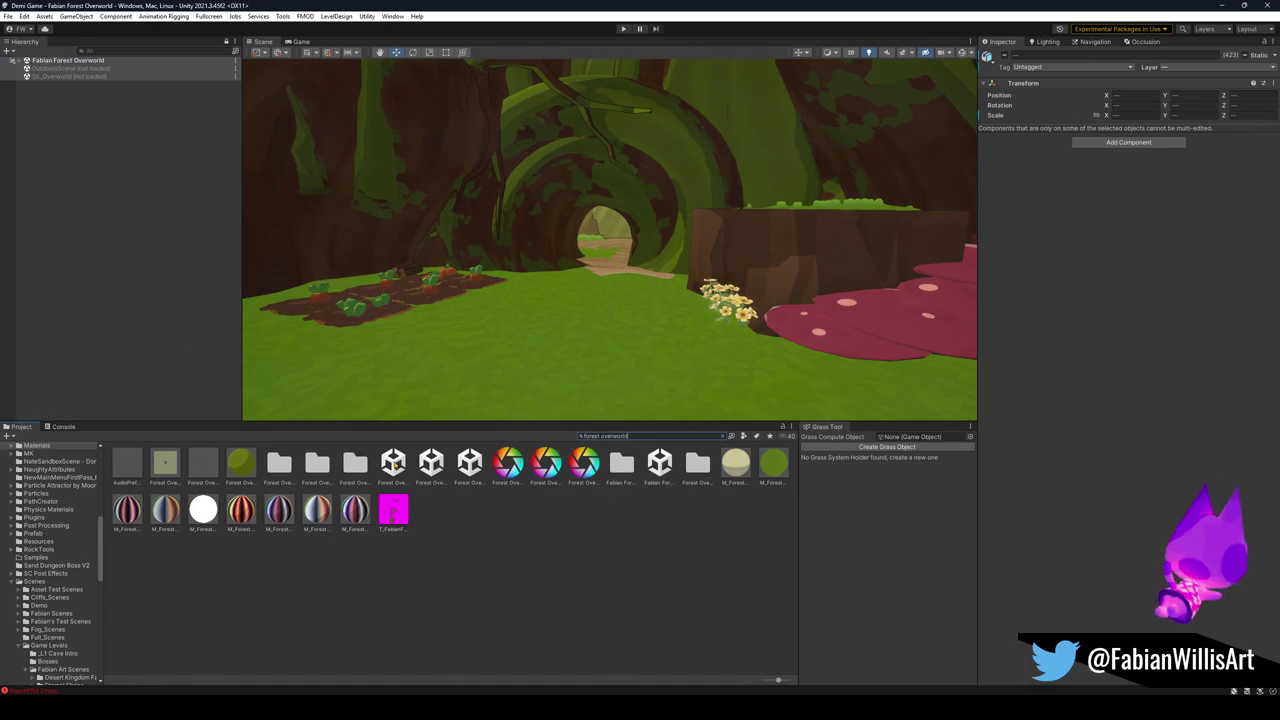
pyautogui.click(431, 463)
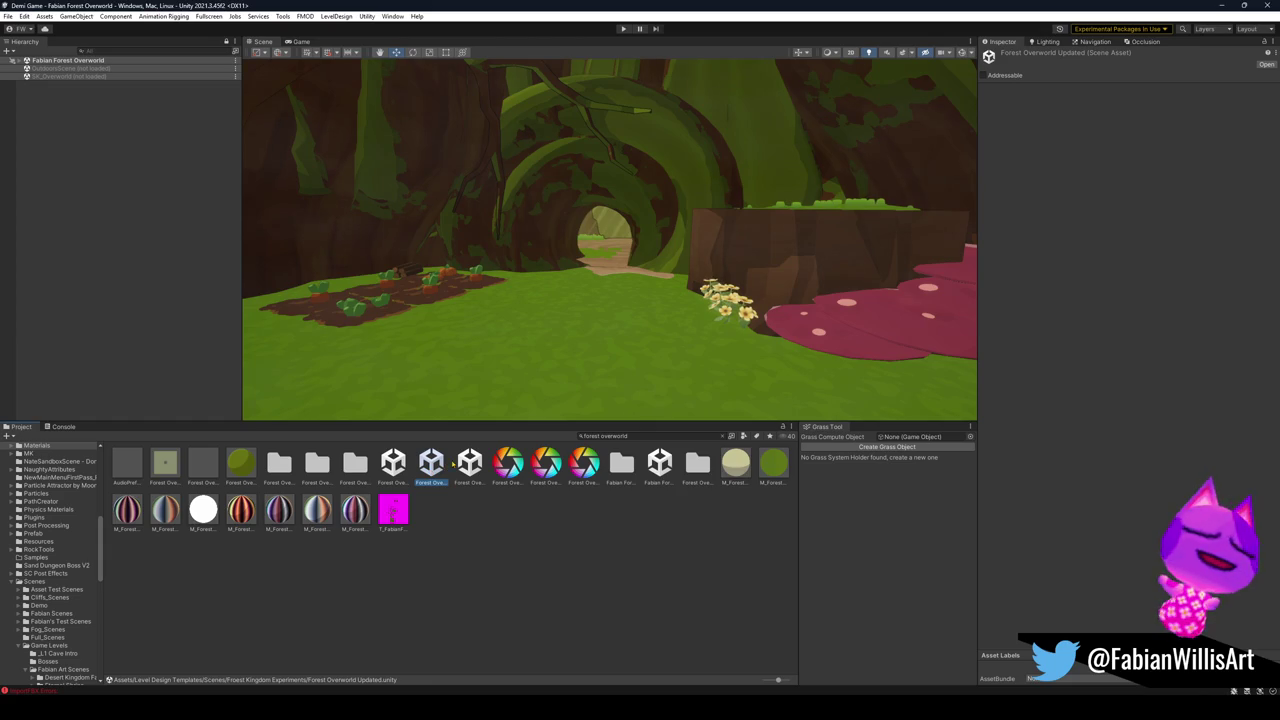
pyautogui.click(393, 463)
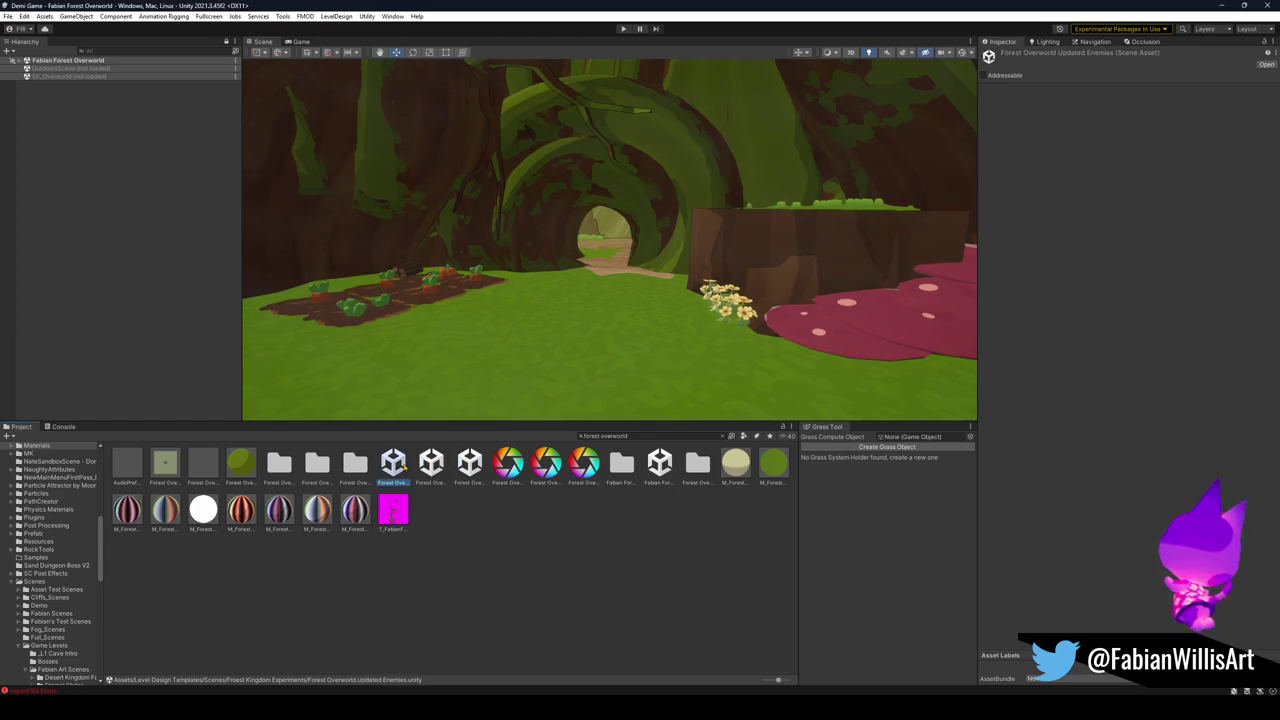
pyautogui.moveTo(393, 463); pyautogui.dragTo(151, 322)
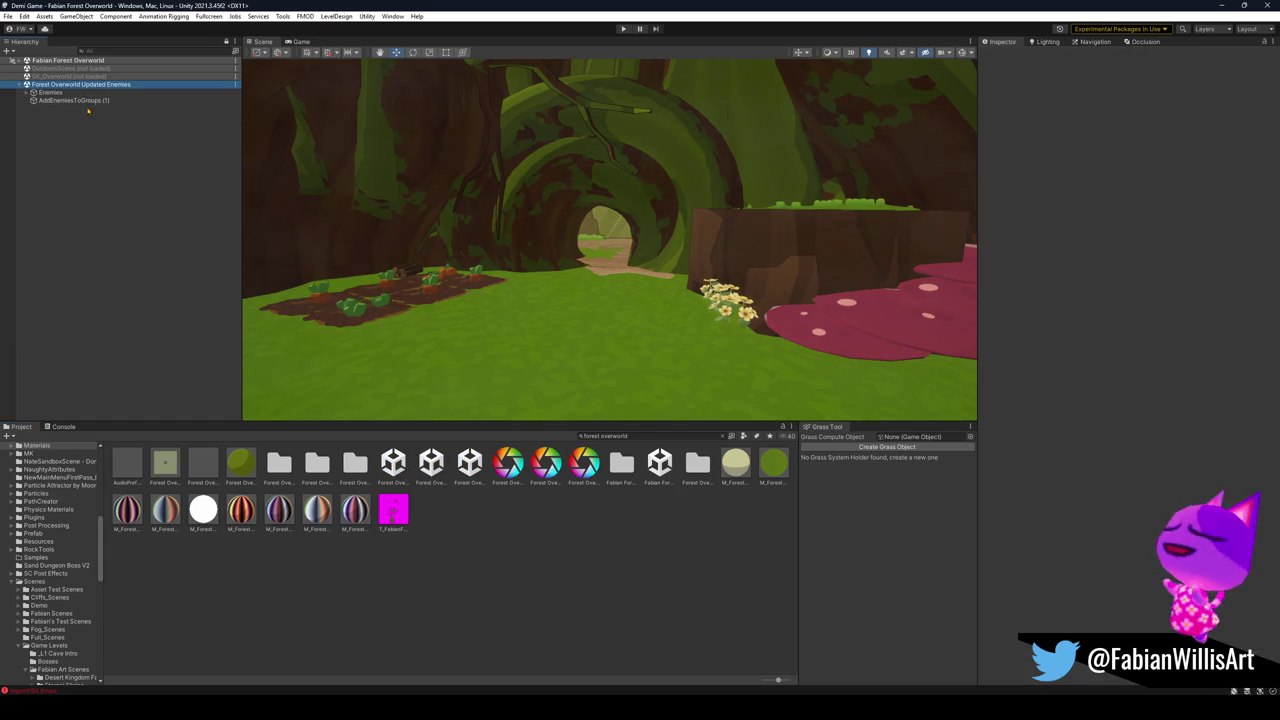
pyautogui.click(27, 93)
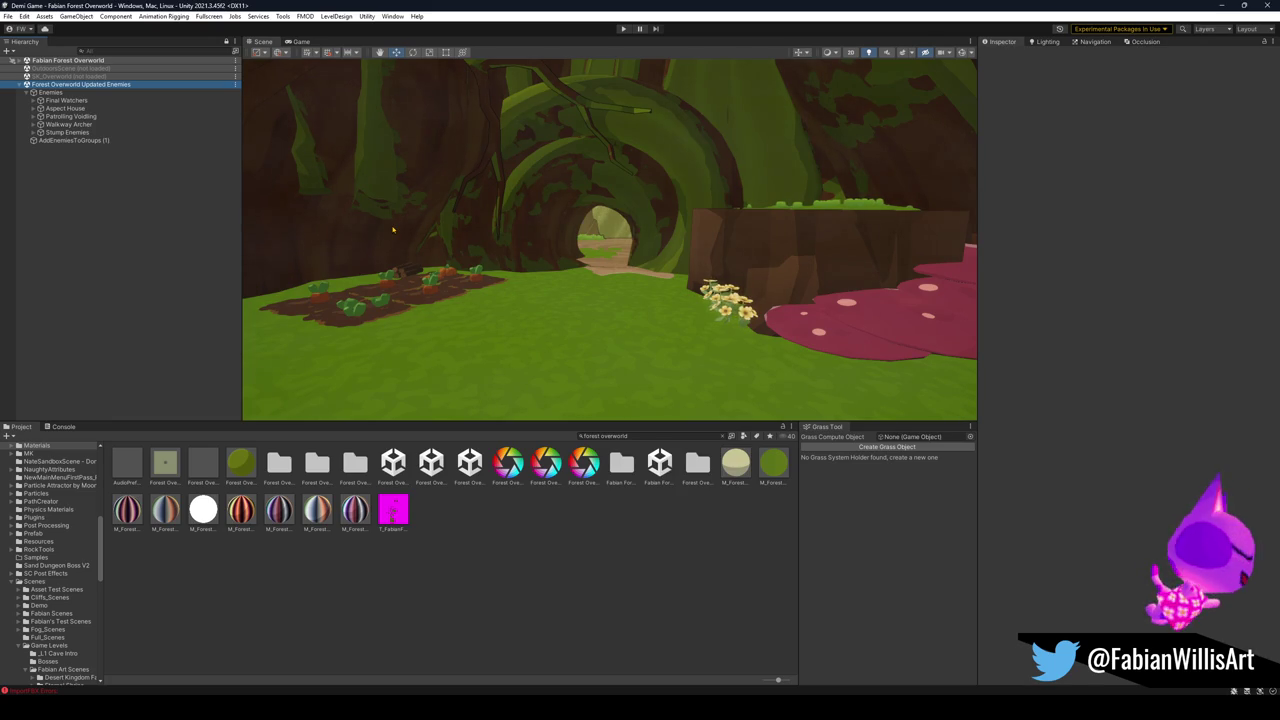
pyautogui.click(455, 232)
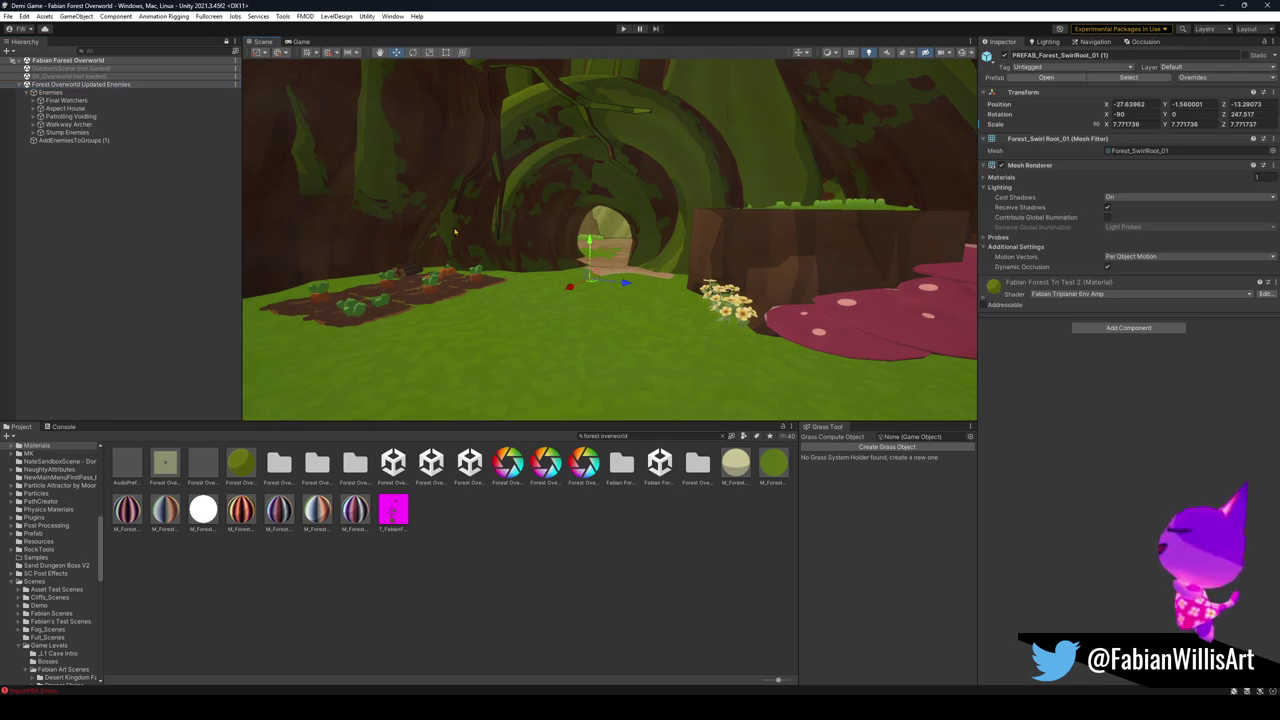
# Frame the SwirlRoot arch, then select and frame FK_OVERWORLD and open its Static dropdown.
pyautogui.click(561, 259)
pyautogui.click(637, 244)
pyautogui.press('f')
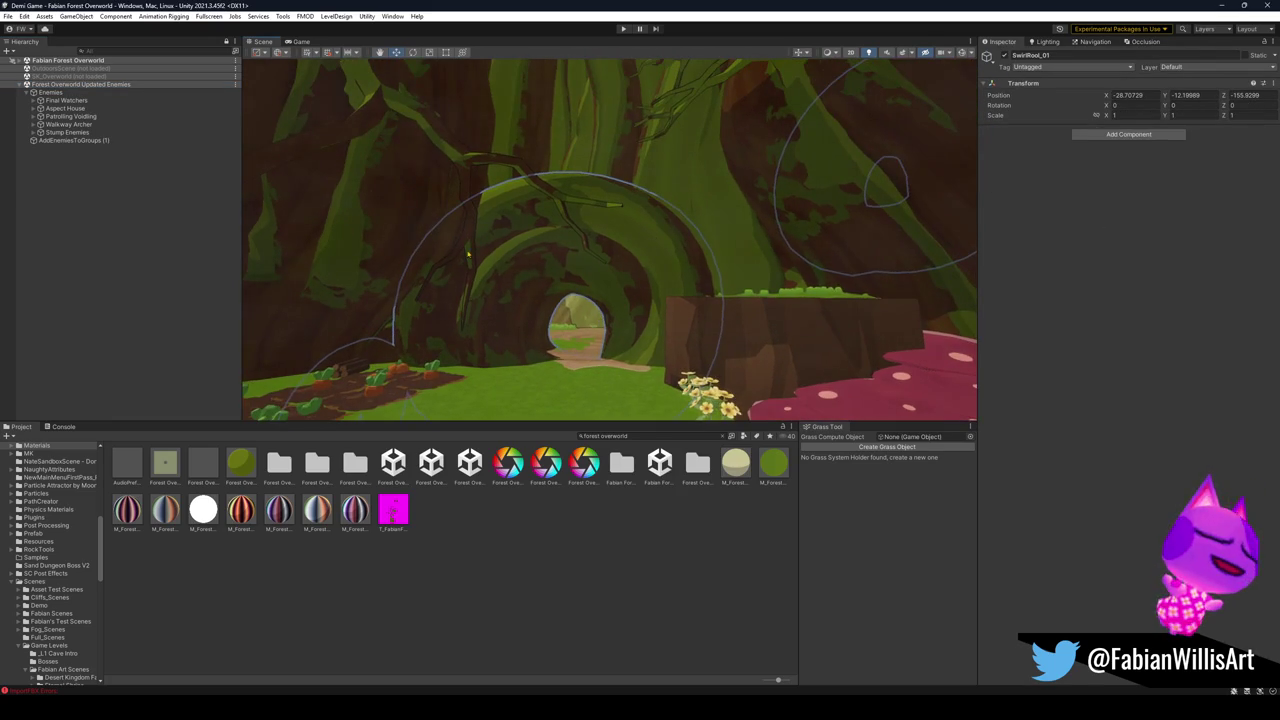
pyautogui.click(435, 262)
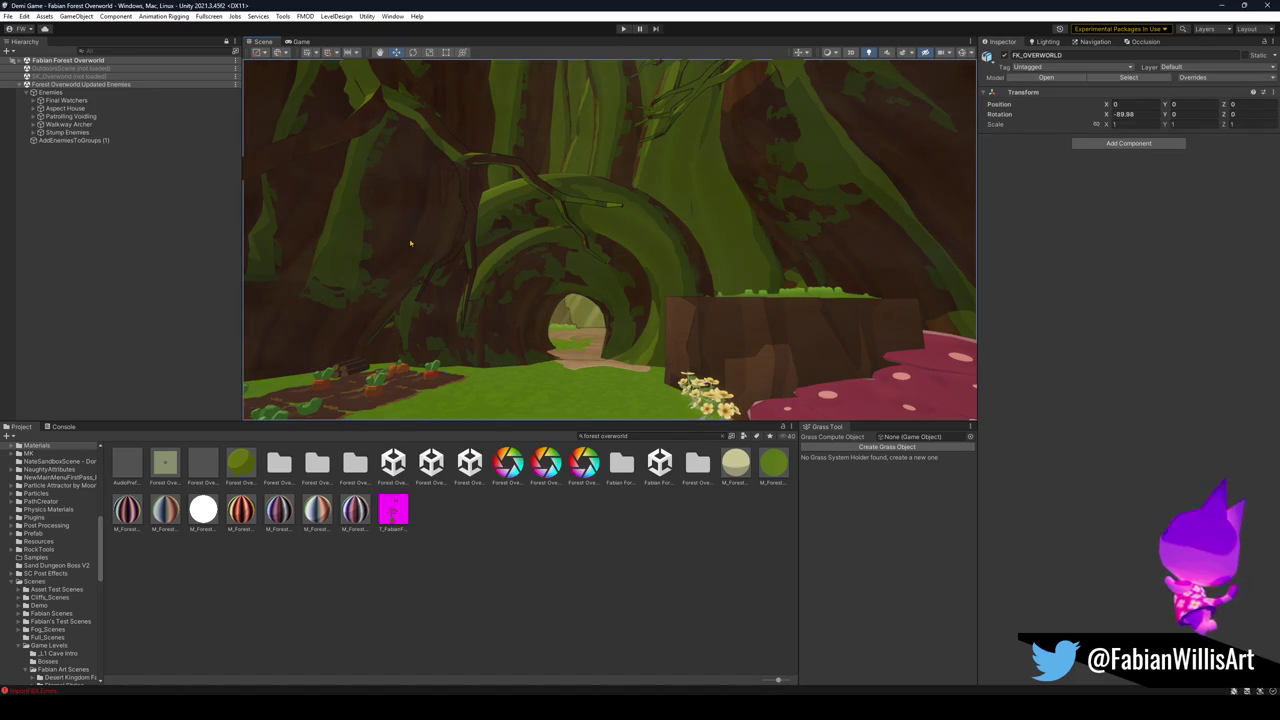
pyautogui.moveTo(435, 262); pyautogui.dragTo(362, 231)
pyautogui.scroll(-5, 362, 231)
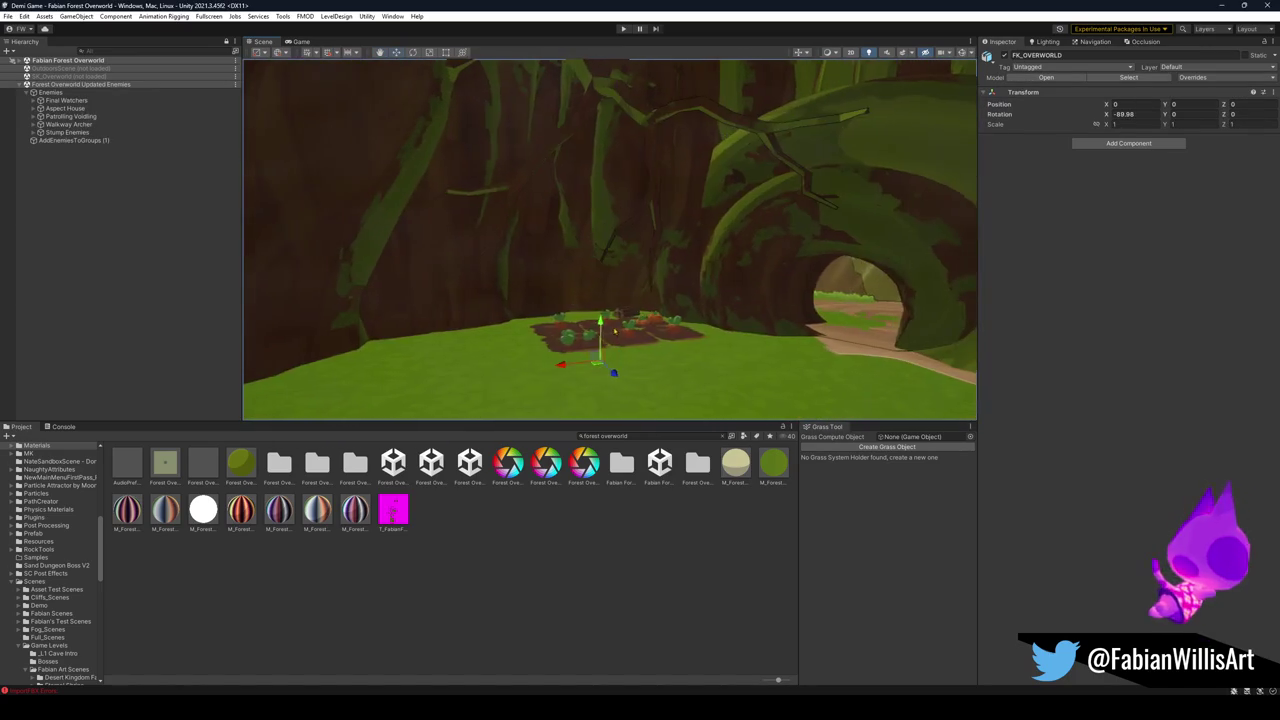
pyautogui.press('f')
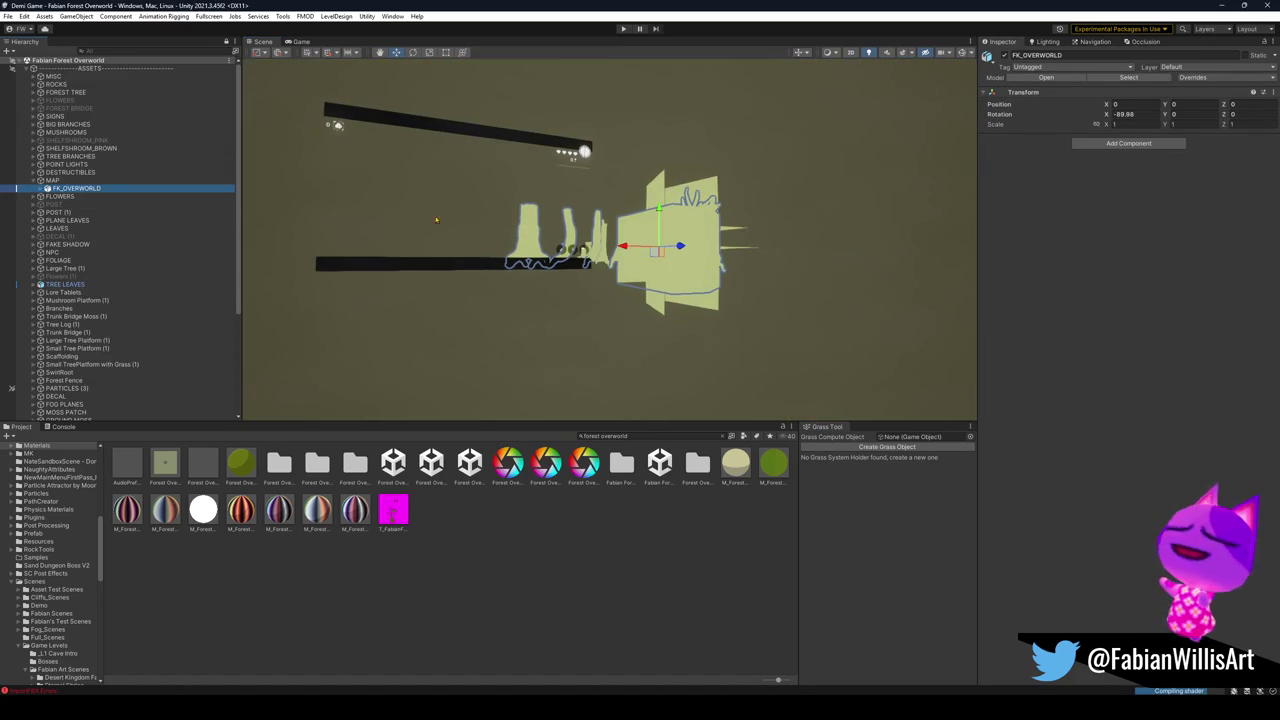
pyautogui.click(1274, 56)
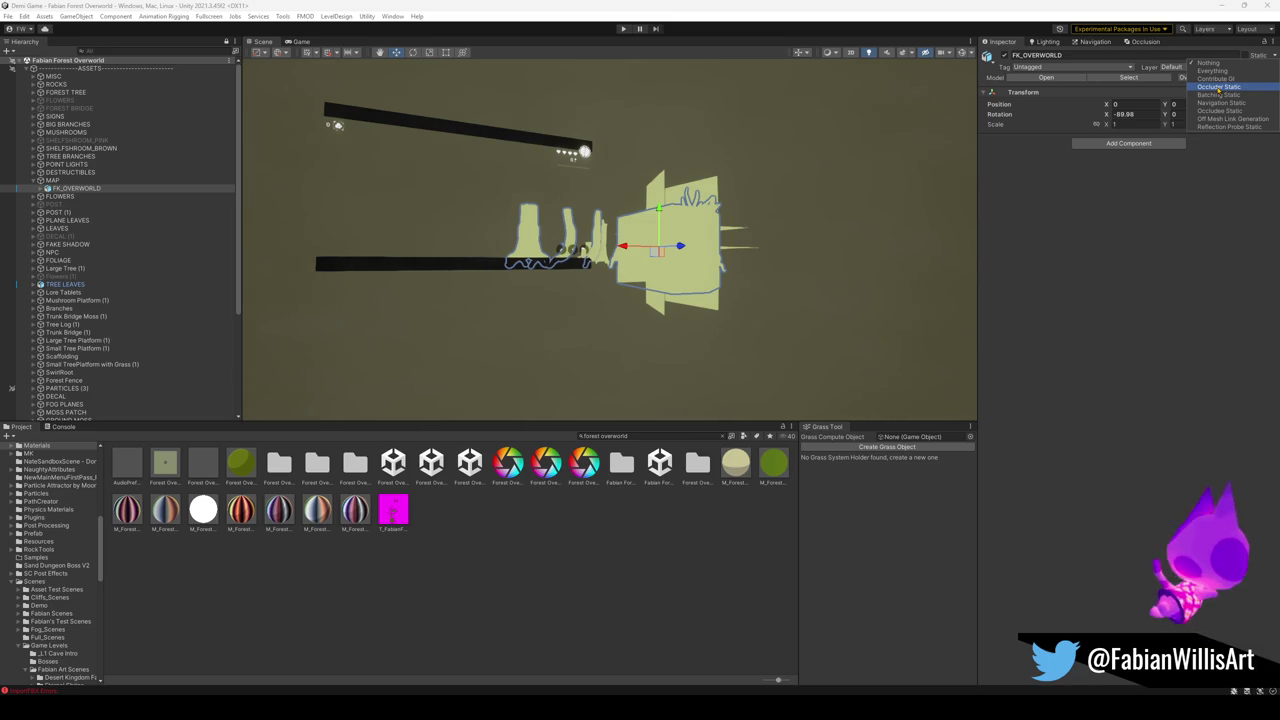
# Turn on Occluder, Occludee, Navigation Static and Static for FK_OVERWORLD, applying each to children.
pyautogui.click(1219, 90)
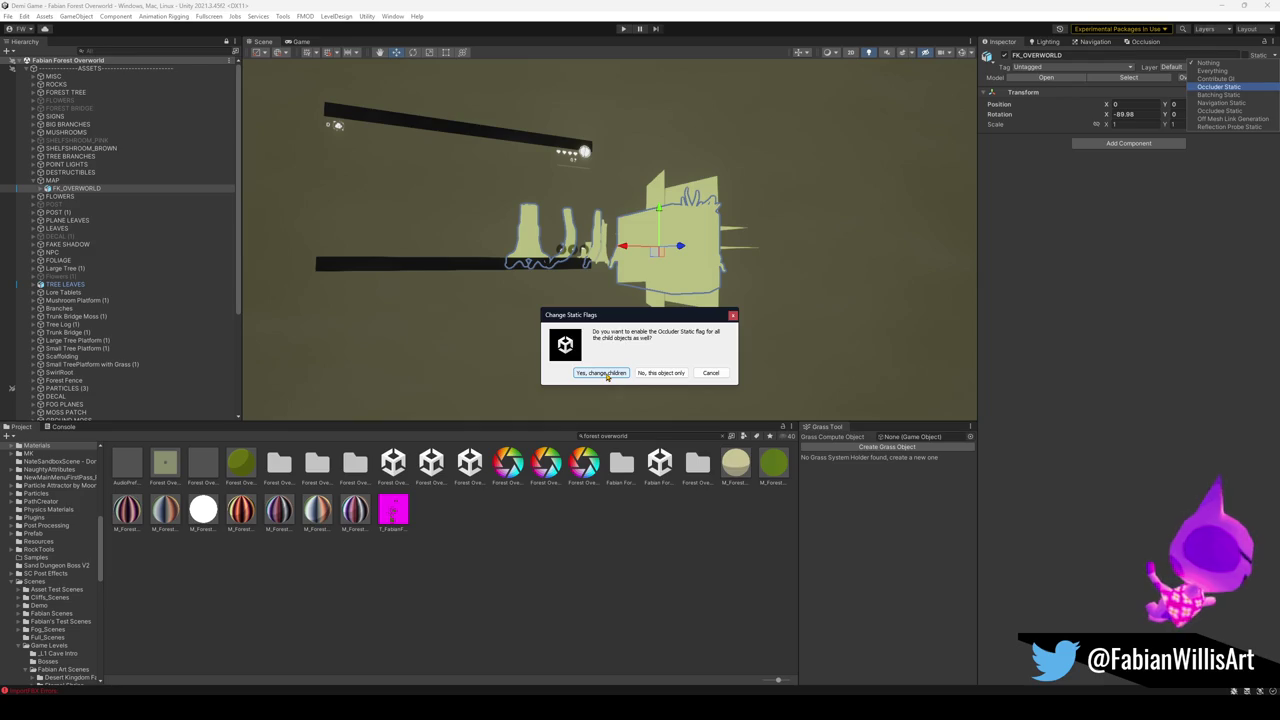
pyautogui.click(603, 373)
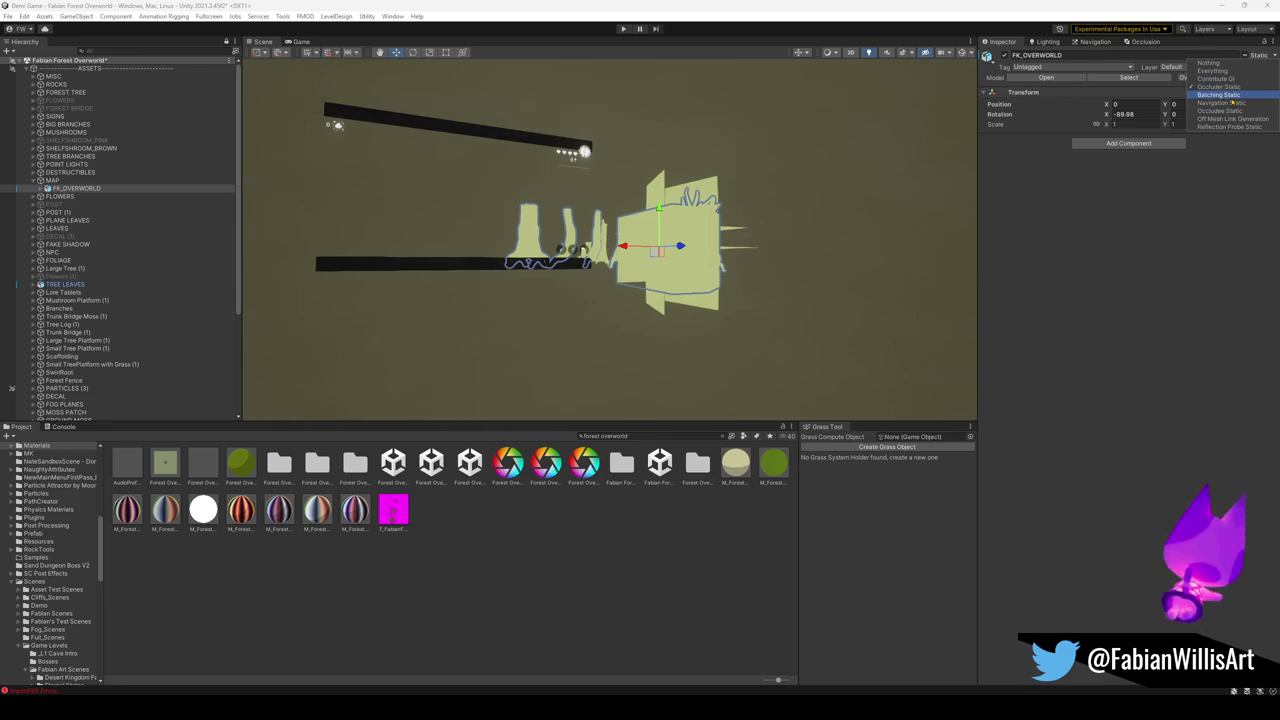
pyautogui.click(1238, 111)
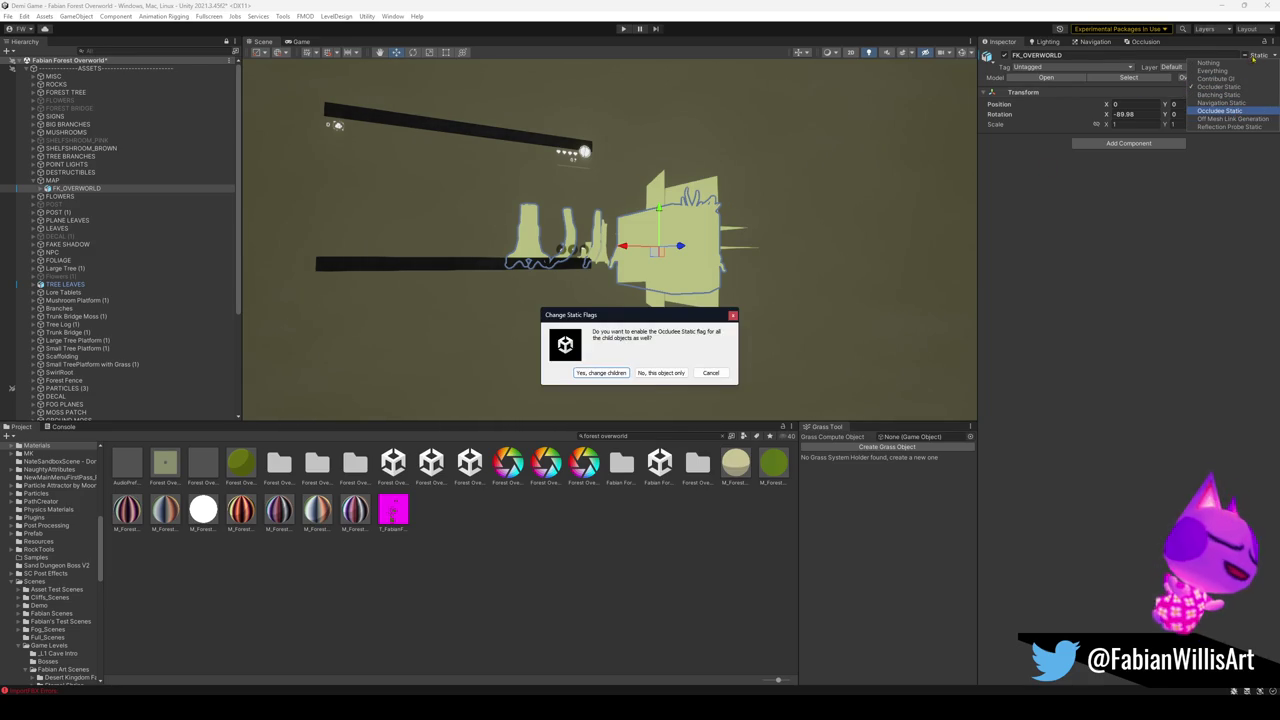
pyautogui.click(607, 373)
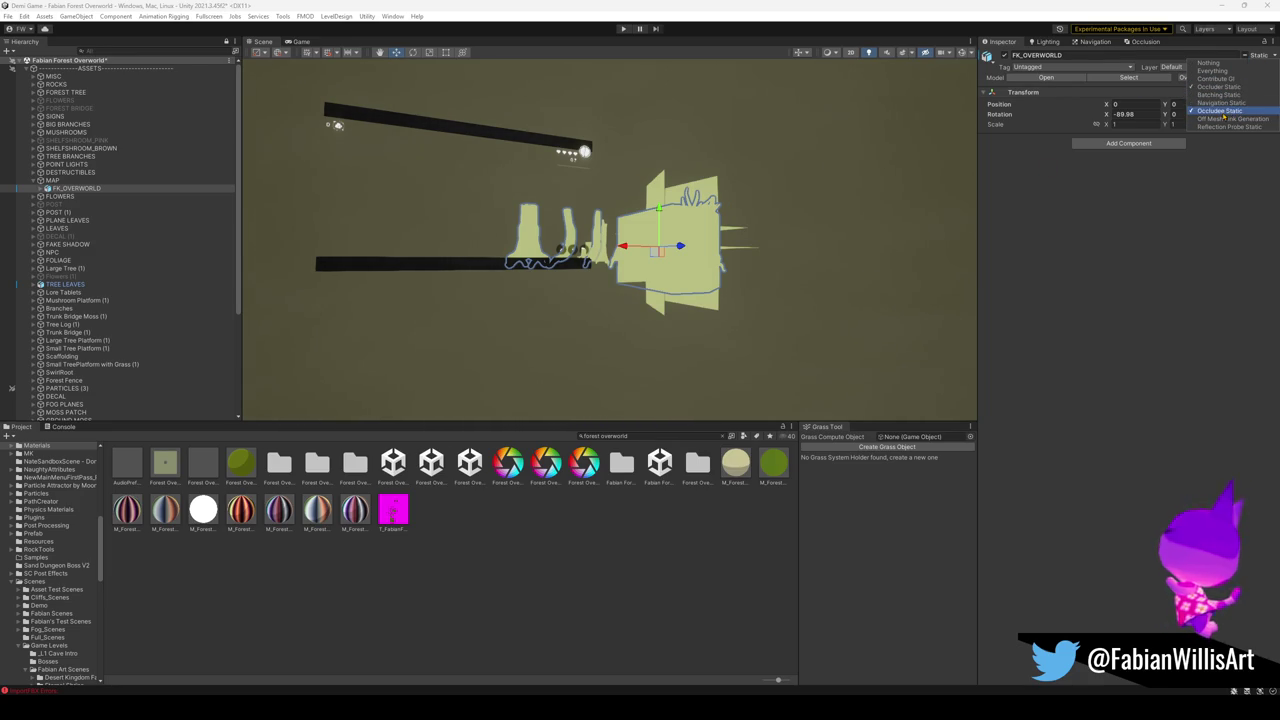
pyautogui.click(1232, 104)
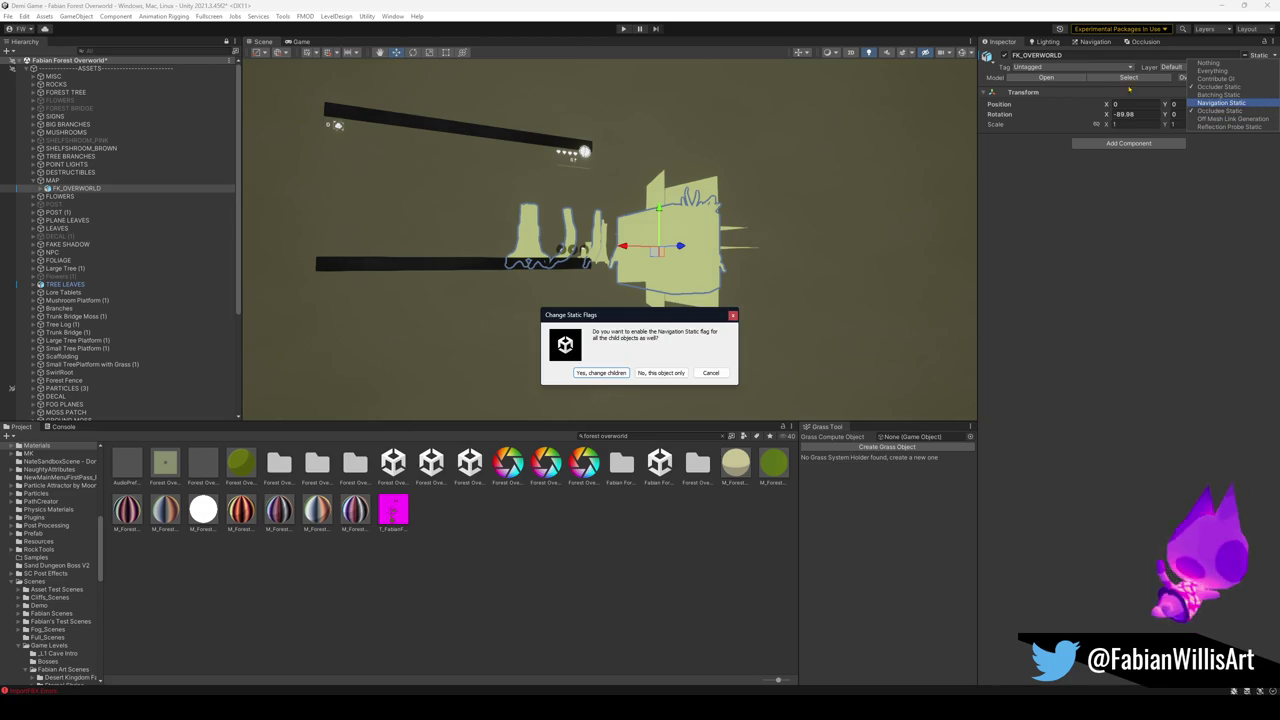
pyautogui.click(601, 373)
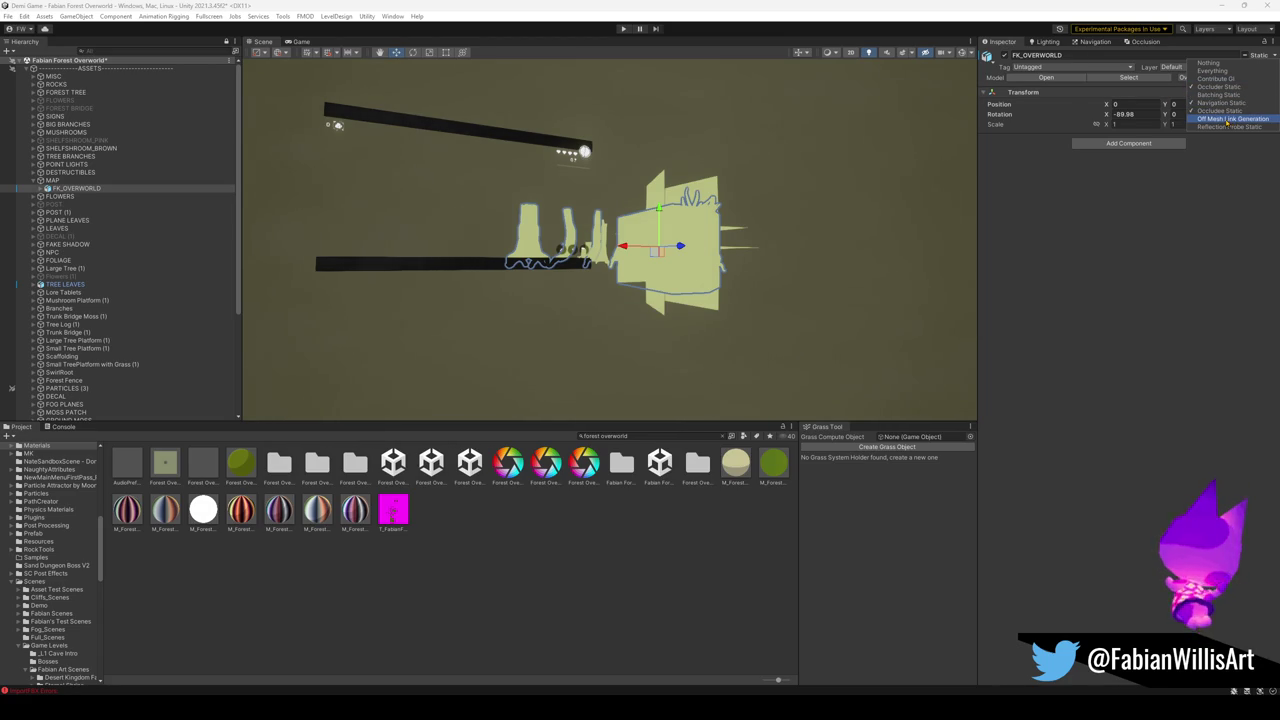
pyautogui.click(1245, 56)
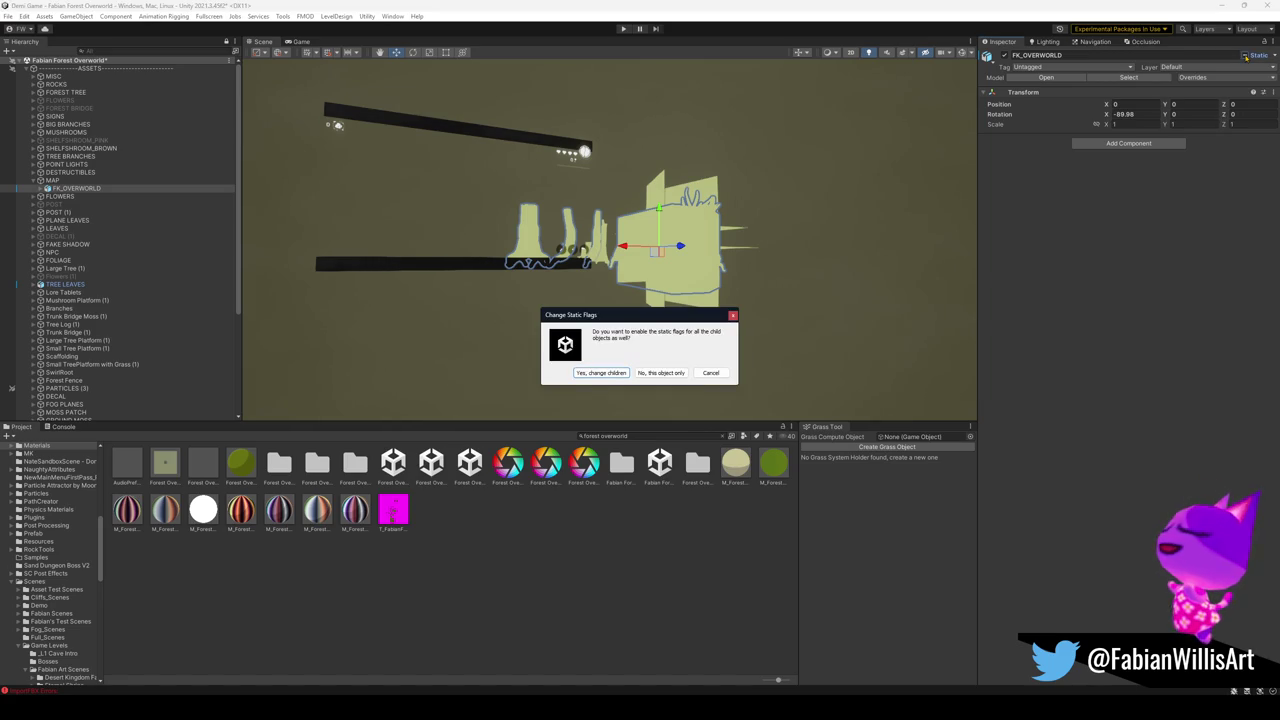
pyautogui.click(598, 373)
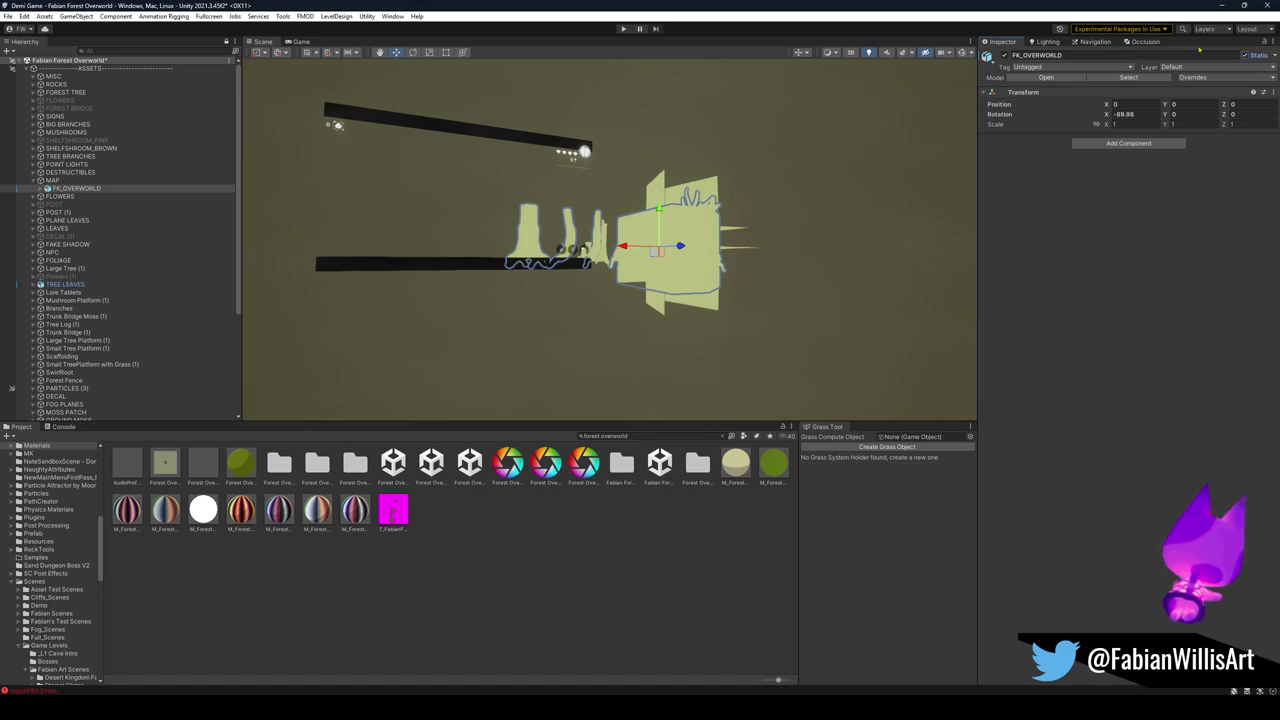
pyautogui.click(1095, 42)
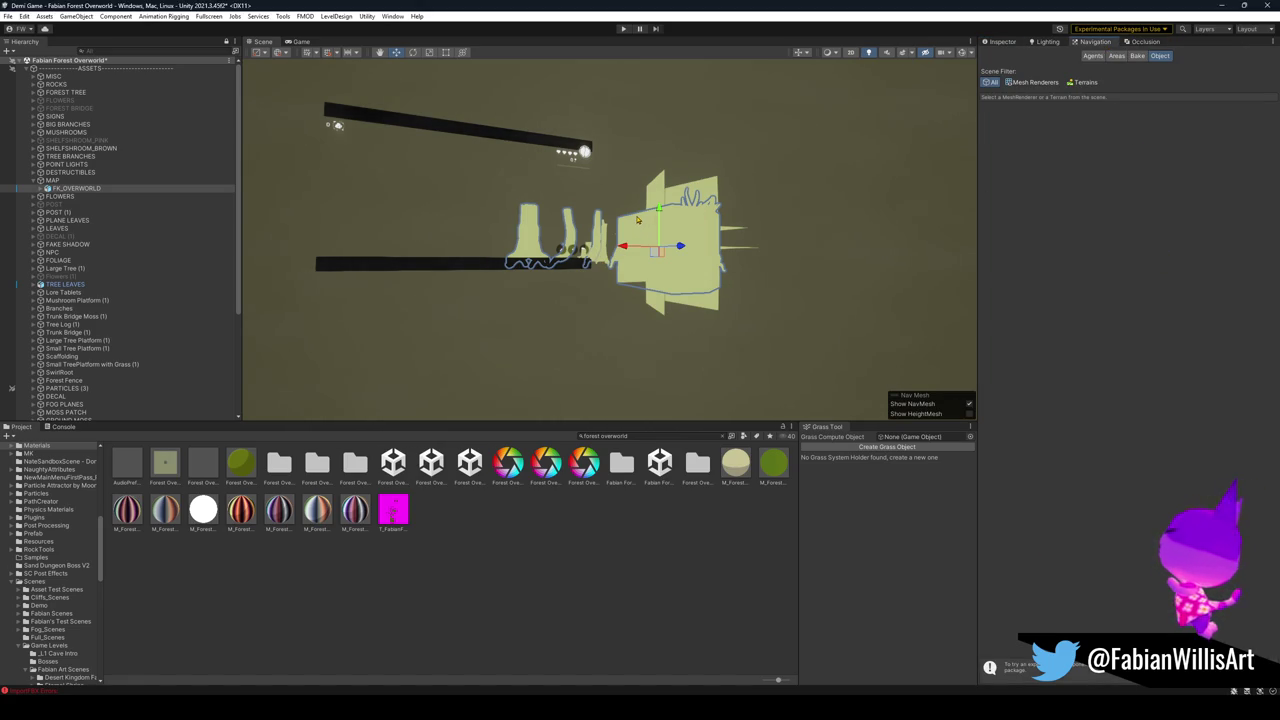
# Frame the Branches group and fly the Scene view down the wooden path to the mushroom.
pyautogui.moveTo(727, 157); pyautogui.dragTo(638, 211)
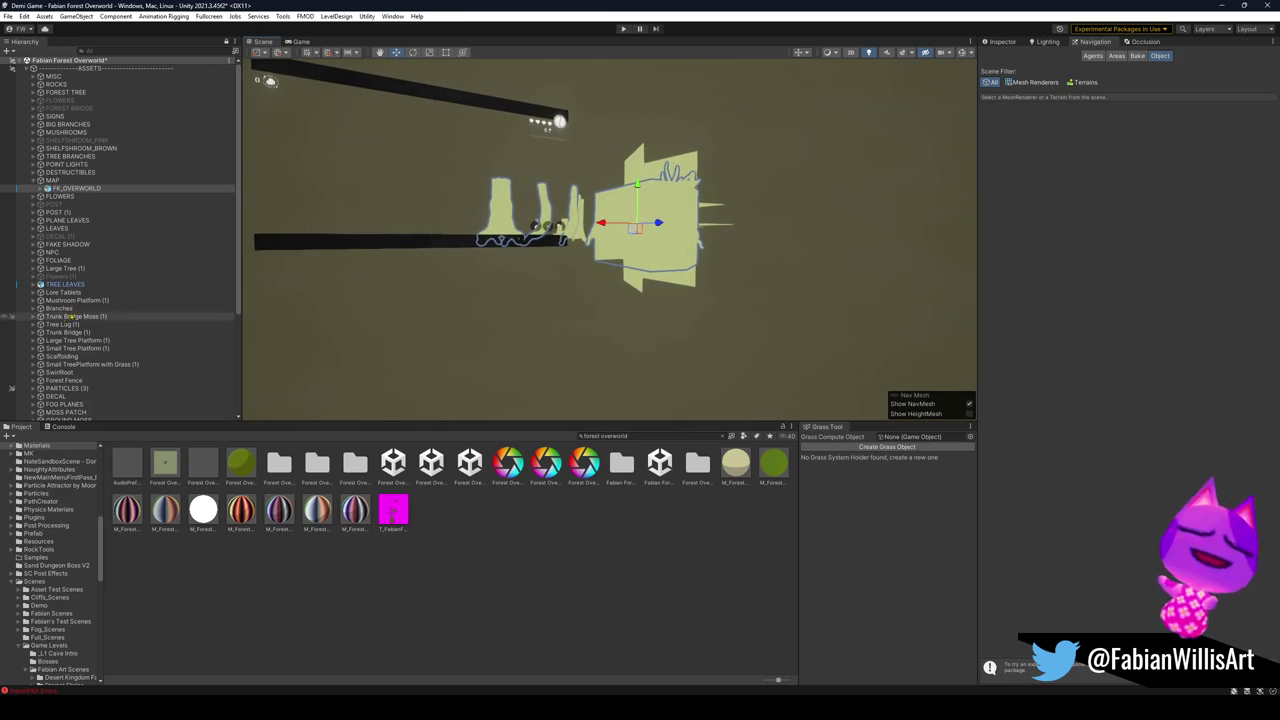
pyautogui.click(638, 211)
pyautogui.press('f')
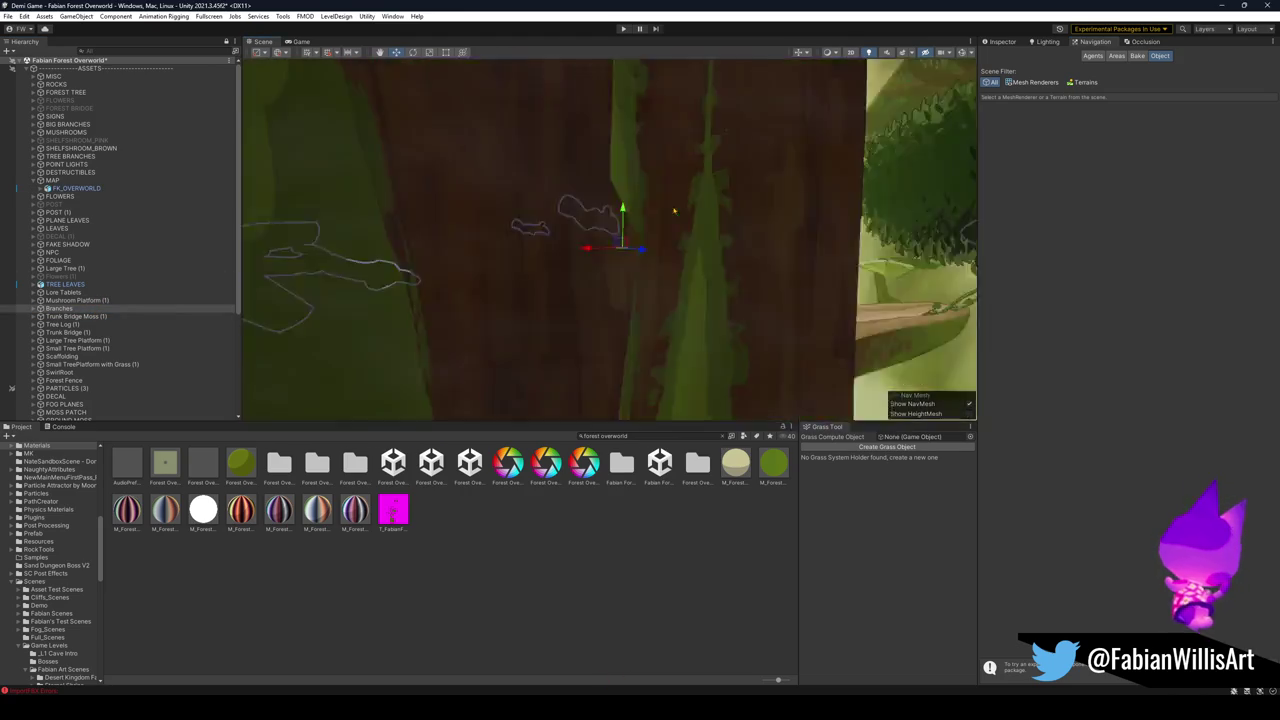
pyautogui.press('w')
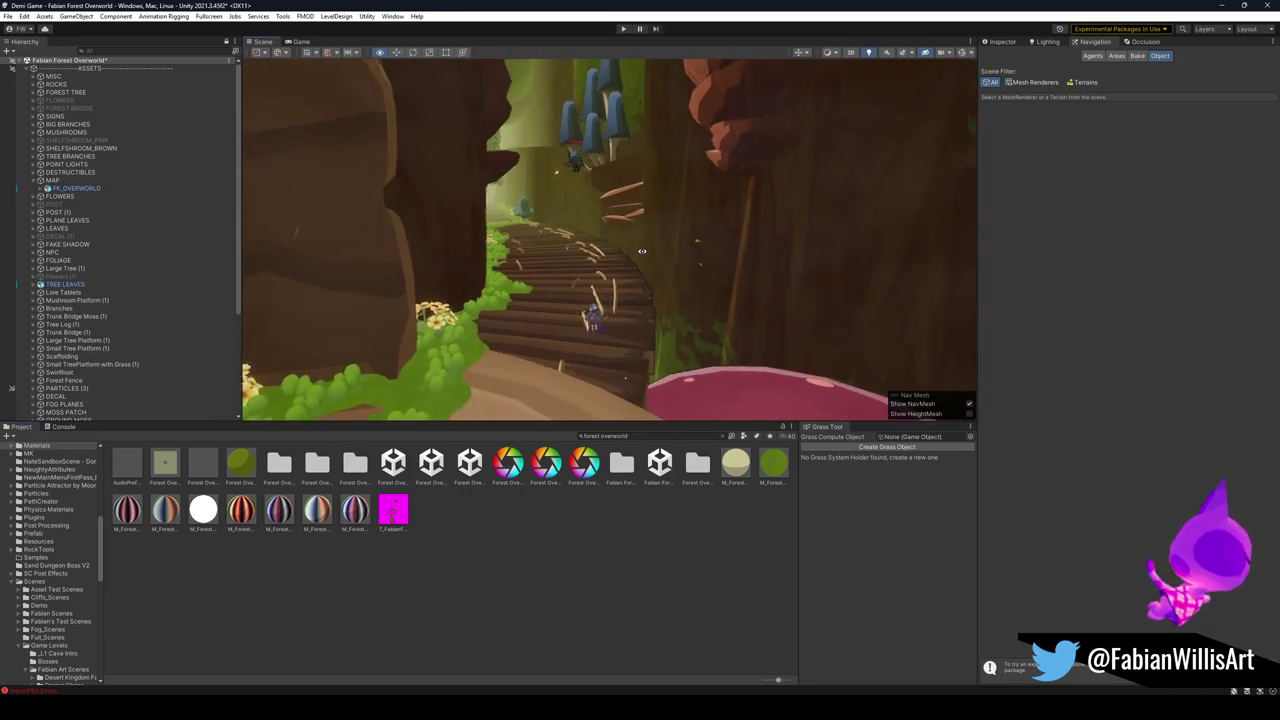
pyautogui.moveTo(537, 222)
pyautogui.mouseDown()
pyautogui.moveTo(726, 214)
pyautogui.moveTo(700, 220)
pyautogui.moveTo(767, 226)
pyautogui.moveTo(707, 257)
pyautogui.mouseUp()
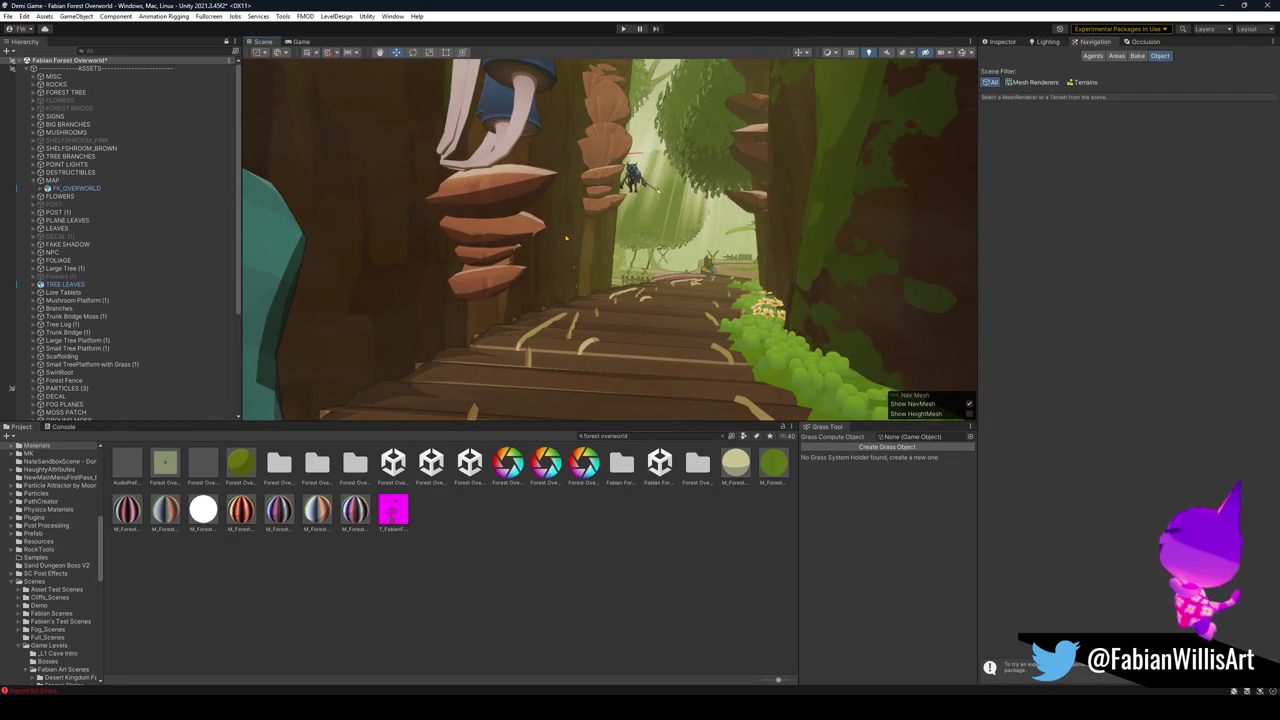
pyautogui.moveTo(570, 233); pyautogui.dragTo(568, 238)
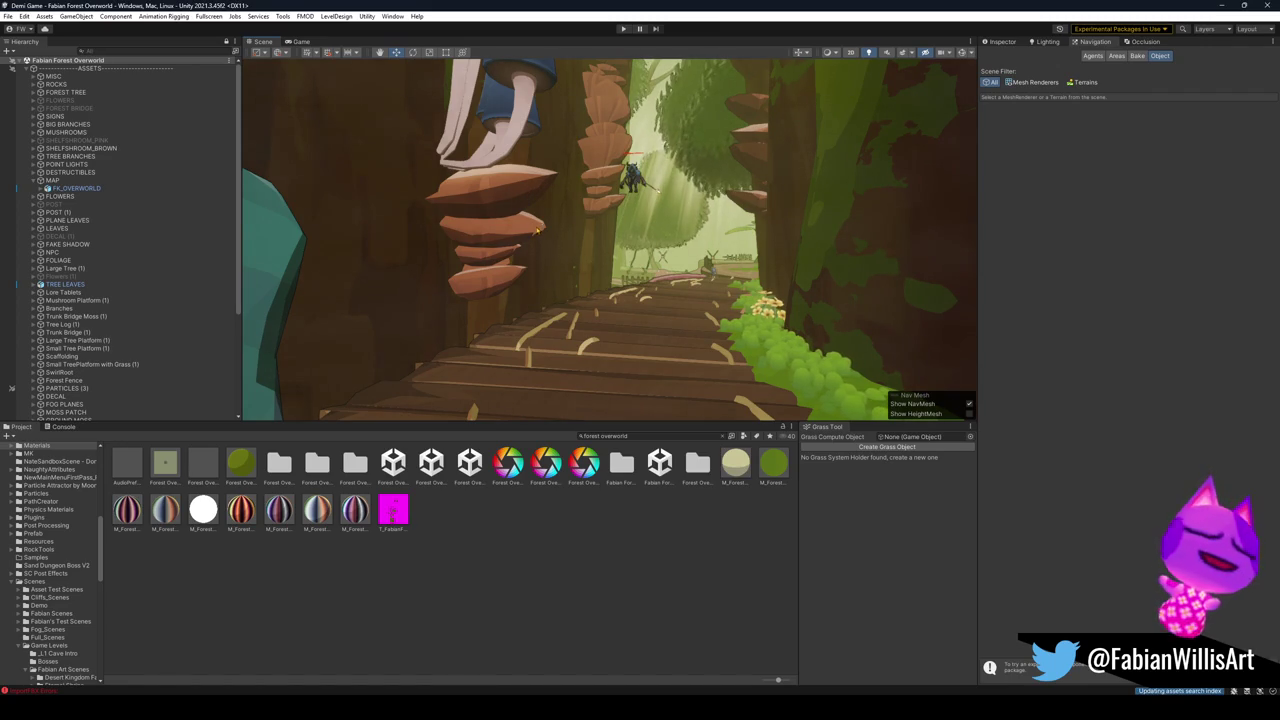
# Select all Hierarchy rows and collapse them back to the loaded scene roots.
pyautogui.click(168, 245)
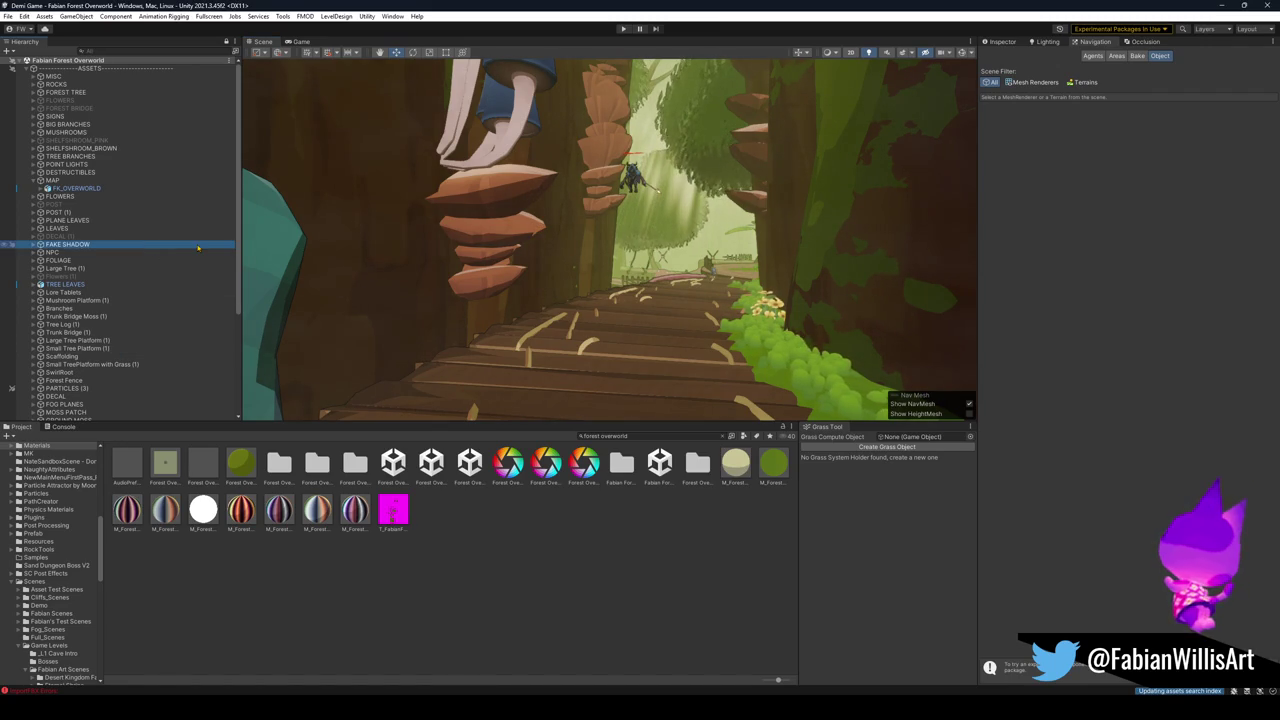
pyautogui.hotkey('ctrl', 'a')
pyautogui.press('Left')
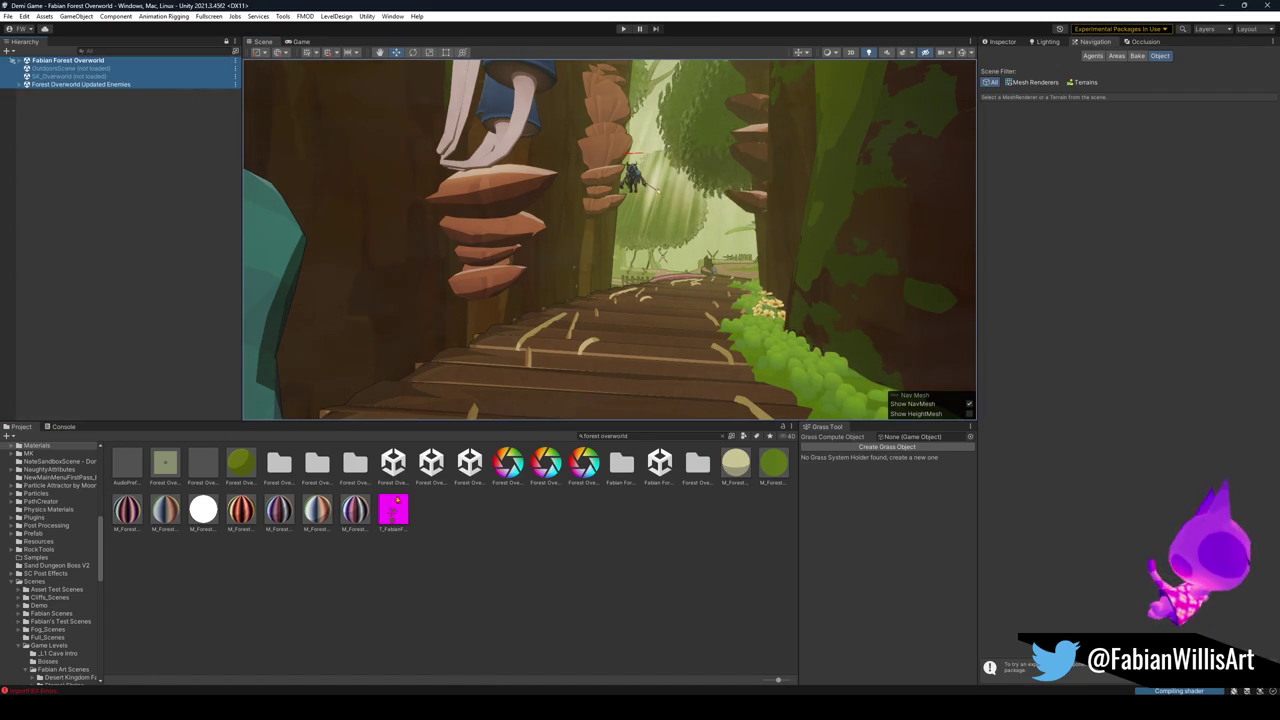
# Clear the Hierarchy selection and swing the Scene view to the white grind rail between vines.
pyautogui.click(430, 466)
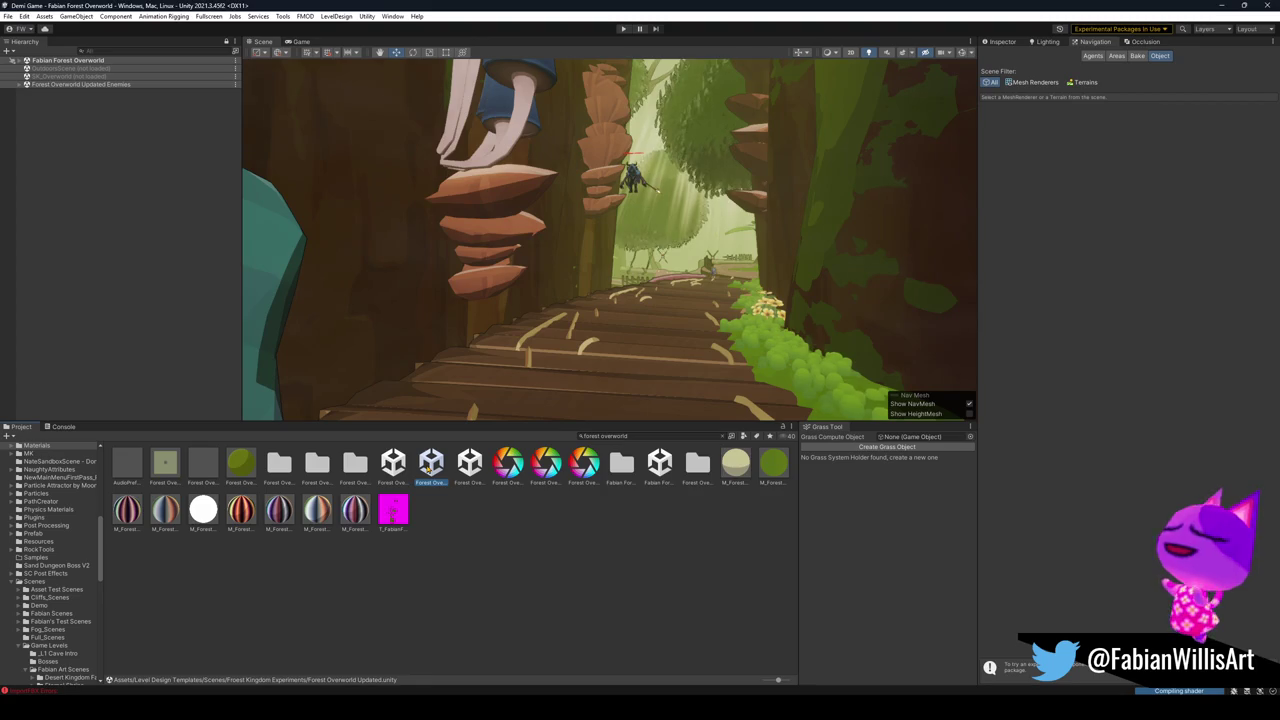
pyautogui.click(129, 338)
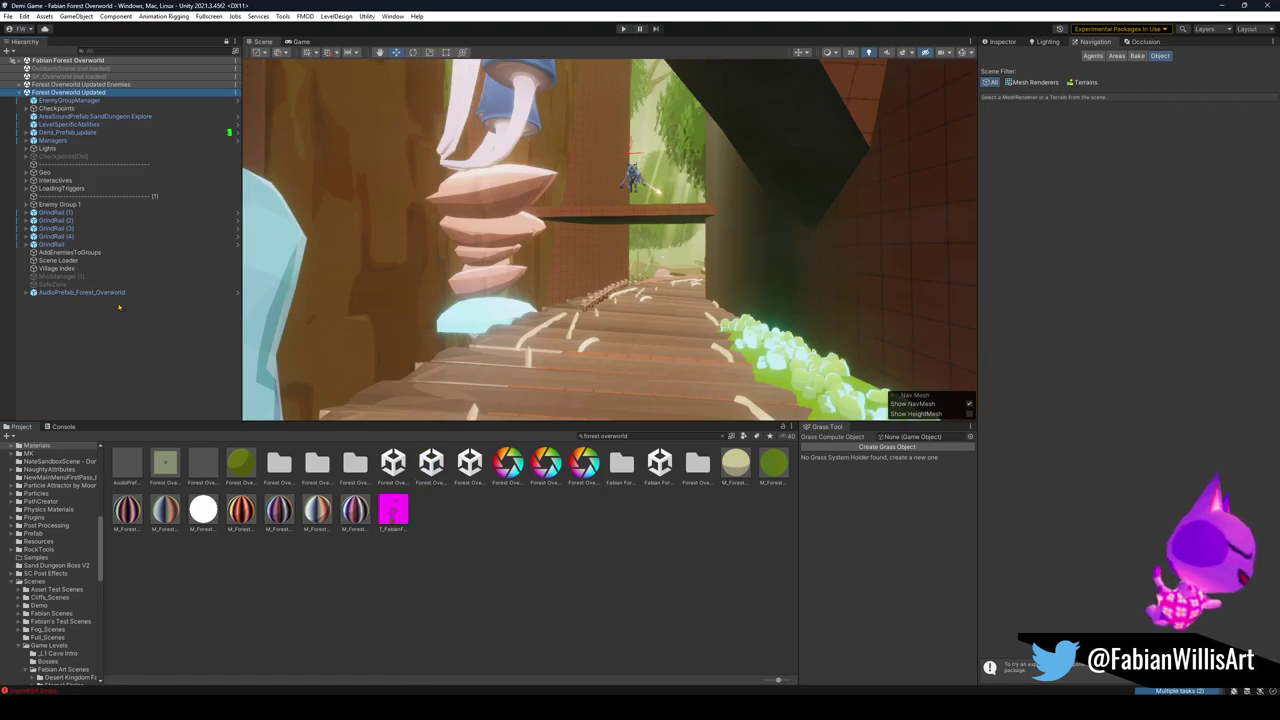
pyautogui.moveTo(560, 300); pyautogui.dragTo(667, 283)
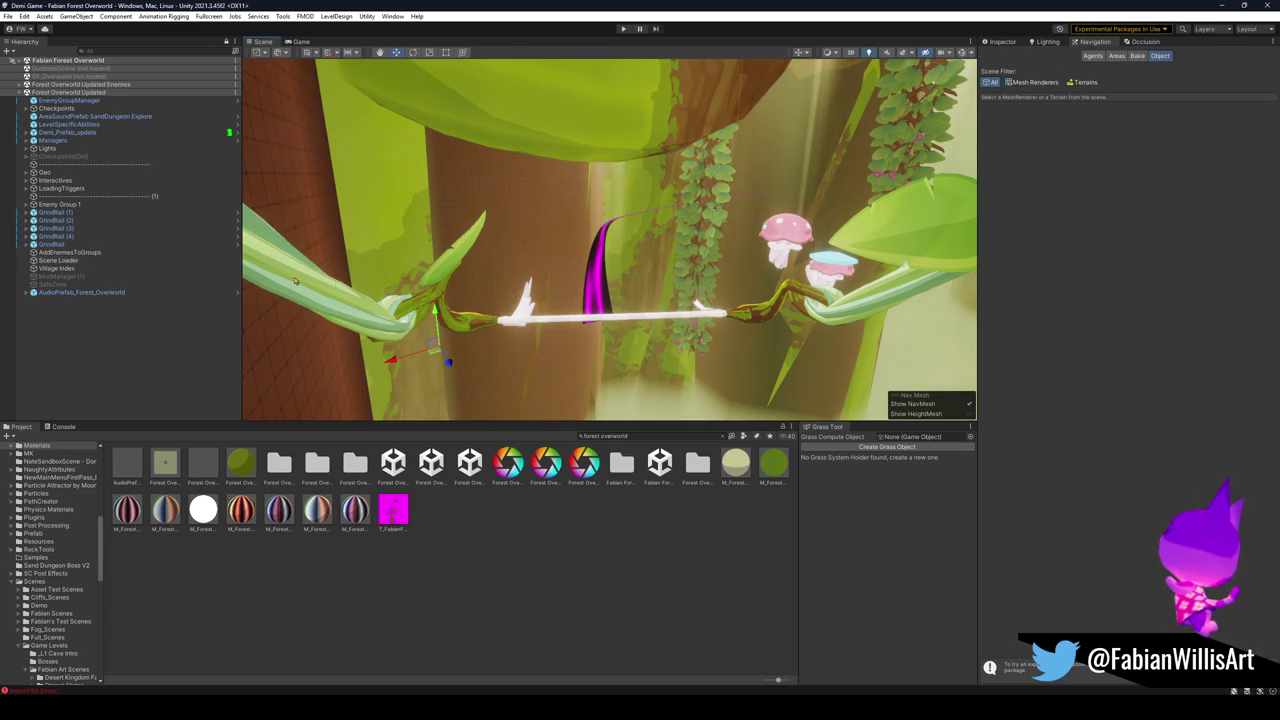
# Copy GrindRail (1) through GrindRail into Fabian Forest Overworld, pasting them as GrindRail (5)–(9).
pyautogui.click(779, 311)
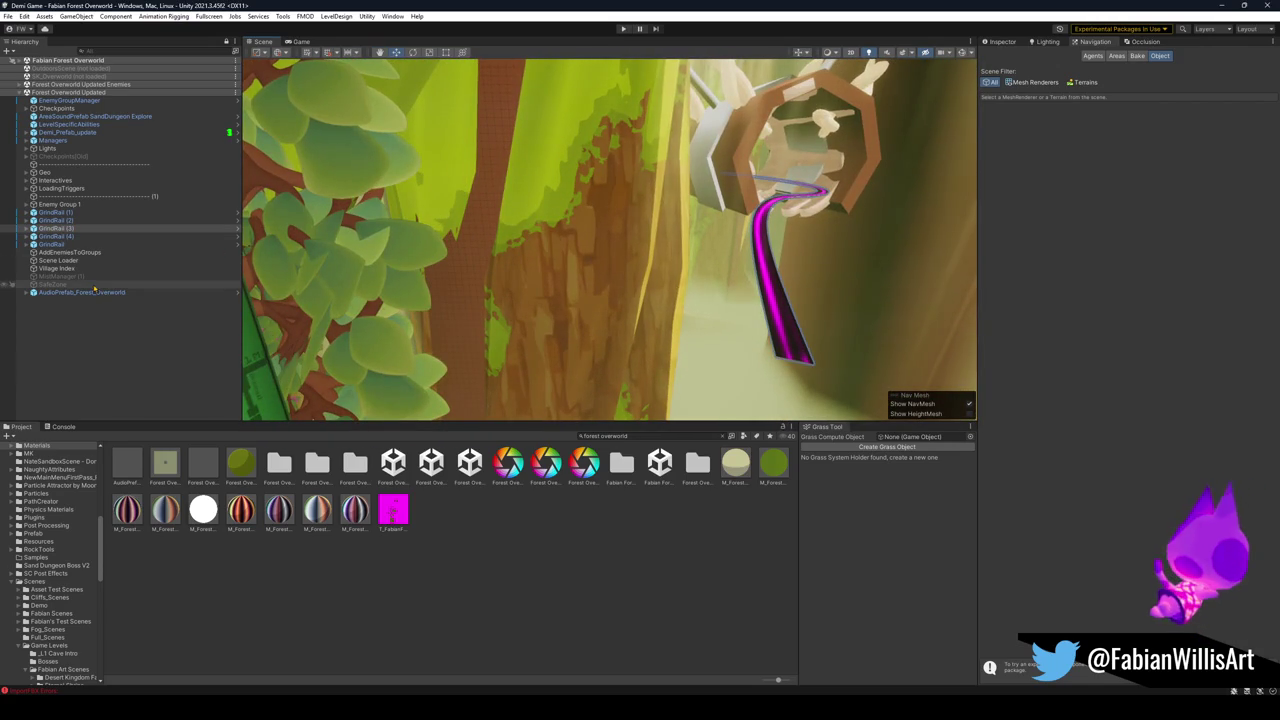
pyautogui.click(62, 213)
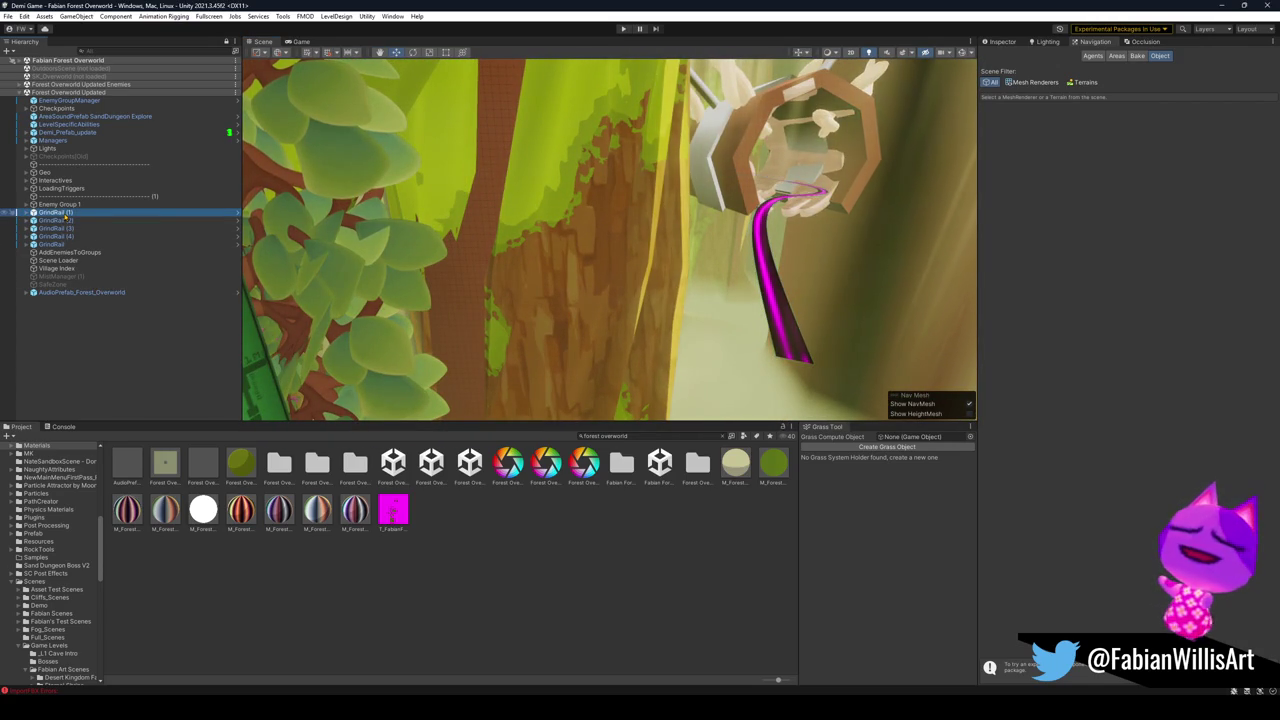
pyautogui.keyDown('shift'); pyautogui.click(60, 236); pyautogui.keyUp('shift')
pyautogui.keyDown('shift'); pyautogui.click(60, 244); pyautogui.keyUp('shift')
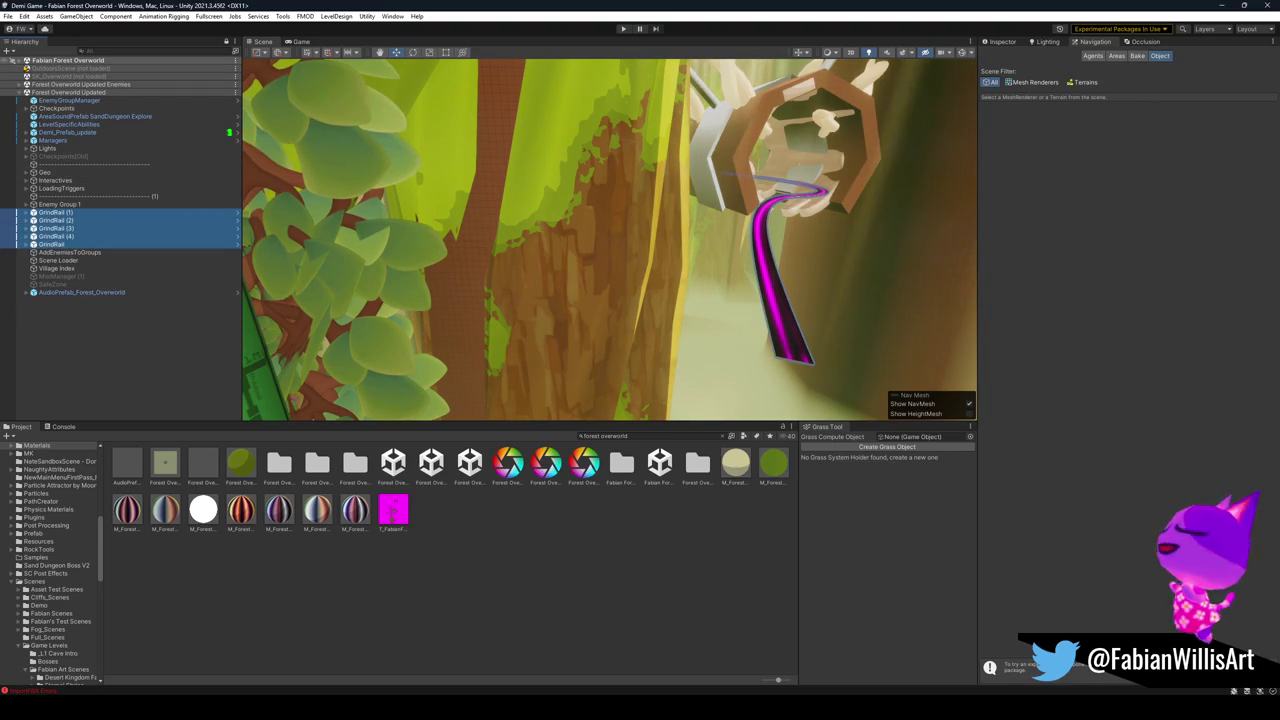
pyautogui.click(50, 60)
pyautogui.press('Right')
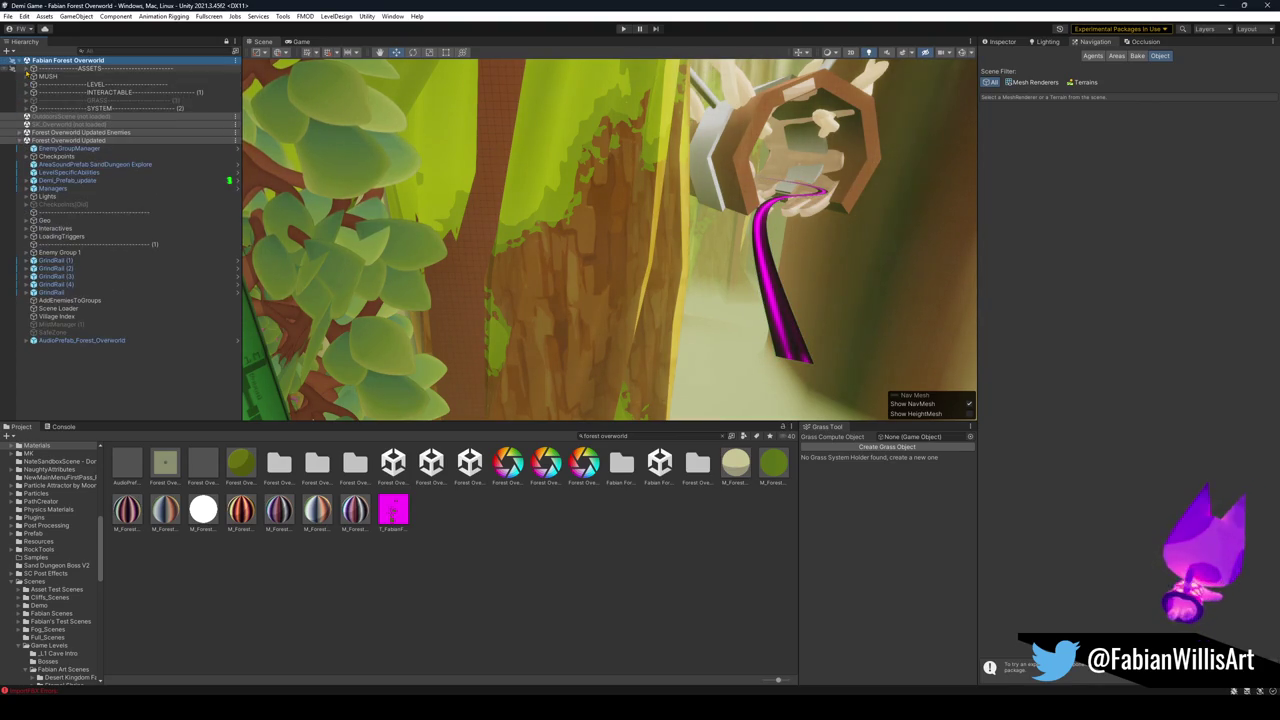
pyautogui.hotkey('ctrl', 'v')
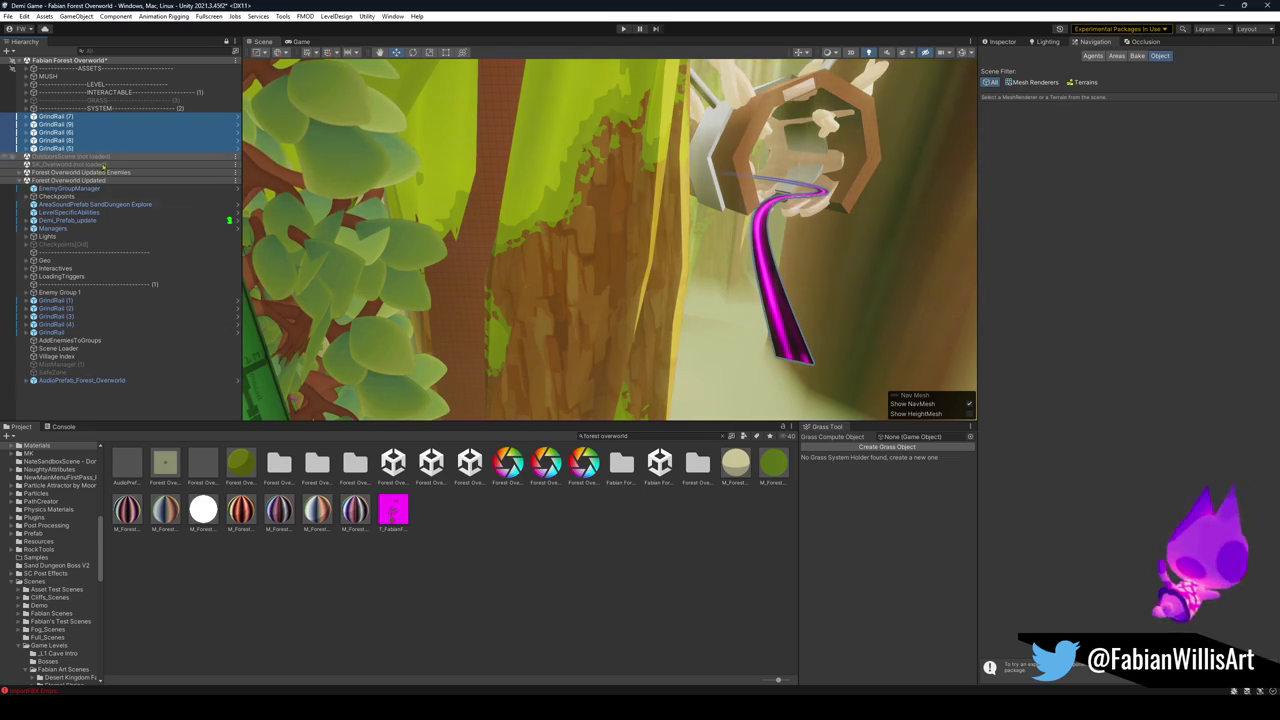
pyautogui.click(727, 258)
pyautogui.press('w')
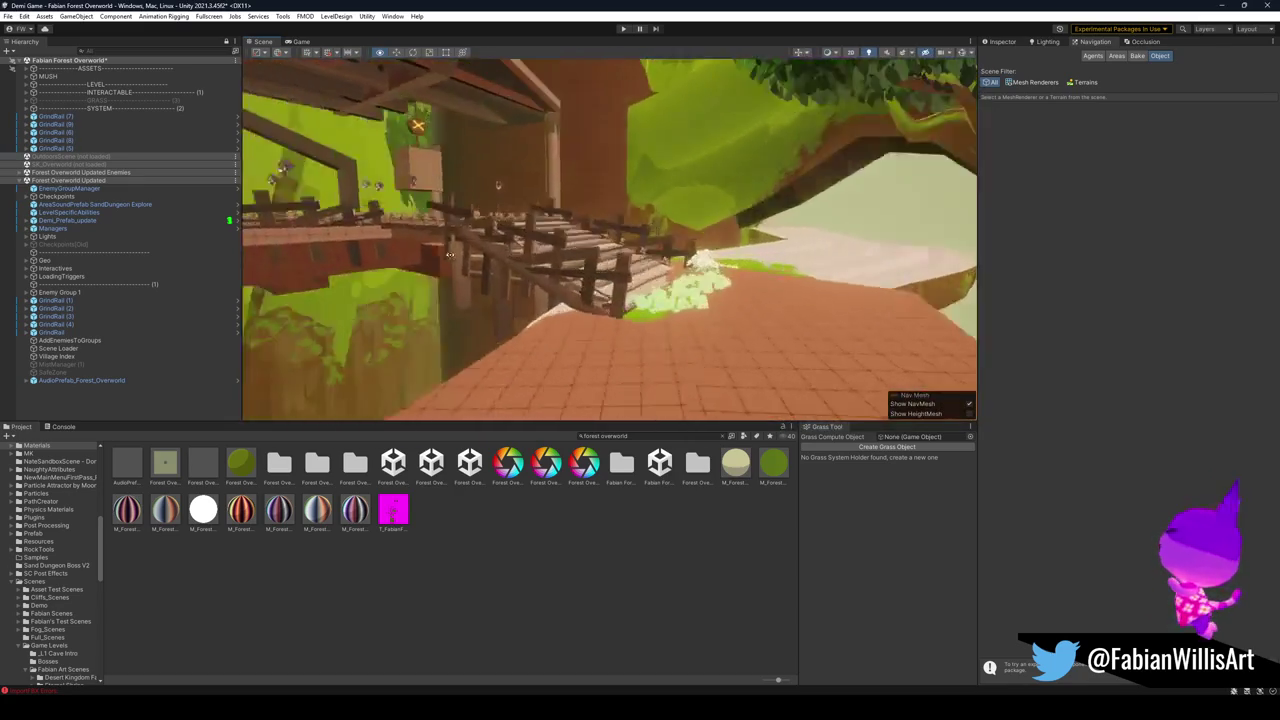
# Fly toward the tree-trunk staircase, then pull back to see the platform, railing and trunk.
pyautogui.moveTo(549, 270)
pyautogui.mouseDown()
pyautogui.moveTo(601, 277)
pyautogui.moveTo(590, 297)
pyautogui.moveTo(632, 292)
pyautogui.mouseUp()
pyautogui.moveTo(568, 216)
pyautogui.mouseDown()
pyautogui.moveTo(812, 318)
pyautogui.moveTo(651, 302)
pyautogui.mouseUp()
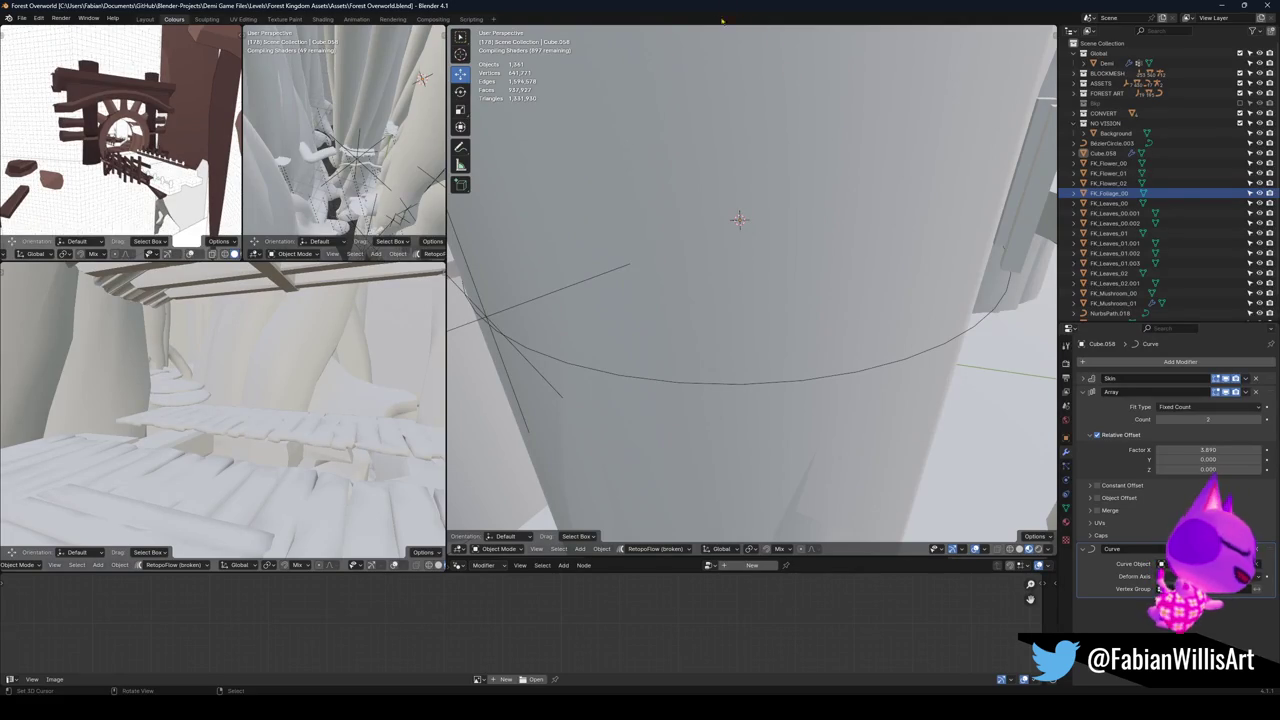
# Walk into the tree-trunk hole and delete the purple box Cylinder_18.
pyautogui.hotkey('shift', '`')
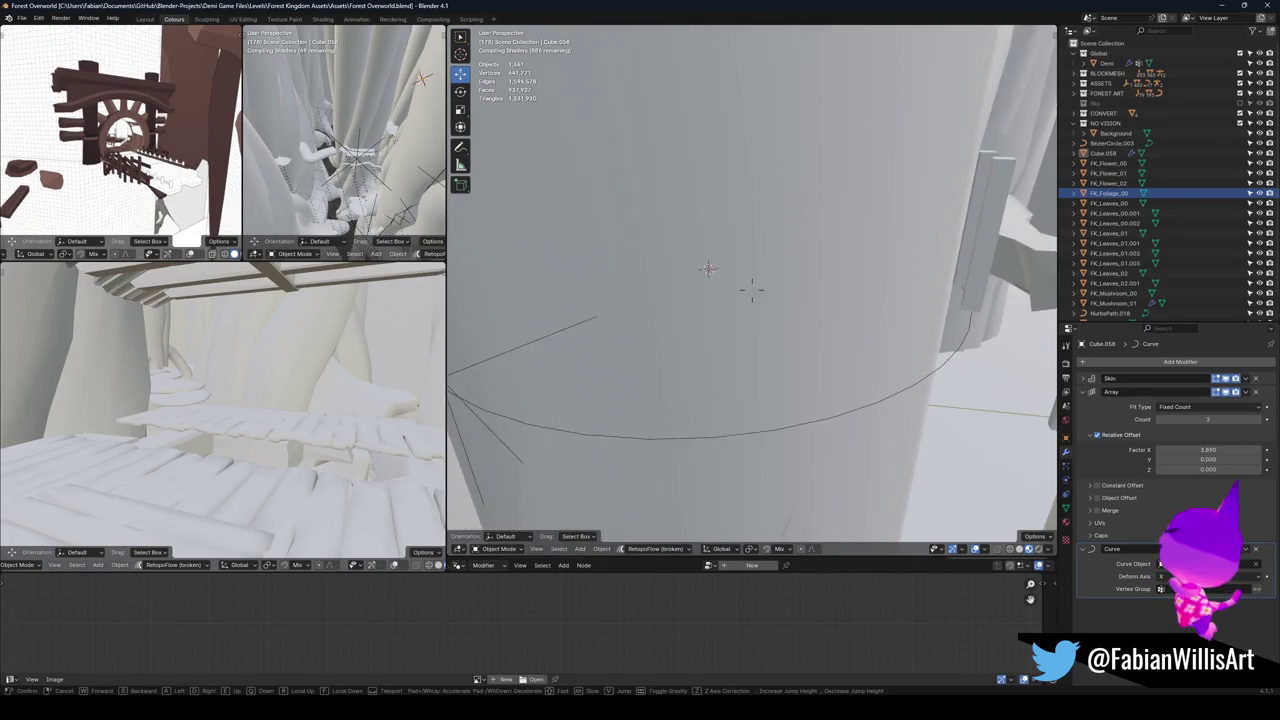
pyautogui.press('w')
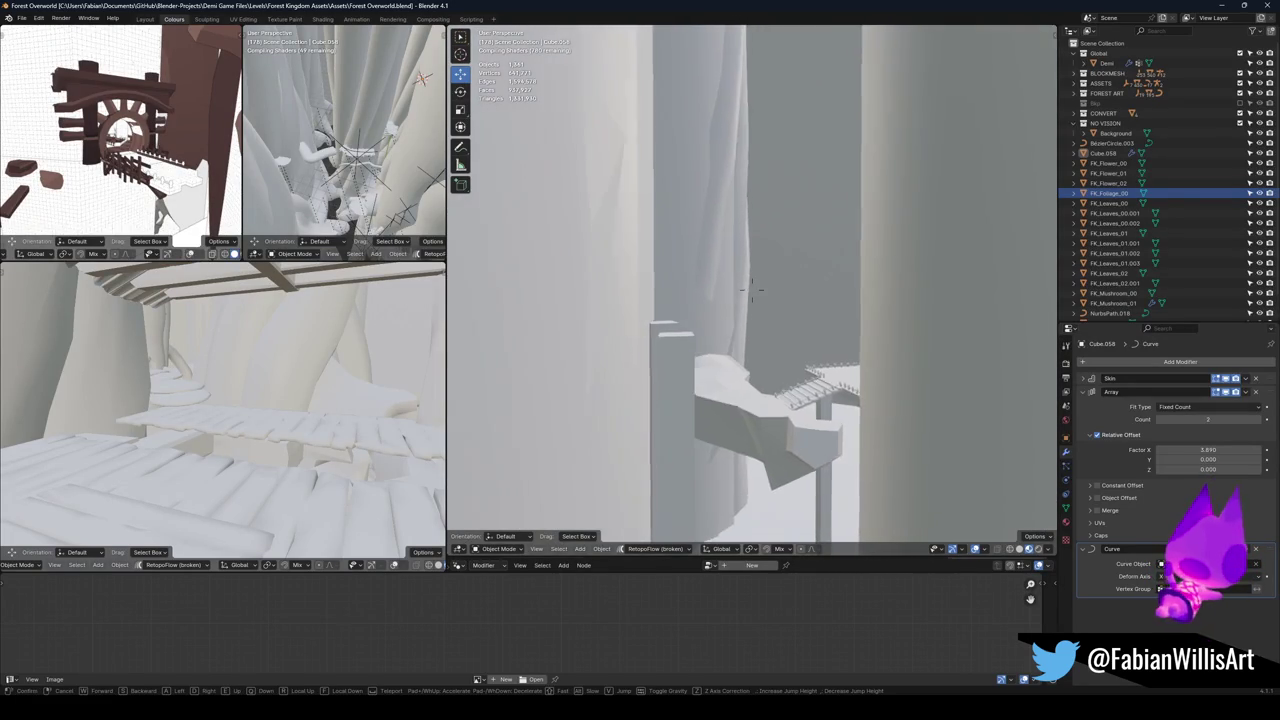
pyautogui.press('w')
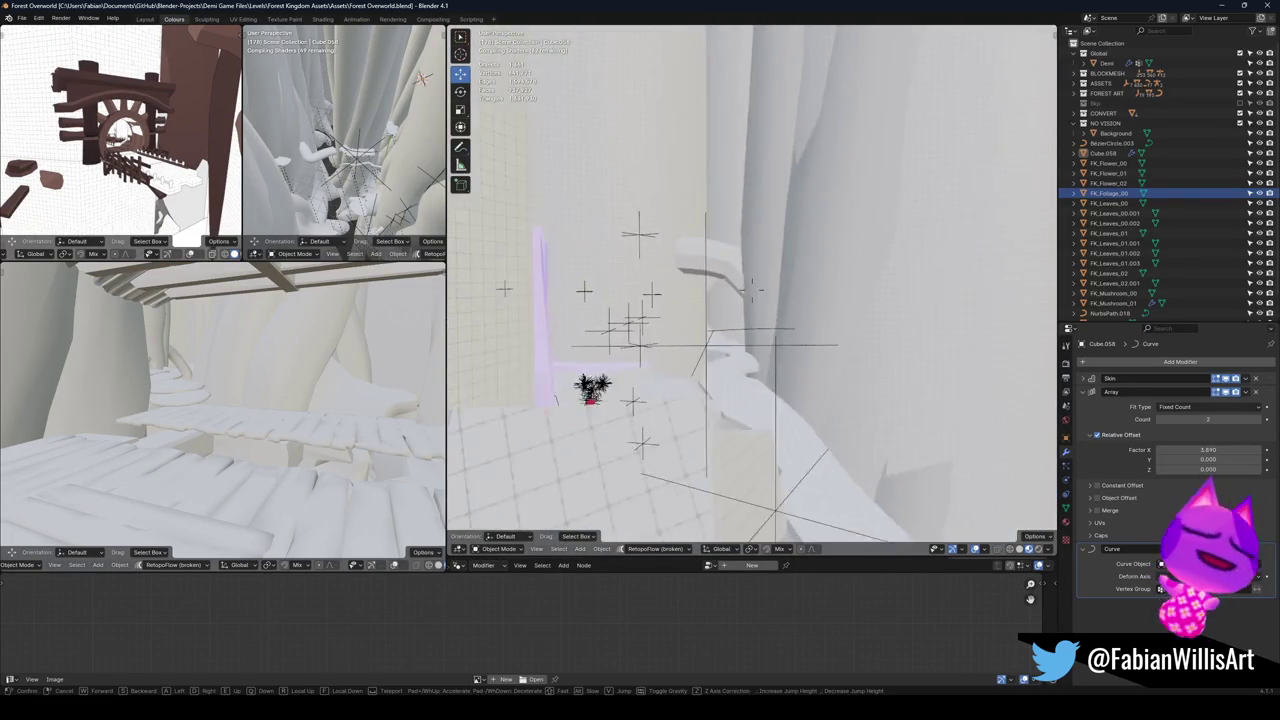
pyautogui.press('w')
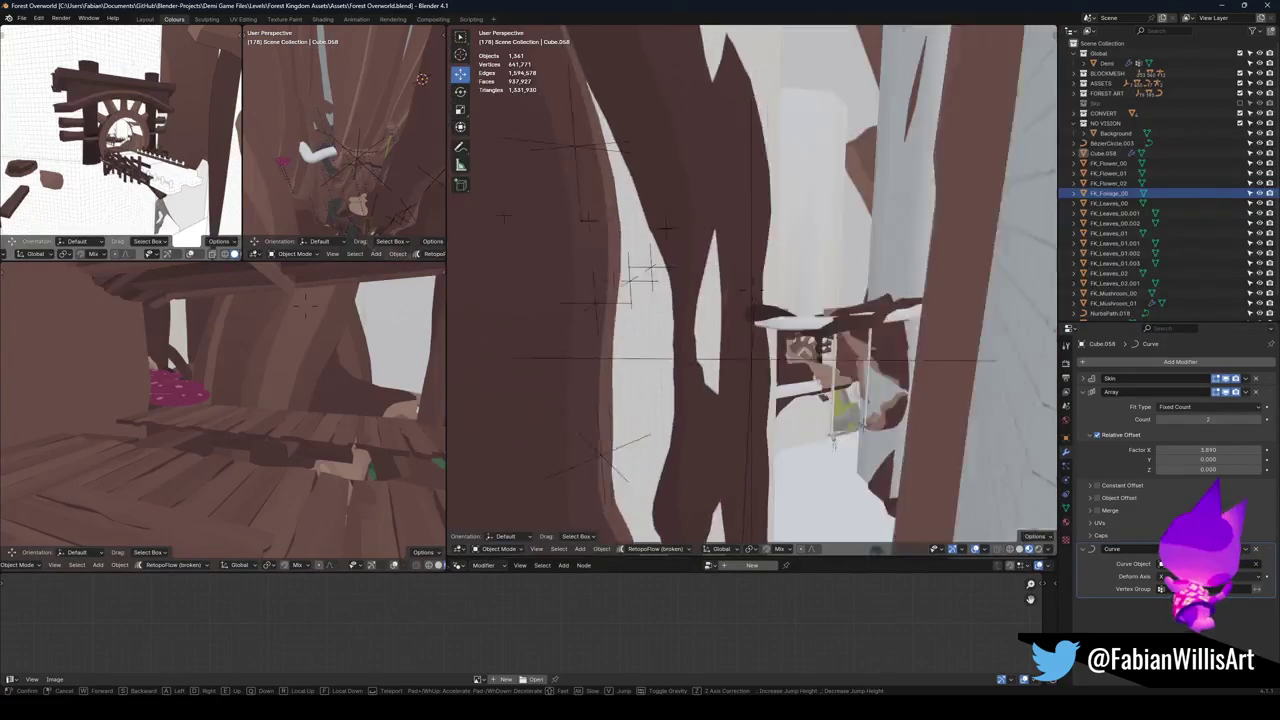
pyautogui.press('w')
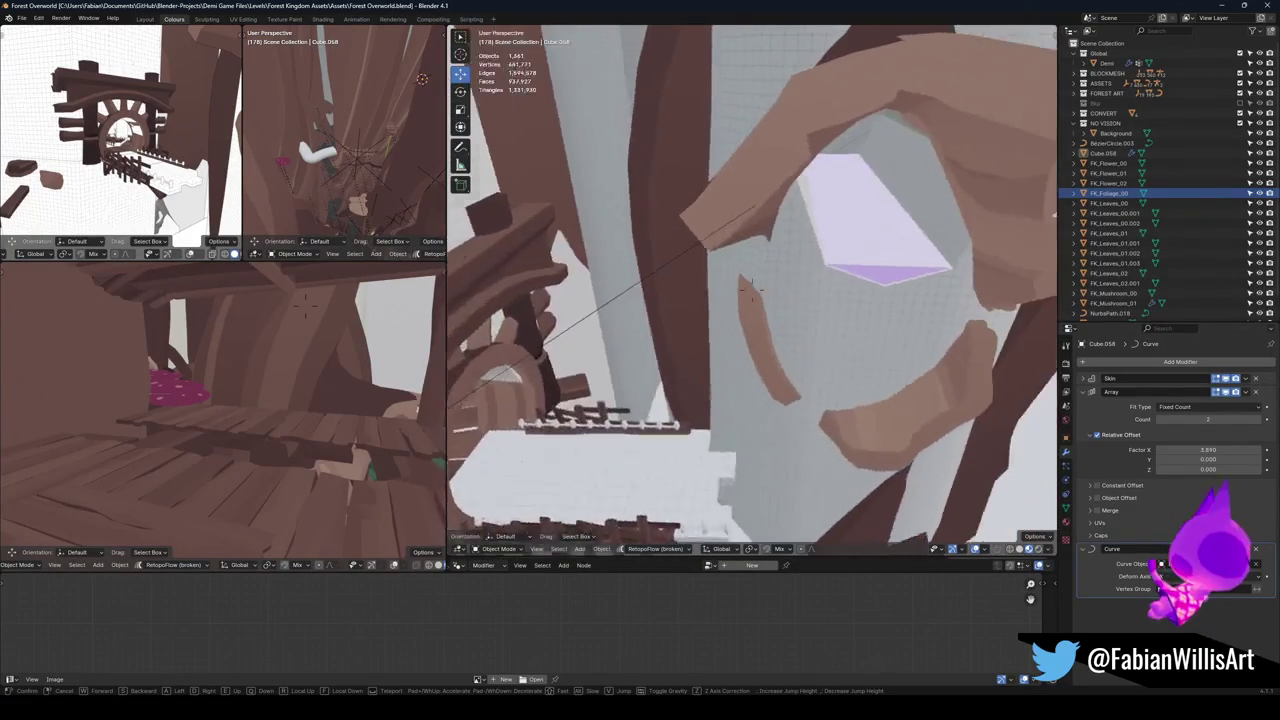
pyautogui.click(733, 301)
pyautogui.click(723, 342)
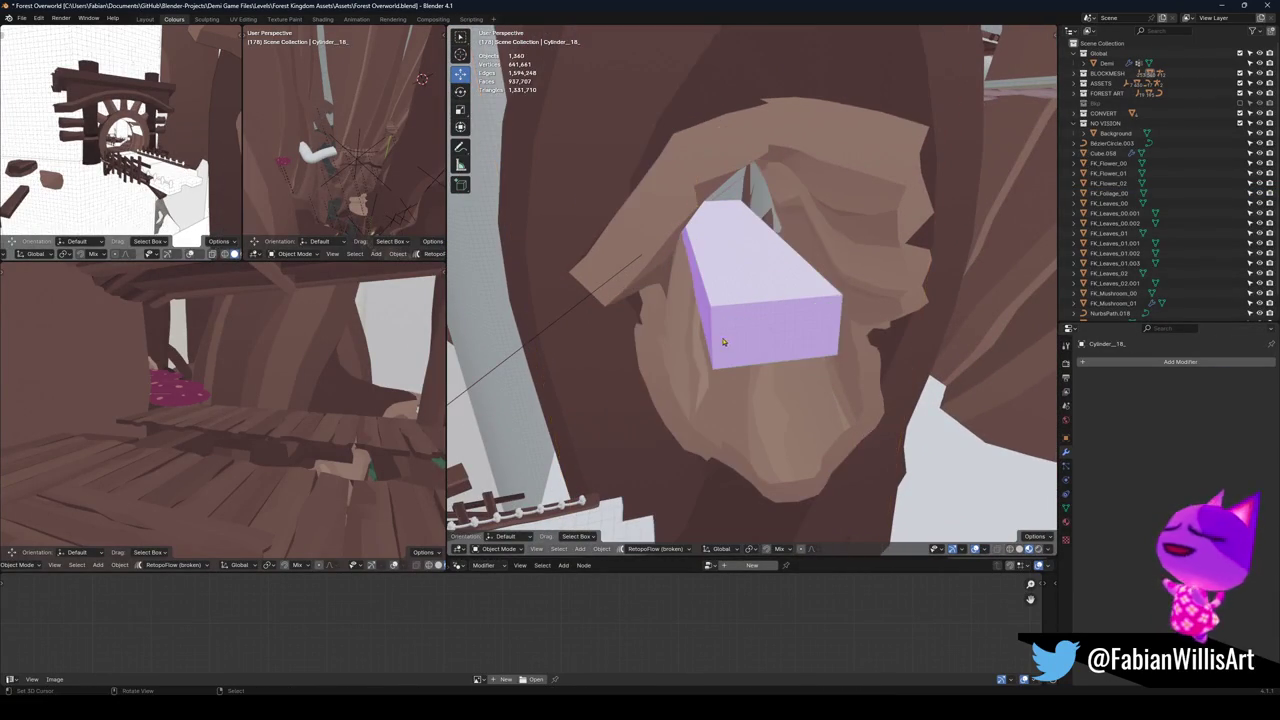
pyautogui.press('Delete')
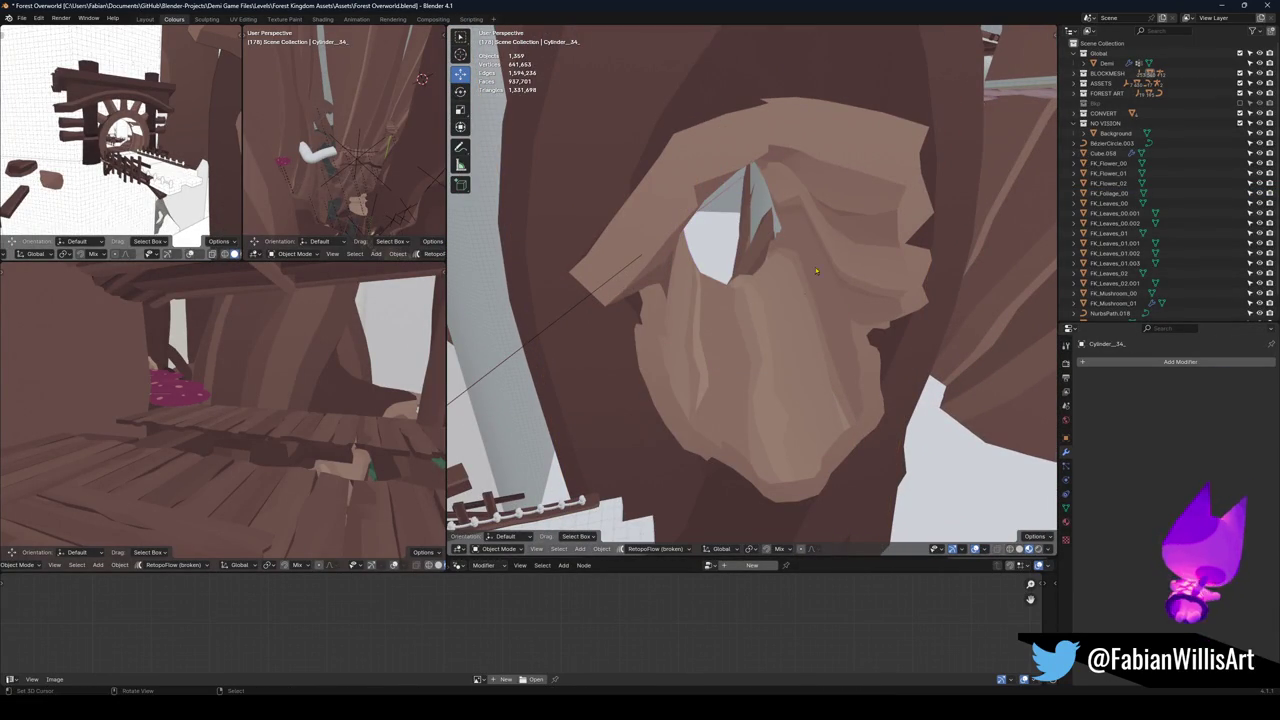
# Select the trunk-entrance piece Plane.030 and move it to a new position.
pyautogui.click(816, 271)
pyautogui.press('w')
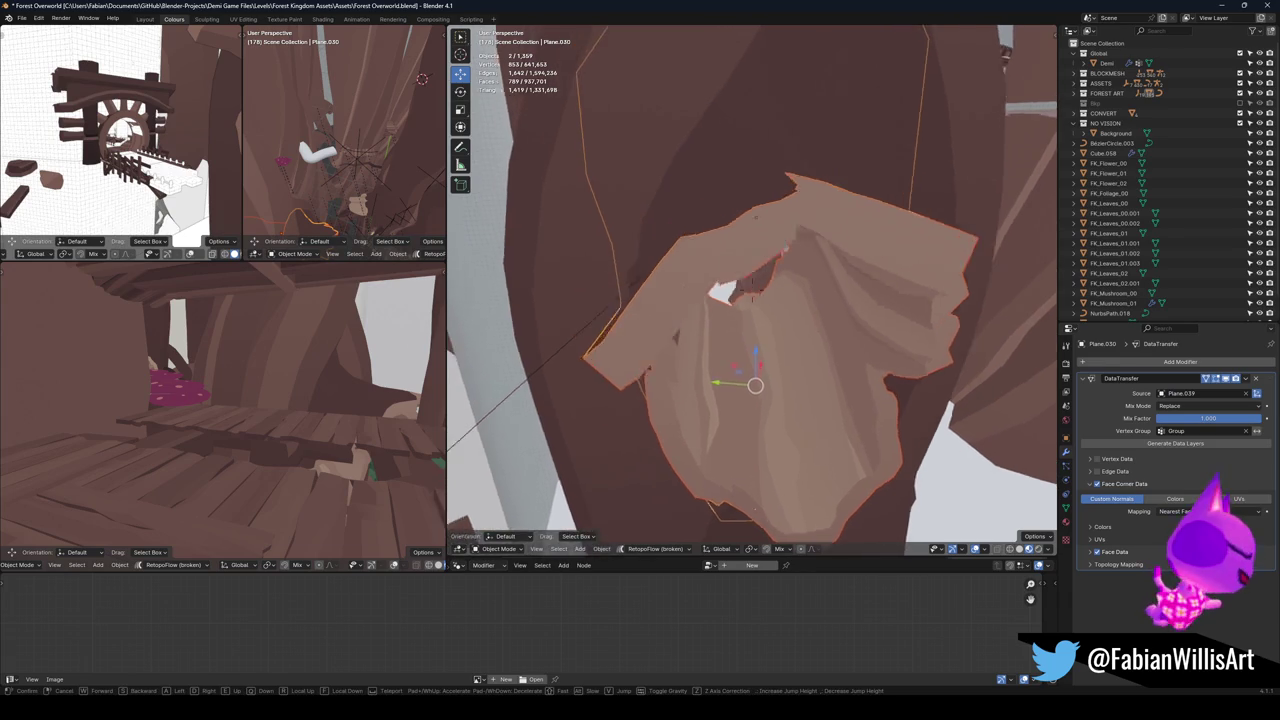
pyautogui.press('s')
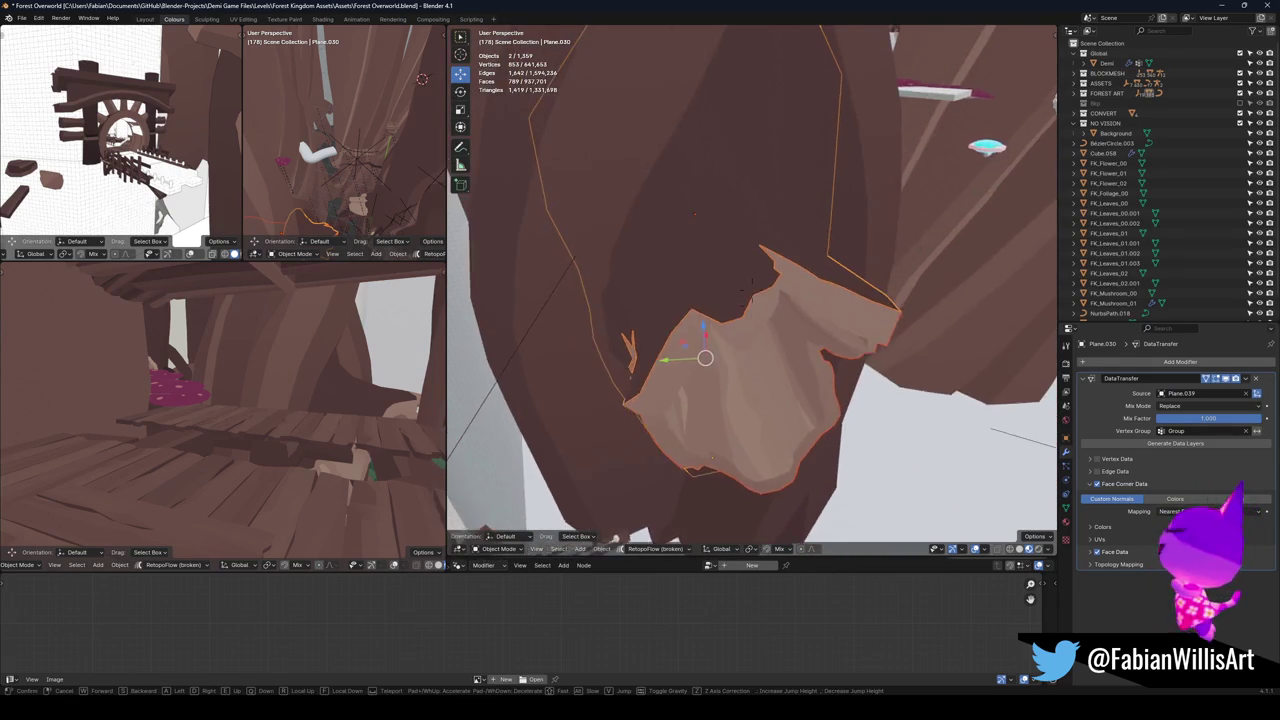
pyautogui.click(705, 357)
pyautogui.click(778, 282)
pyautogui.press('g')
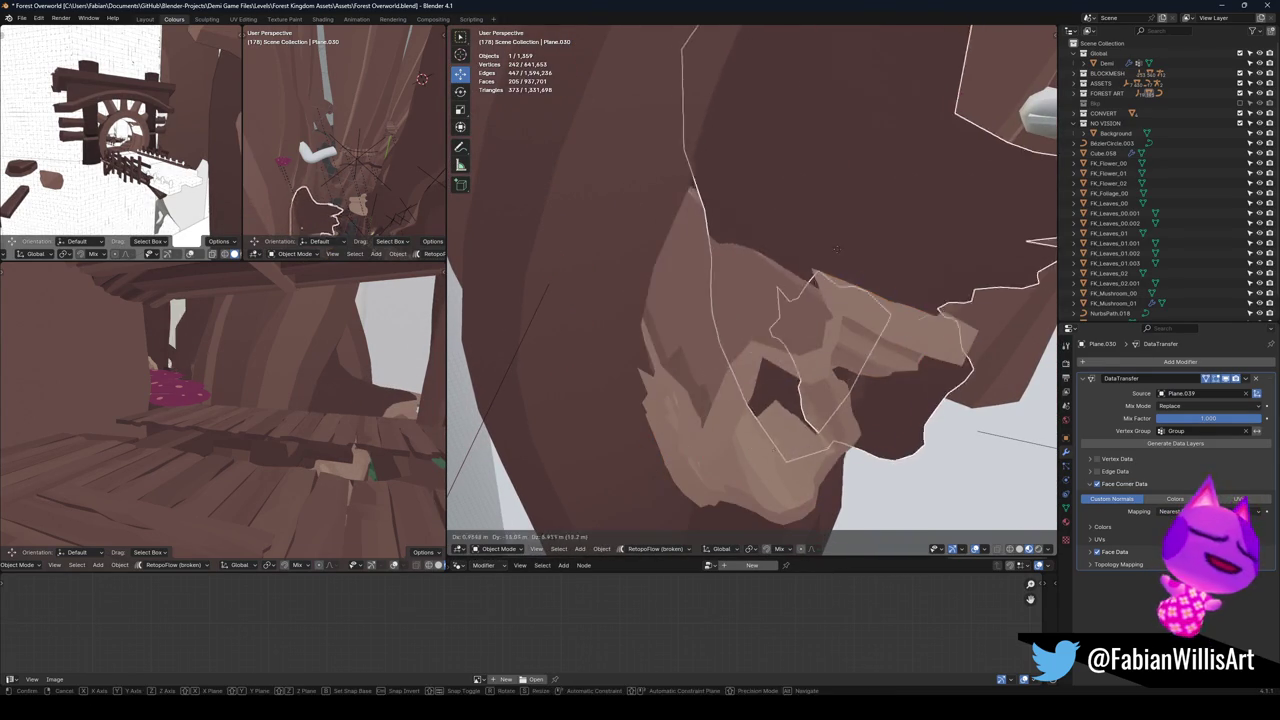
pyautogui.click(837, 248)
# Add Tree Trunk Pathway.006 and Plane.039, clear parent keeping transforms, and copy all three.
pyautogui.keyDown('shift'); pyautogui.click(750, 320); pyautogui.keyUp('shift')
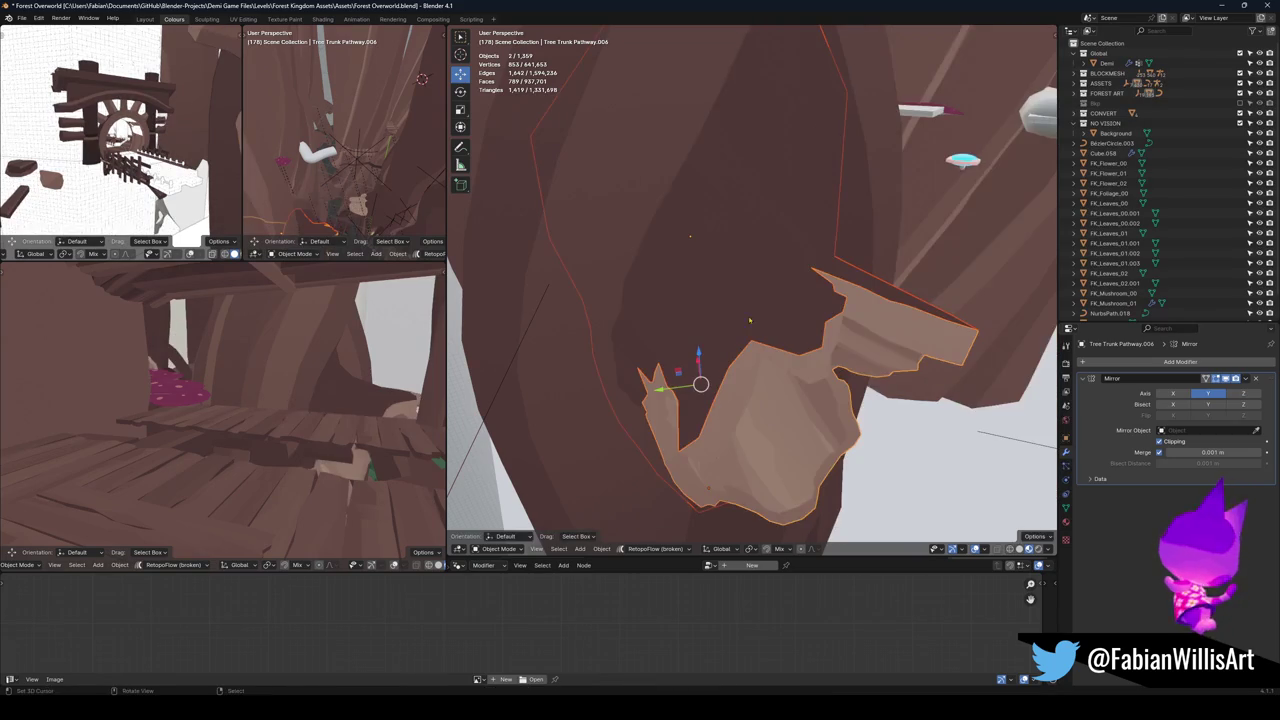
pyautogui.keyDown('shift'); pyautogui.click(824, 210); pyautogui.keyUp('shift')
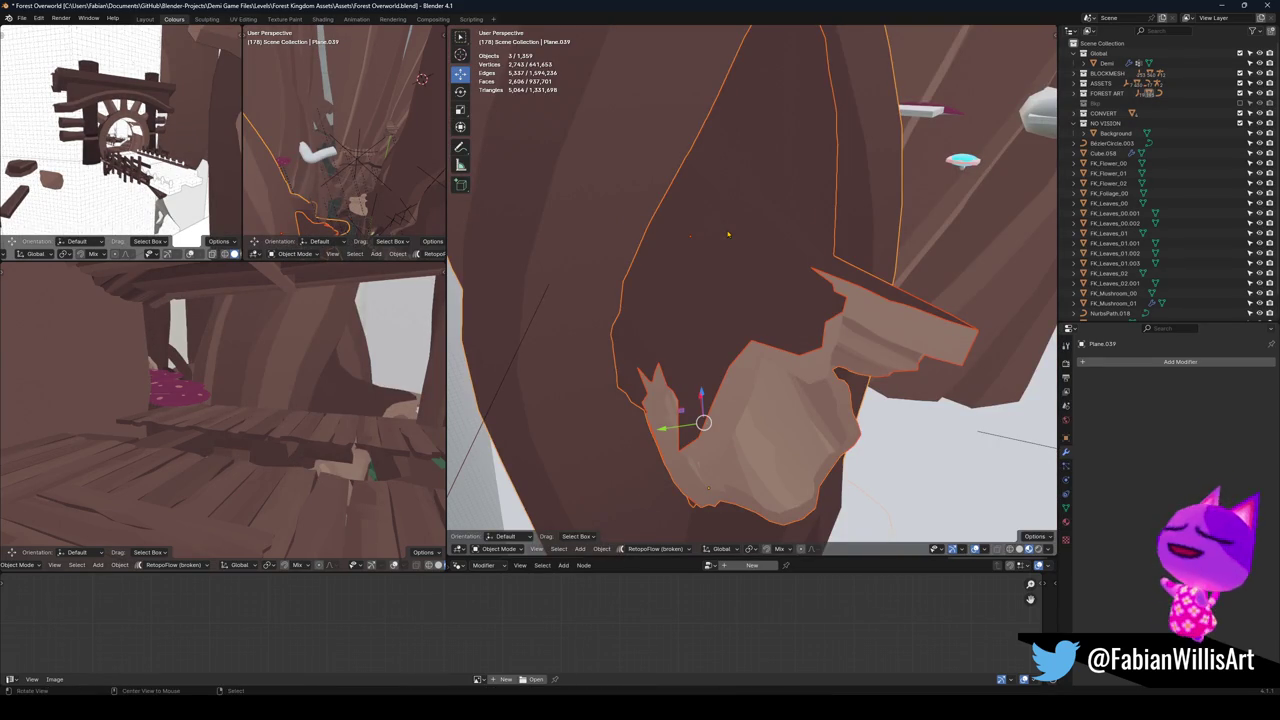
pyautogui.hotkey('alt', 'p')
pyautogui.click(720, 248)
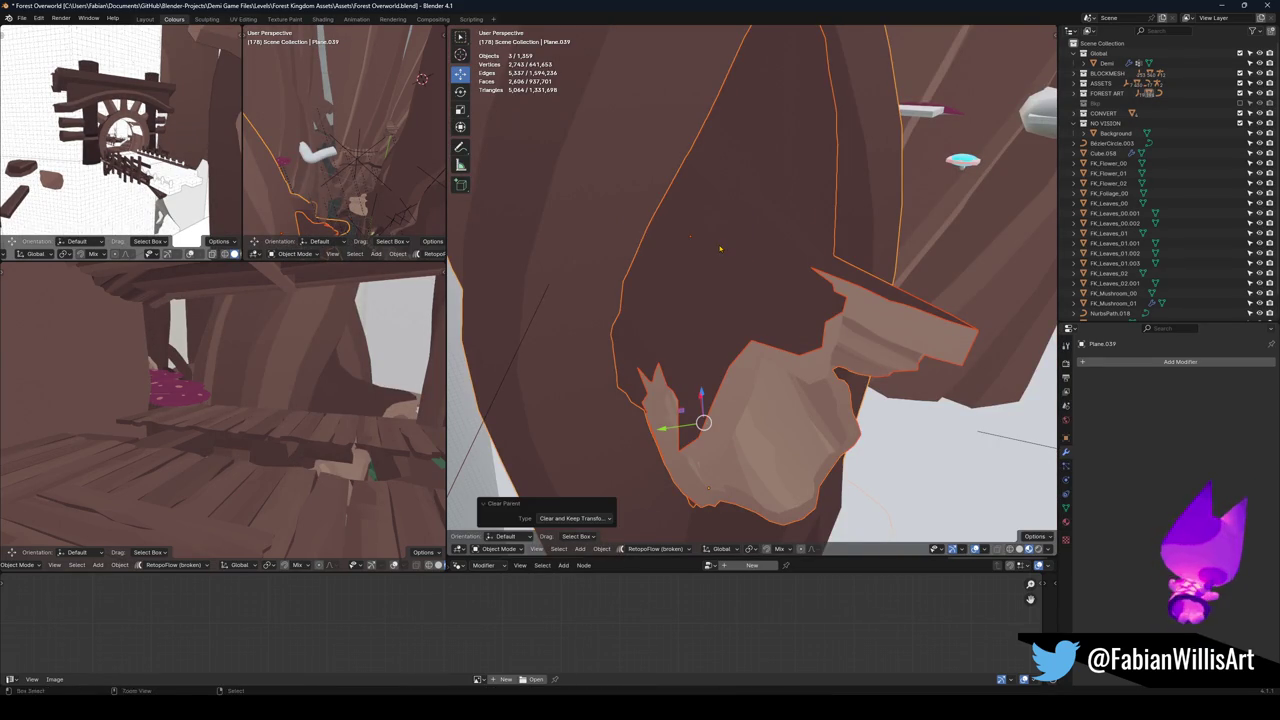
pyautogui.hotkey('ctrl', 'c')
pyautogui.click(718, 246)
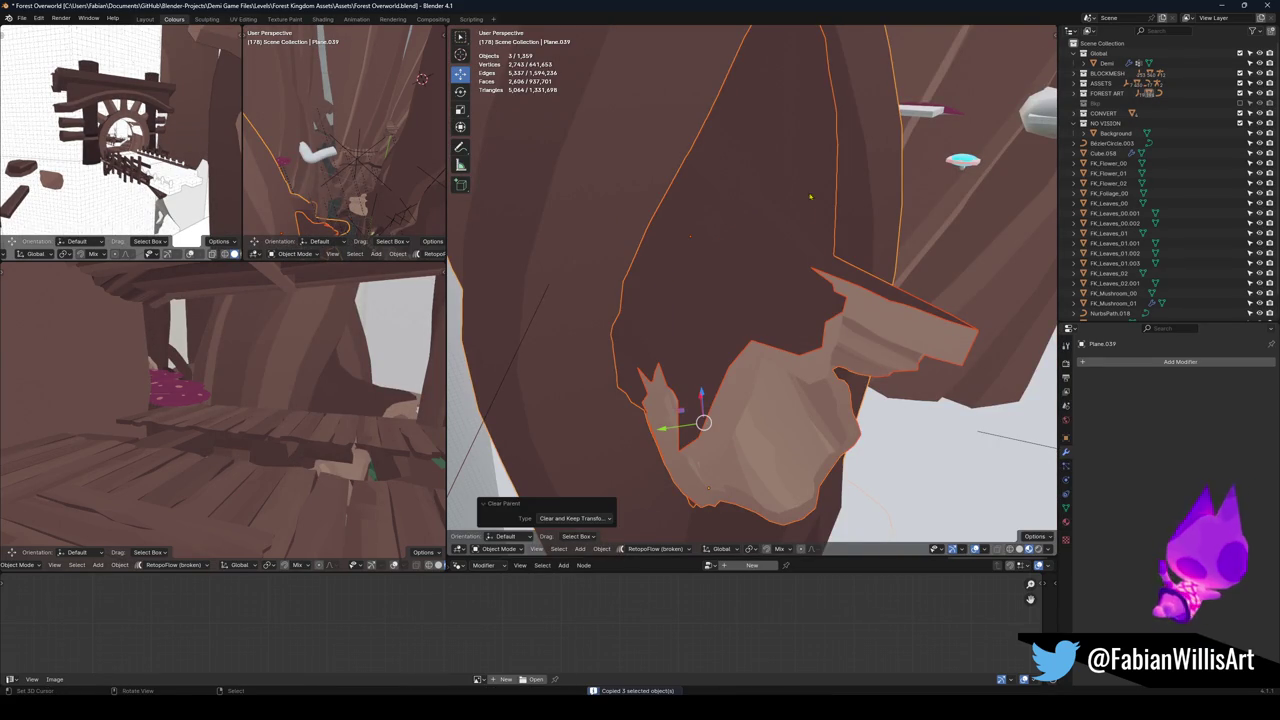
# Switch over to the other Blender window holding the Forest Overworld2 level file.
pyautogui.click(1221, 6)
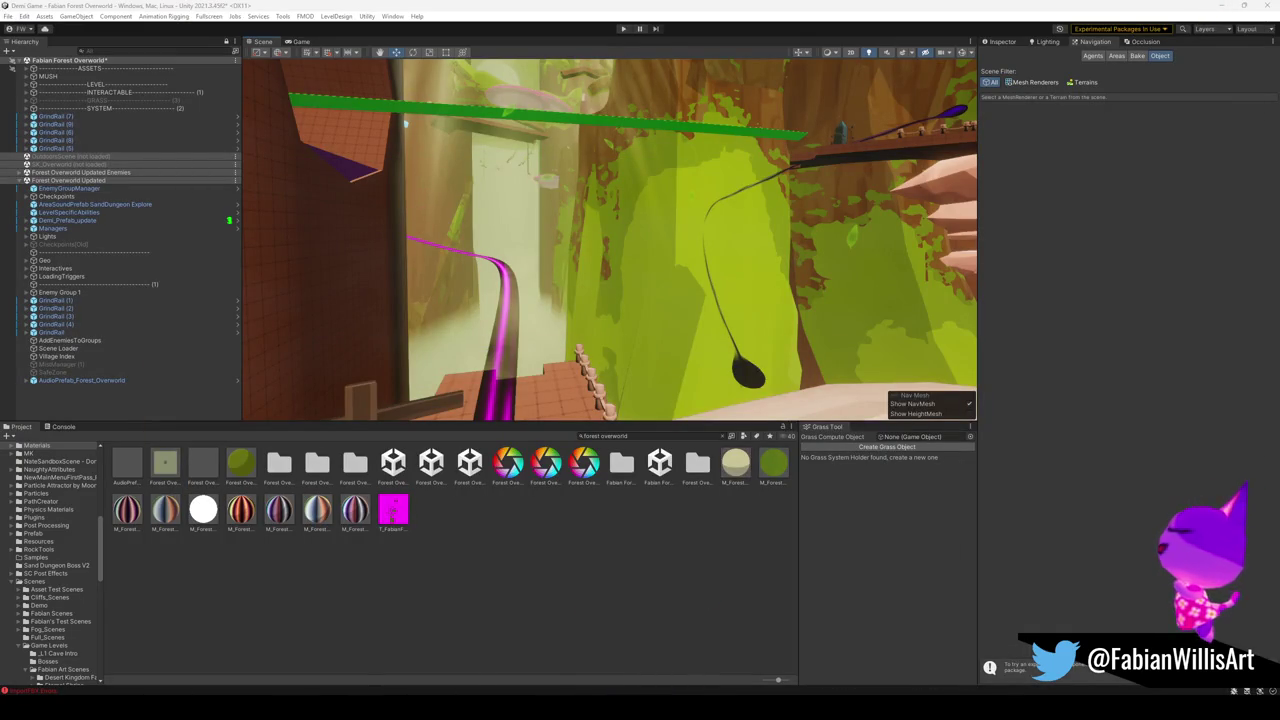
pyautogui.moveTo(640, 708)
pyautogui.click(437, 656)
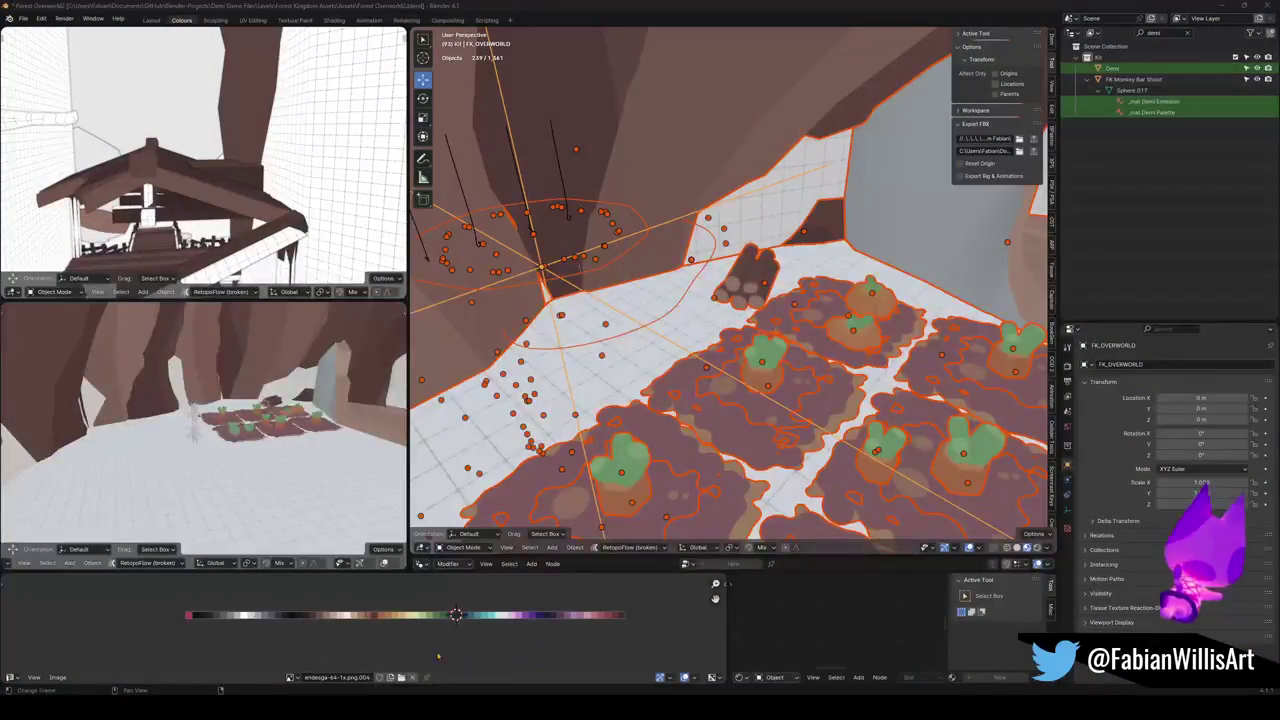
# Walk through the level to the rock walls and paste in the three copied objects.
pyautogui.hotkey('shift', '`')
pyautogui.press('w')
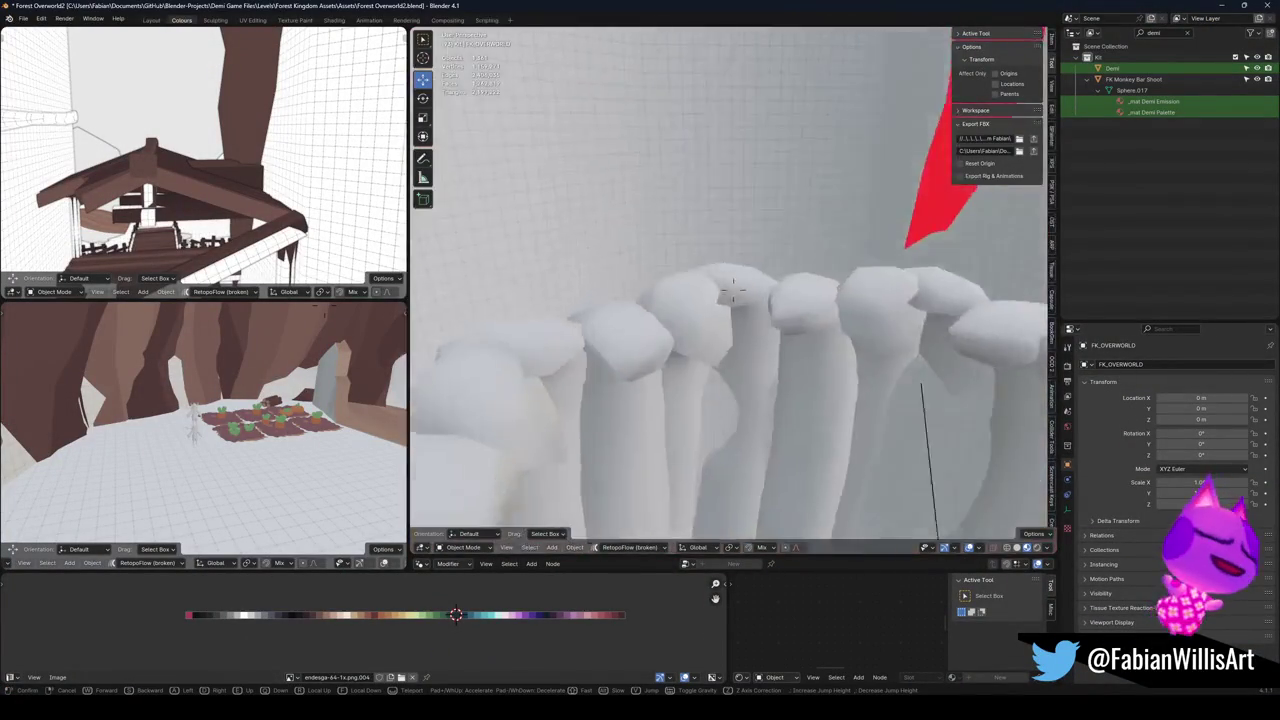
pyautogui.press('w')
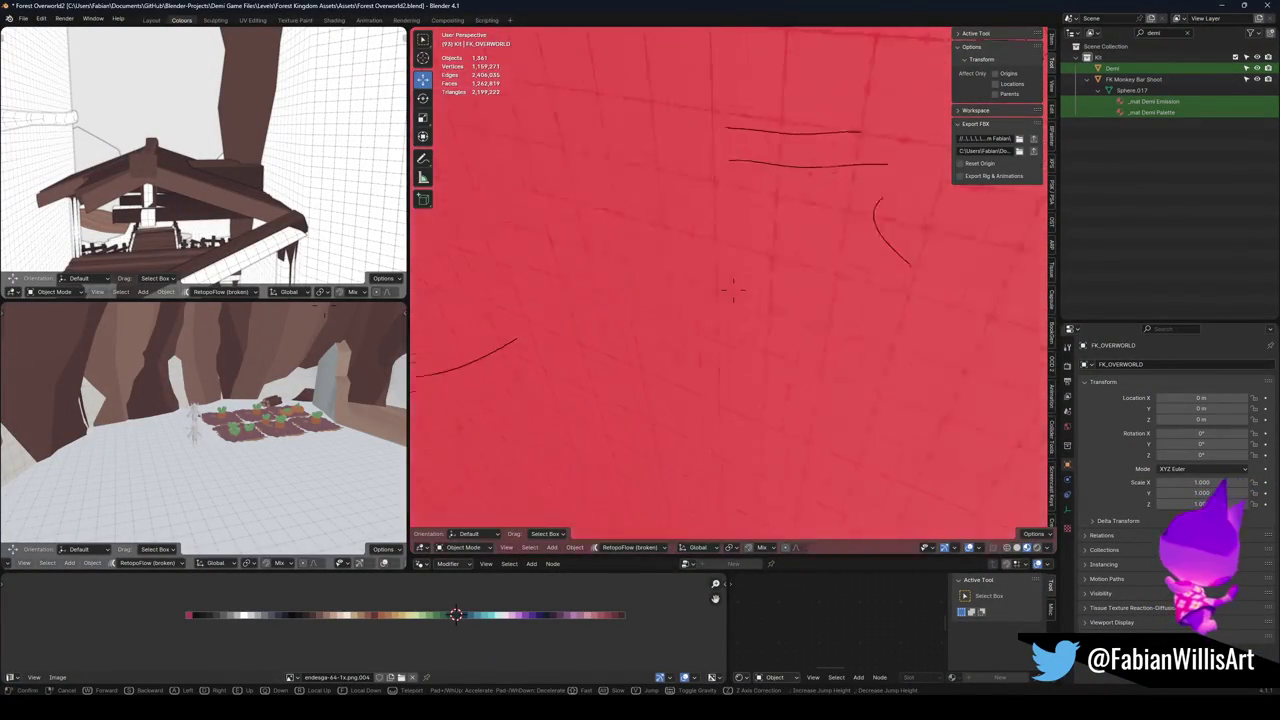
pyautogui.press('w')
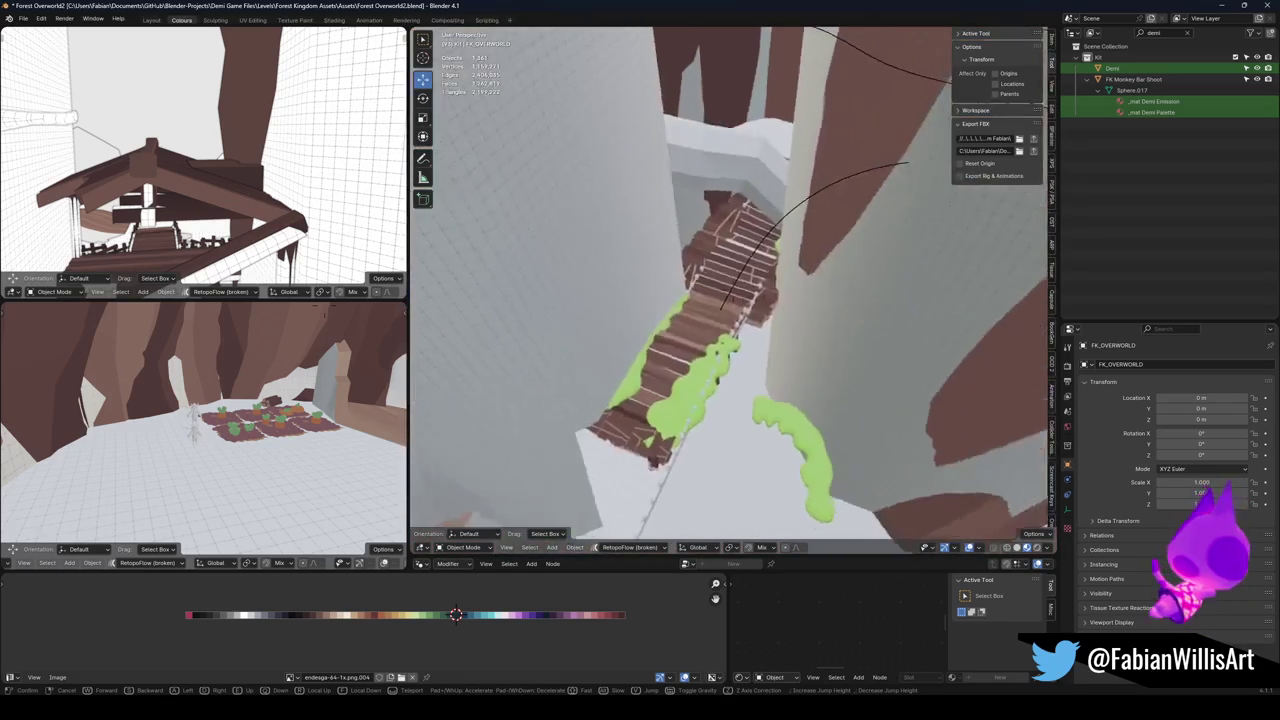
pyautogui.press('w')
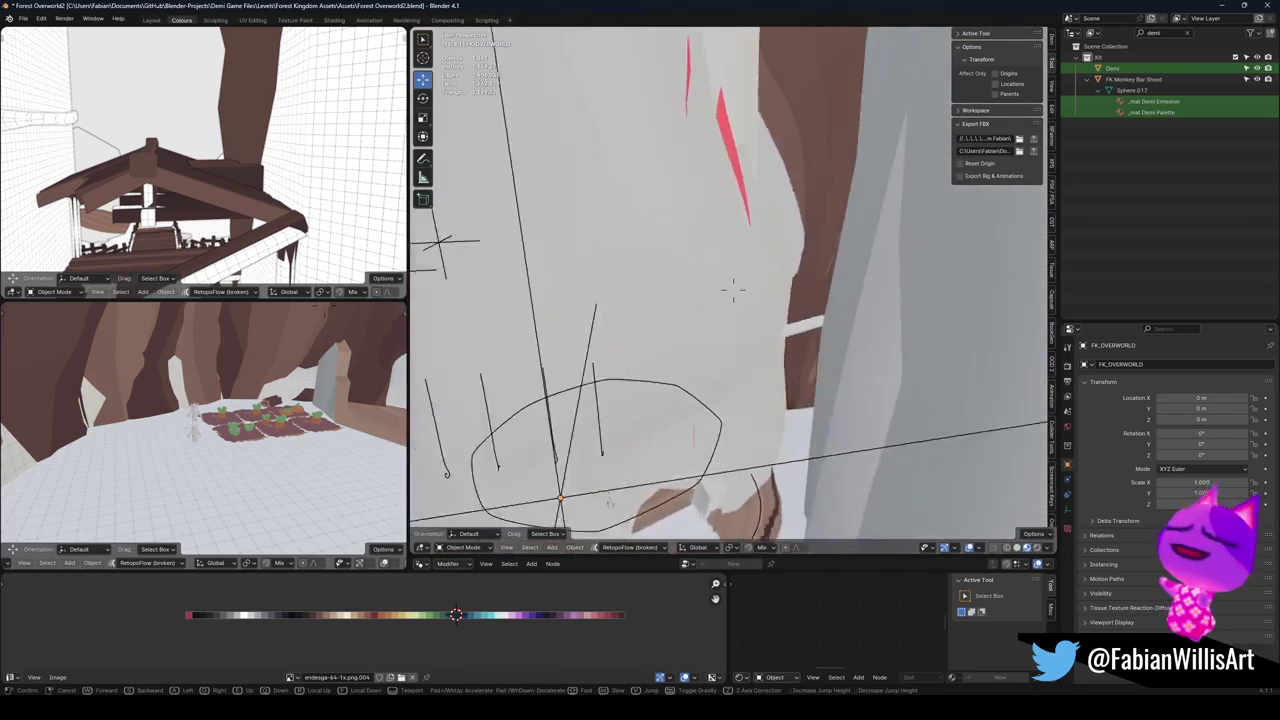
pyautogui.press('w')
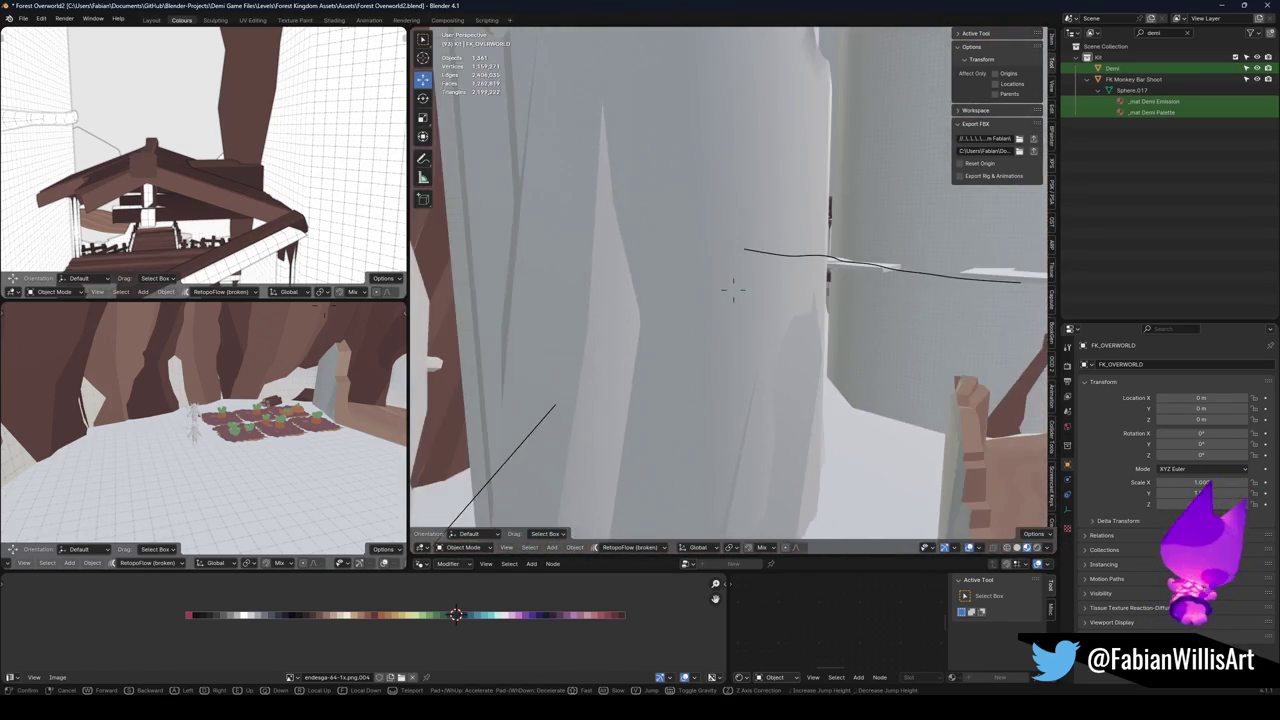
pyautogui.click(731, 285)
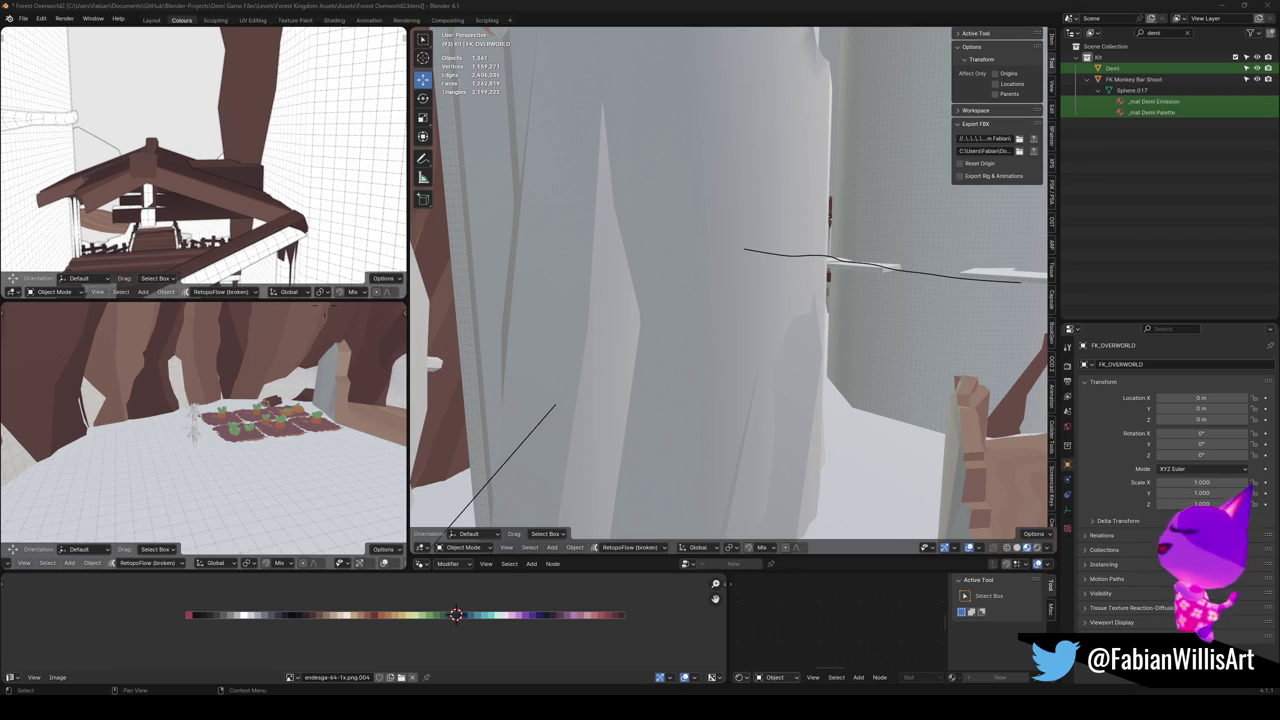
pyautogui.press('w')
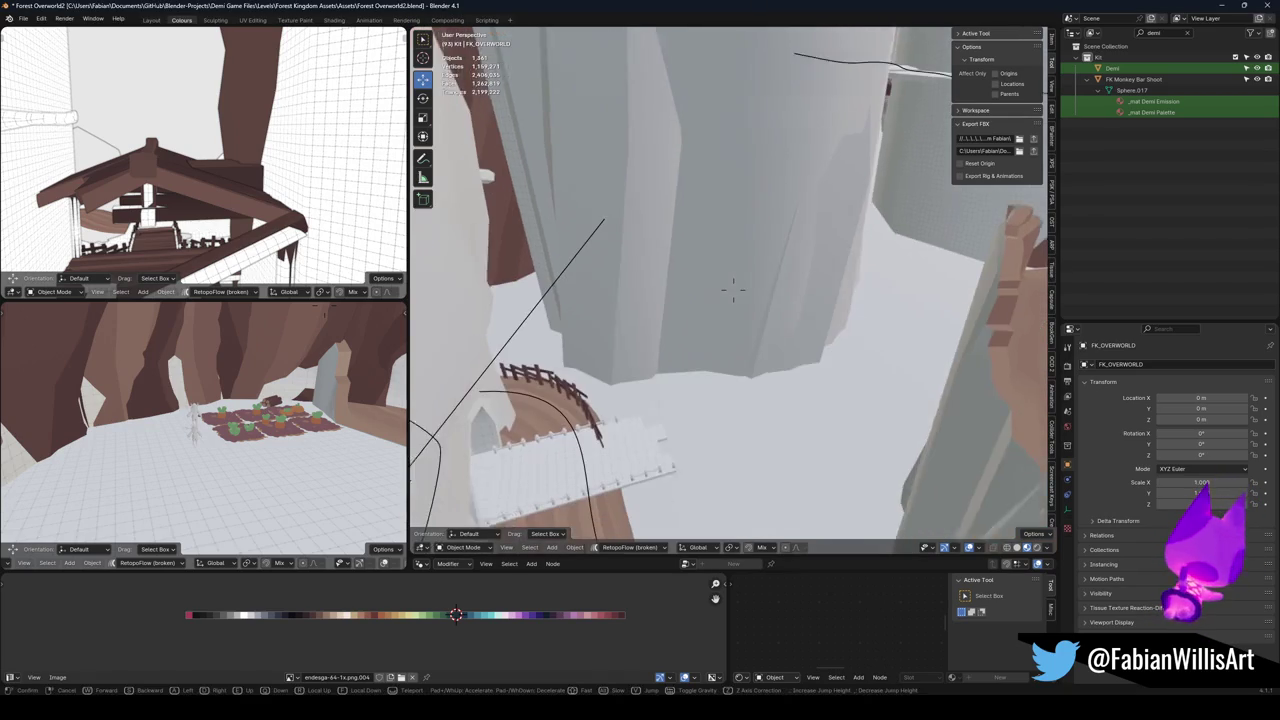
pyautogui.click(729, 288)
pyautogui.hotkey('ctrl', 'v')
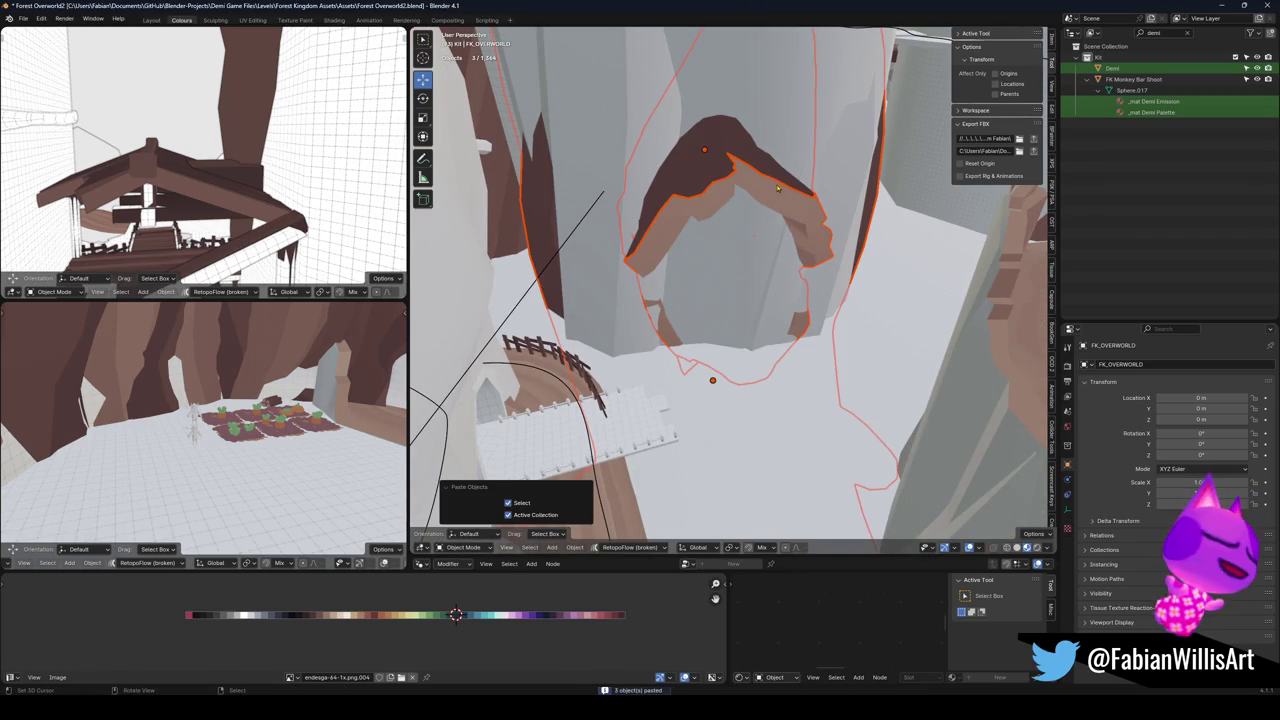
# Hide the Forest Custom Fog Plane covering the curved wooden path.
pyautogui.hotkey('shift', '`')
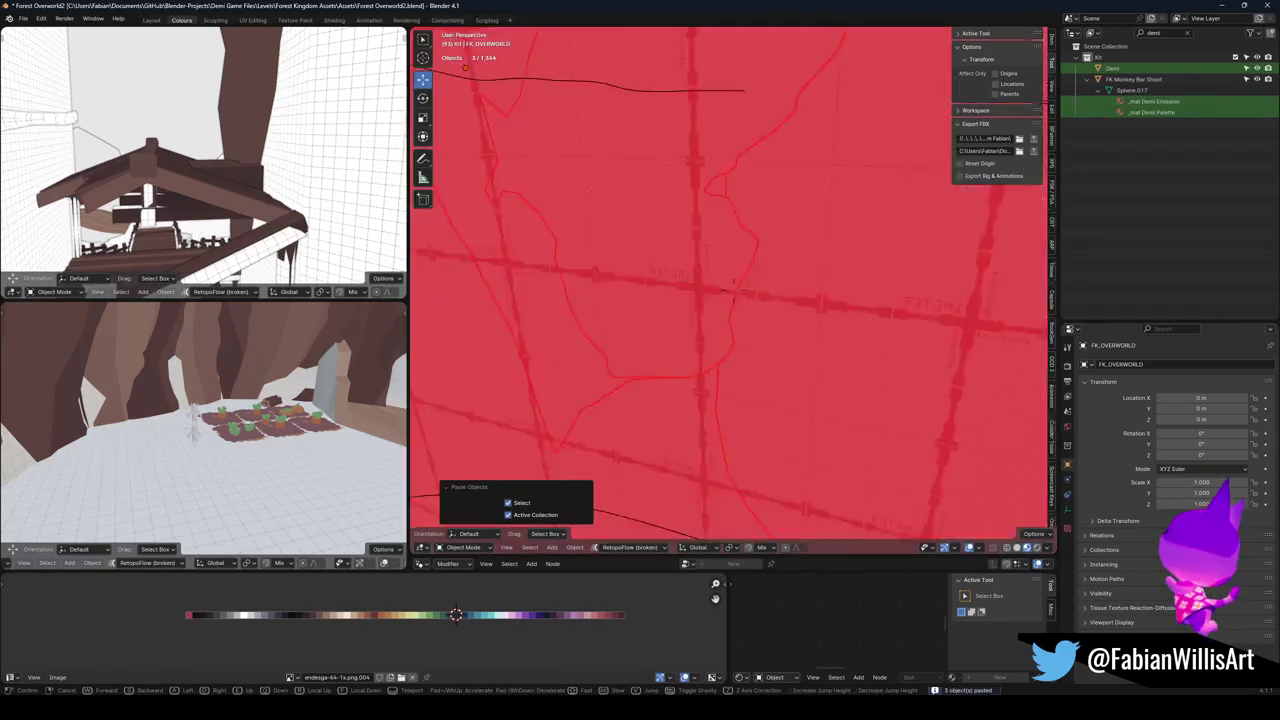
pyautogui.press('w')
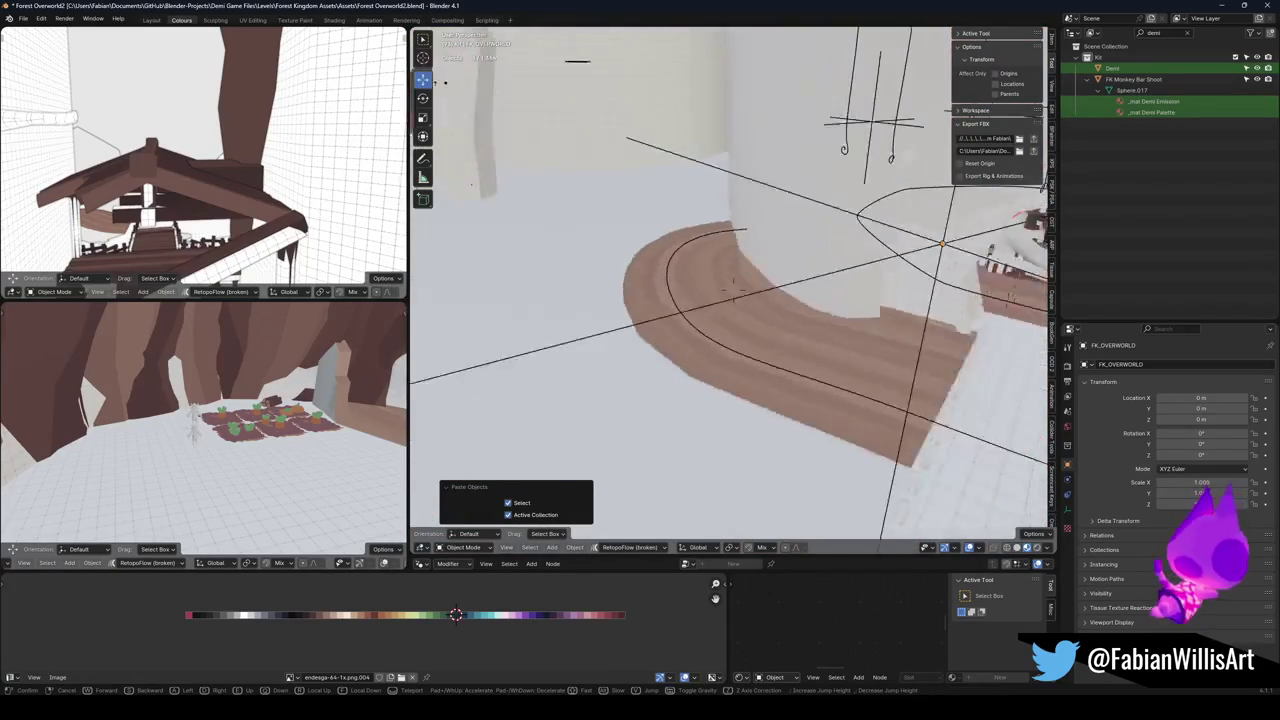
pyautogui.press('s')
pyautogui.click(782, 276)
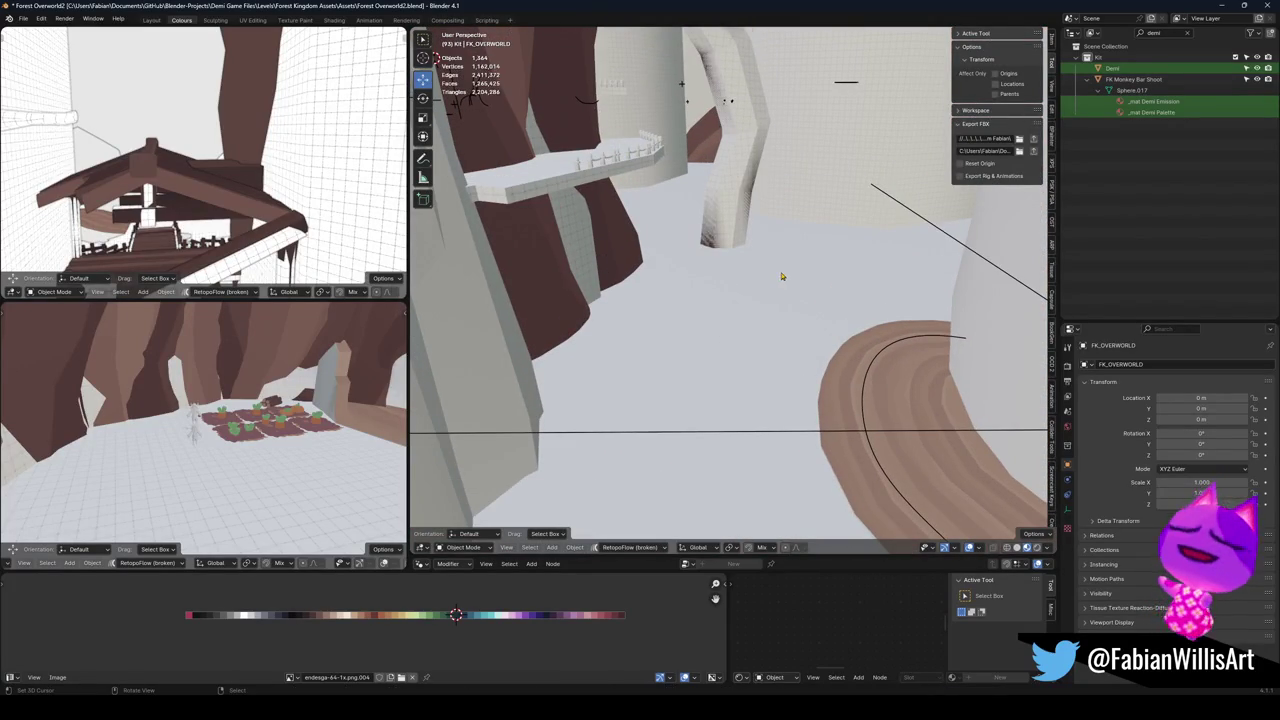
pyautogui.click(782, 276)
pyautogui.hotkey('shift', '`')
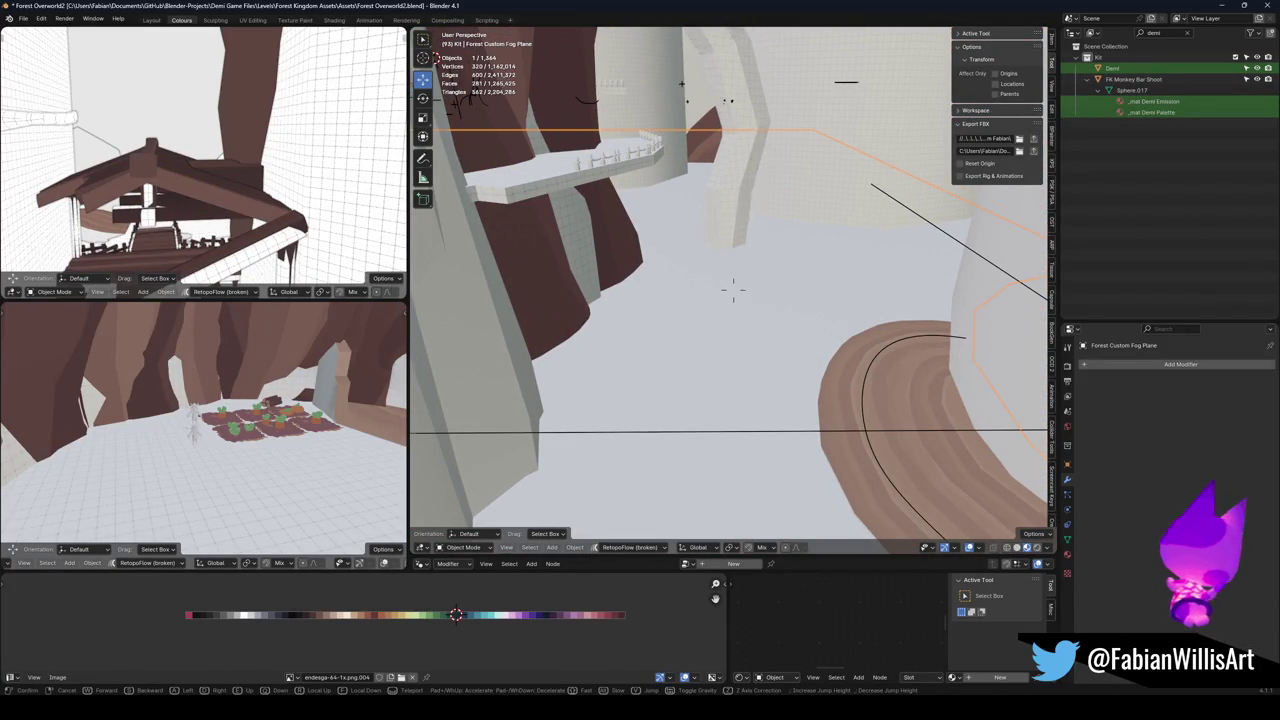
pyautogui.press('w')
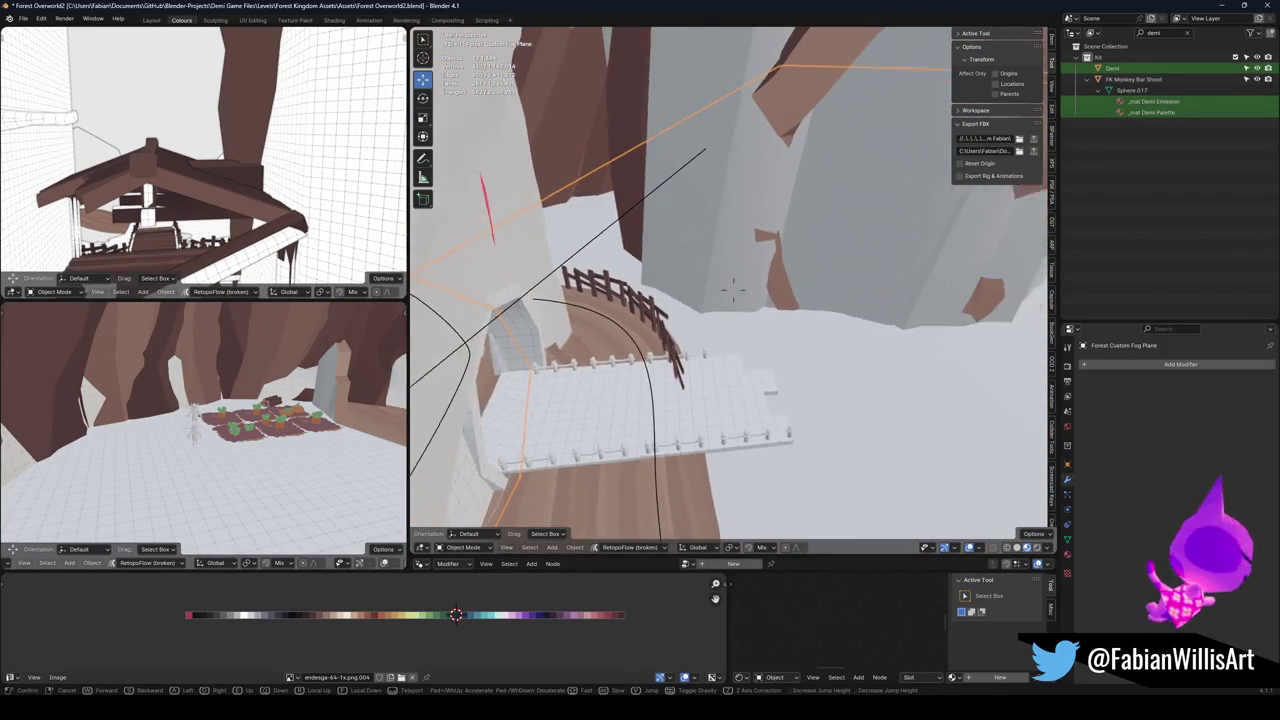
pyautogui.click(759, 282)
pyautogui.press('h')
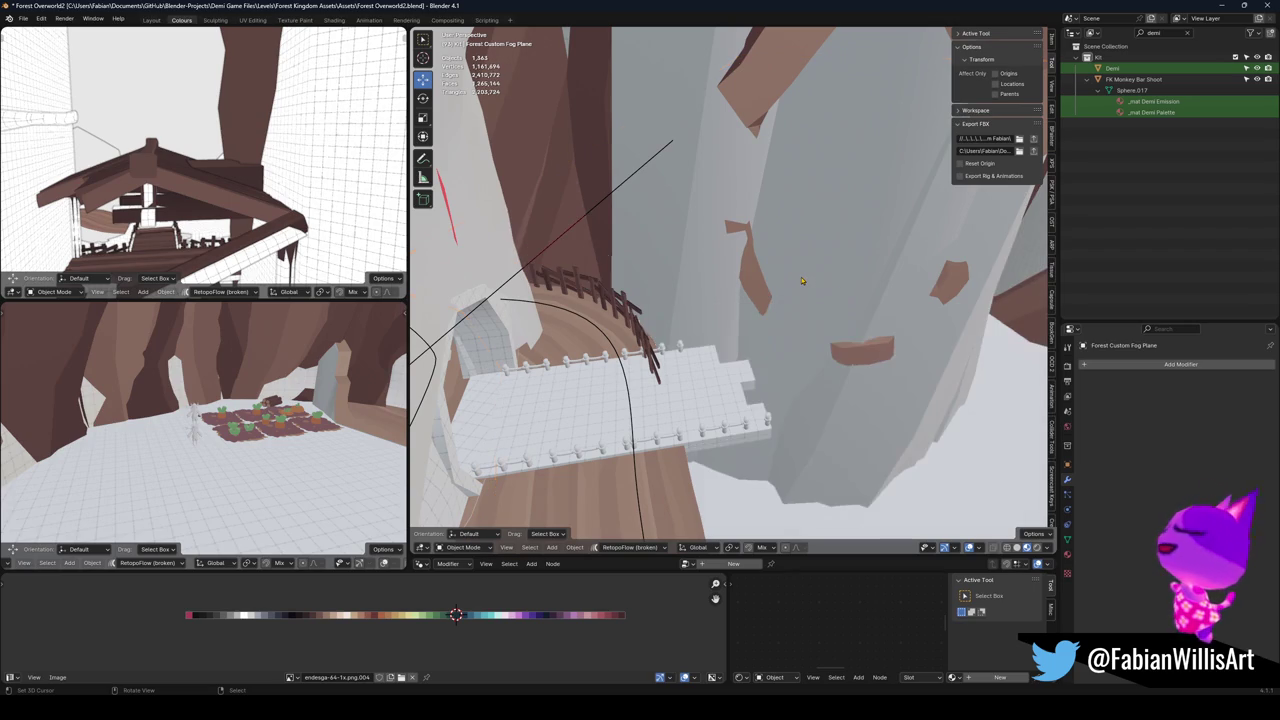
# Hide the sm_tree_platform_b.009 piece and the gridded surface blocking the cliff.
pyautogui.click(770, 292)
pyautogui.press('h')
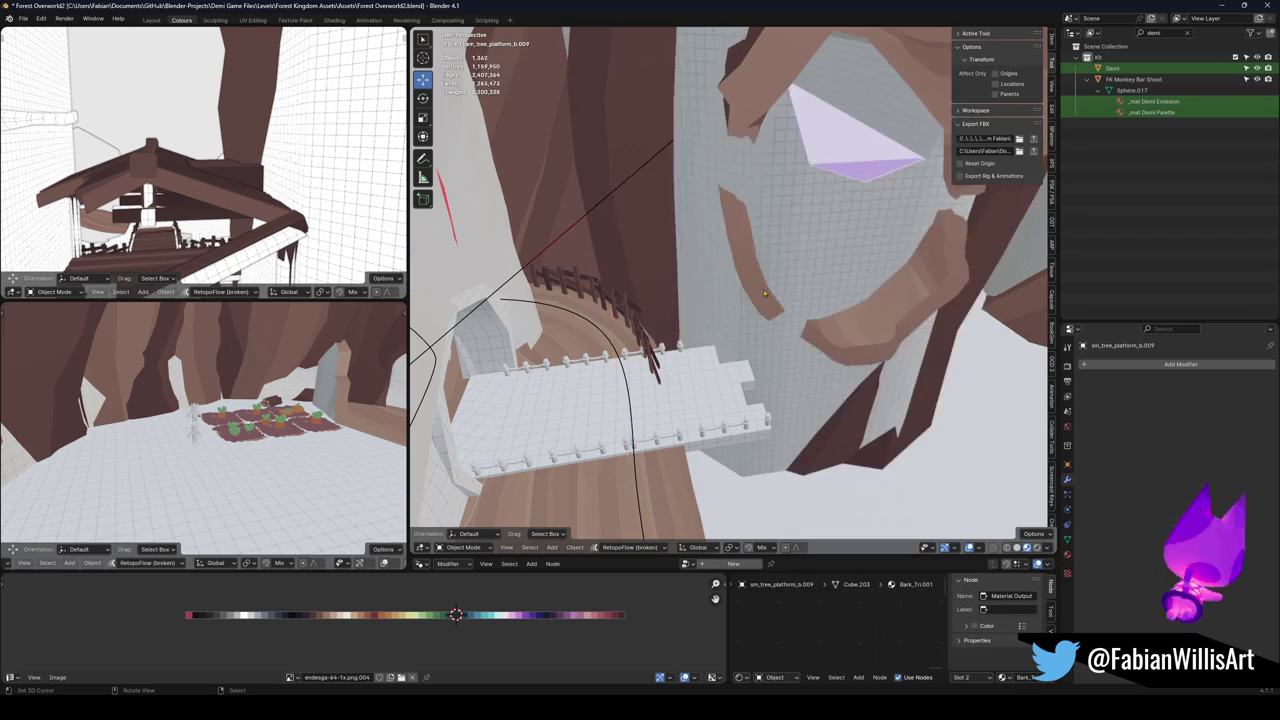
pyautogui.click(748, 267)
pyautogui.press('h')
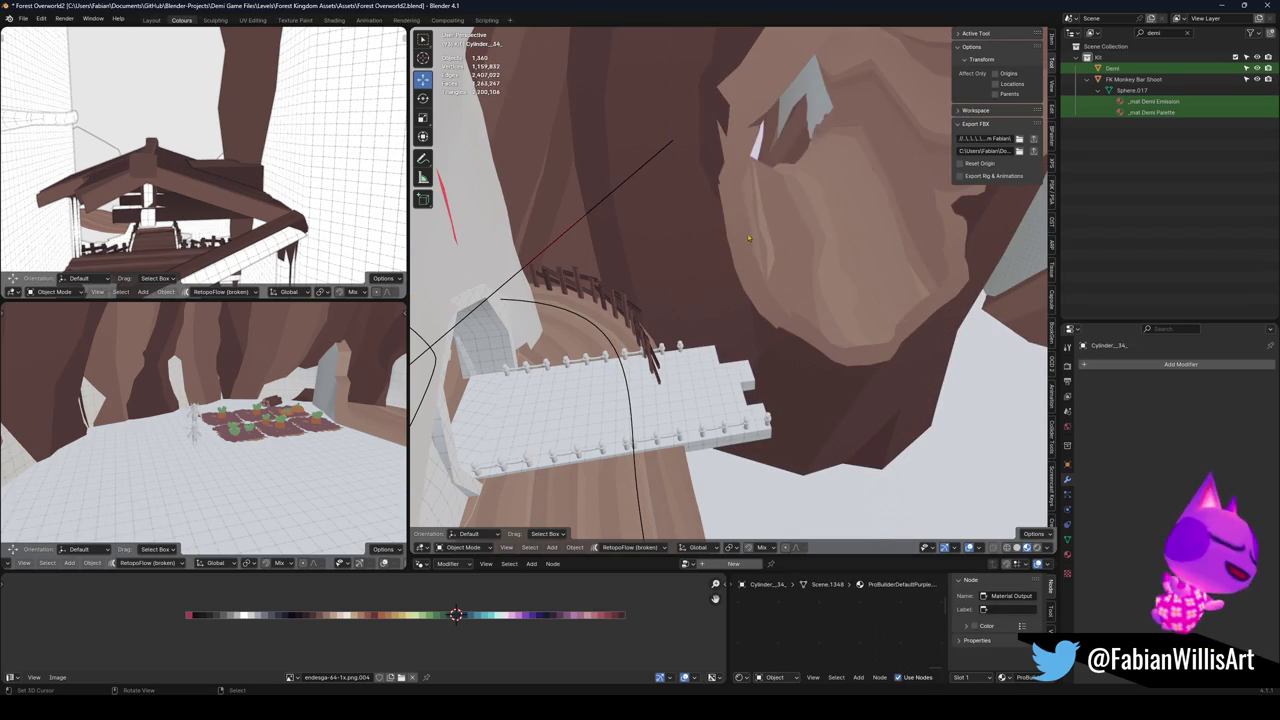
# Select Plane.175 and Plane.176, then make the MESH empty the active object.
pyautogui.click(744, 262)
pyautogui.click(744, 262)
pyautogui.hotkey('shift', '`')
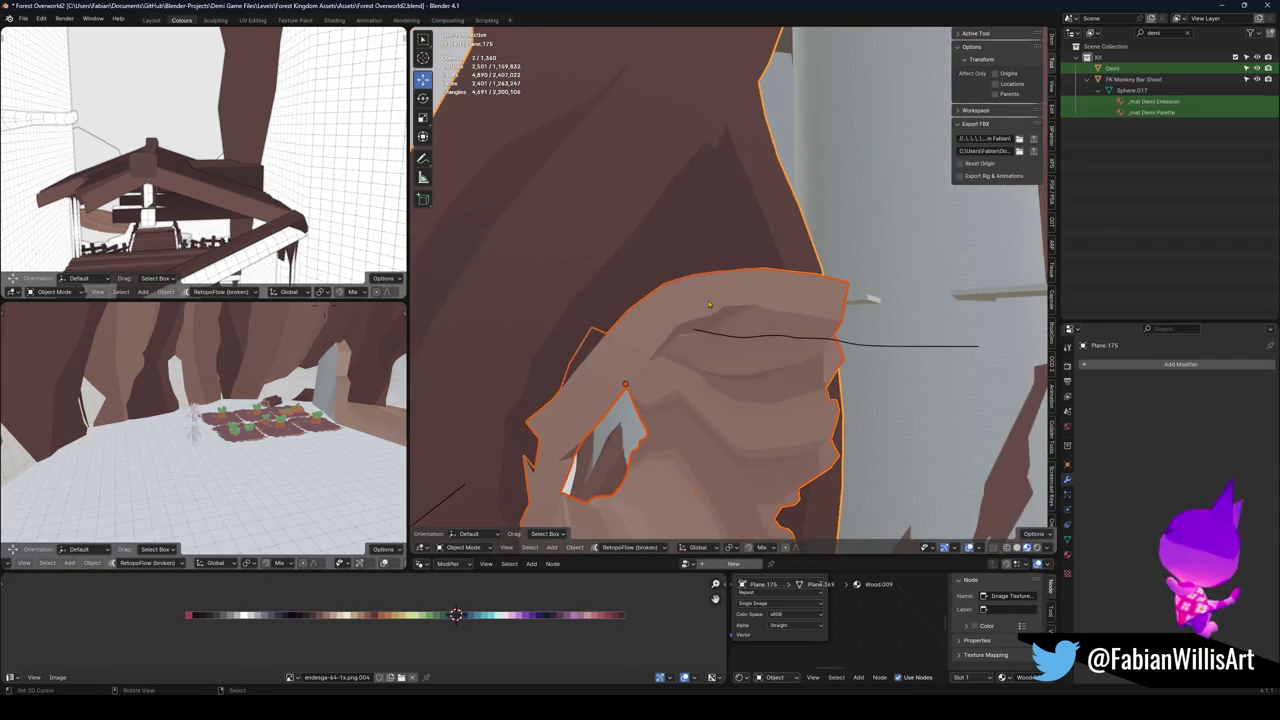
pyautogui.click(733, 288)
pyautogui.click(733, 288)
pyautogui.hotkey('shift', '`')
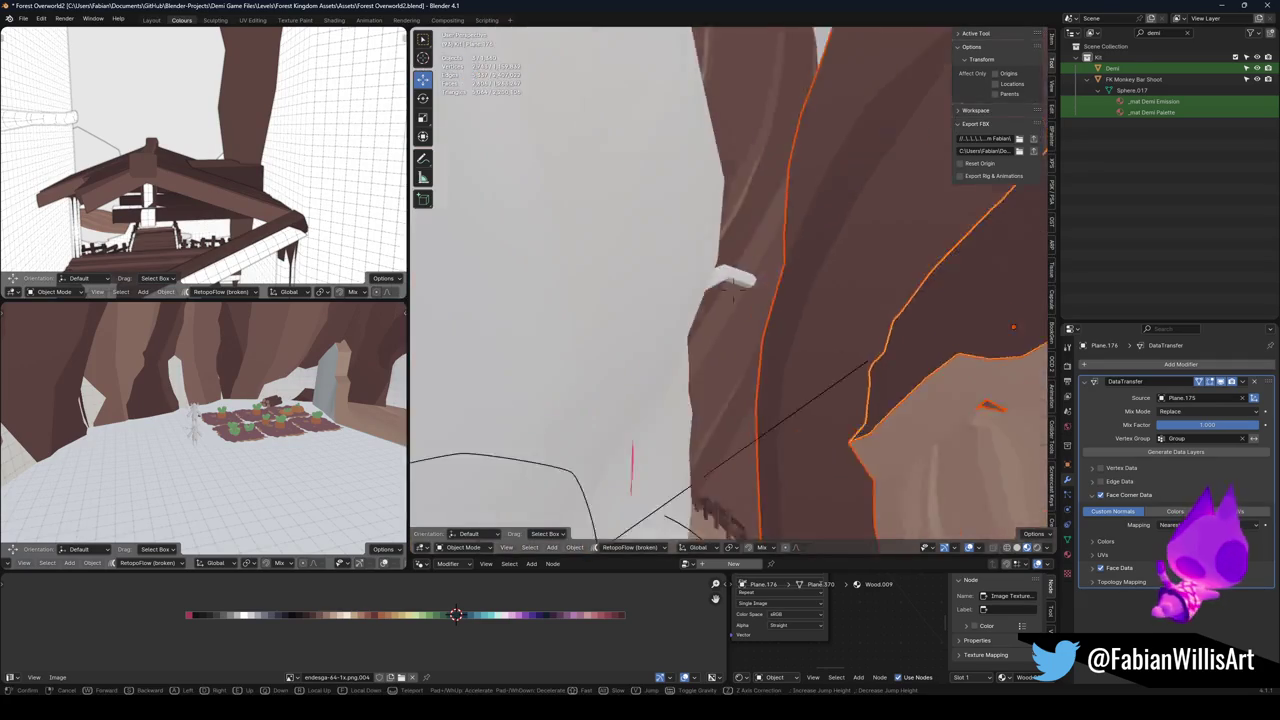
pyautogui.click(733, 288)
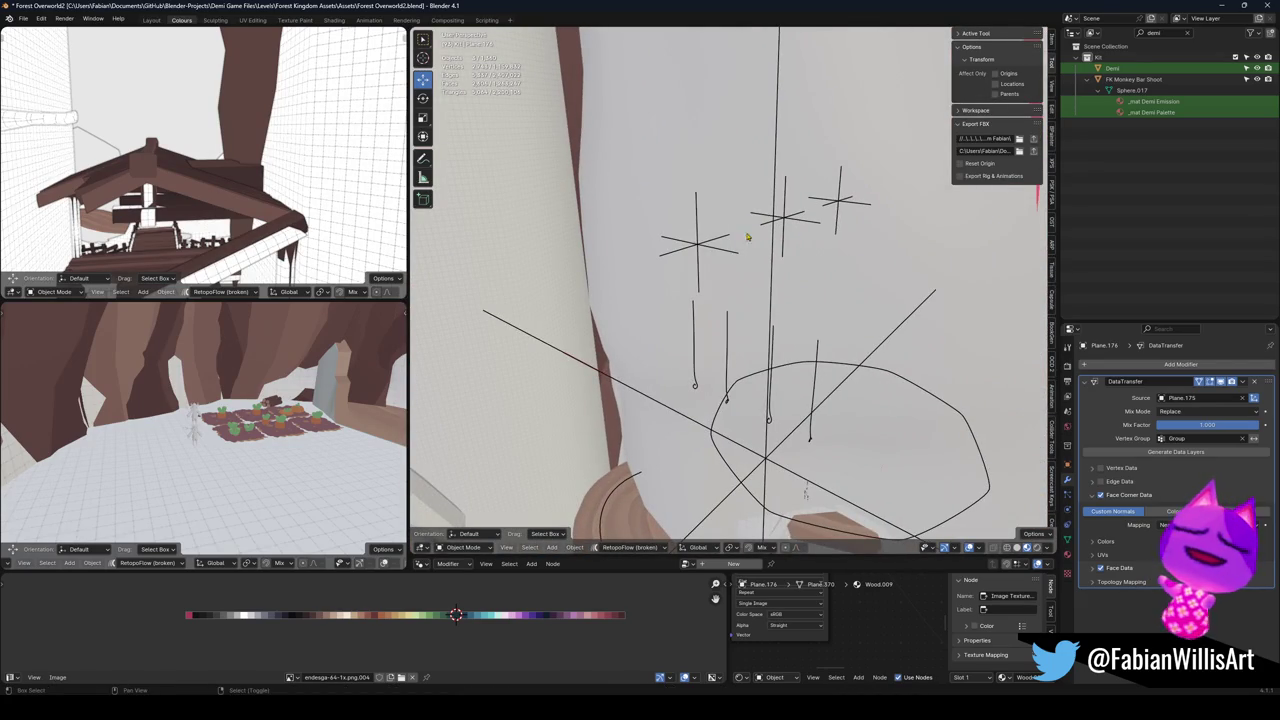
pyautogui.click(705, 249)
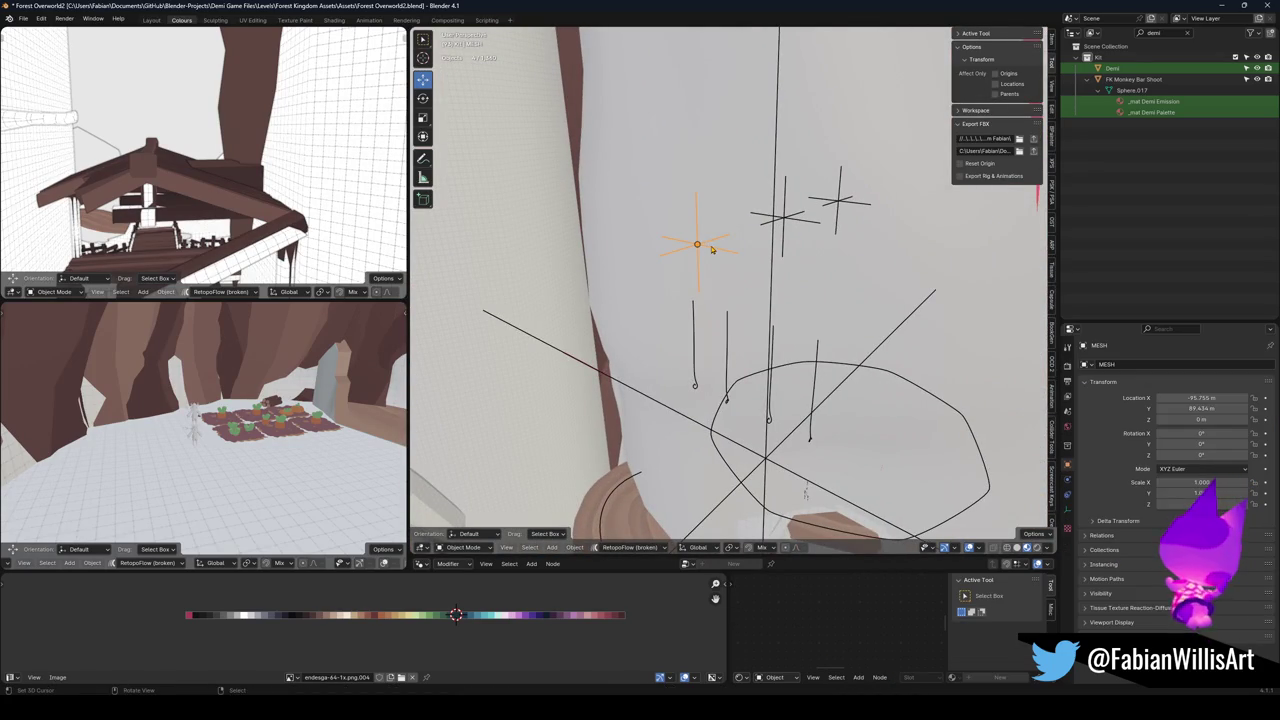
# Parent the selected pieces to the MESH empty keeping transforms, and save the blend file.
pyautogui.hotkey('ctrl', 'p')
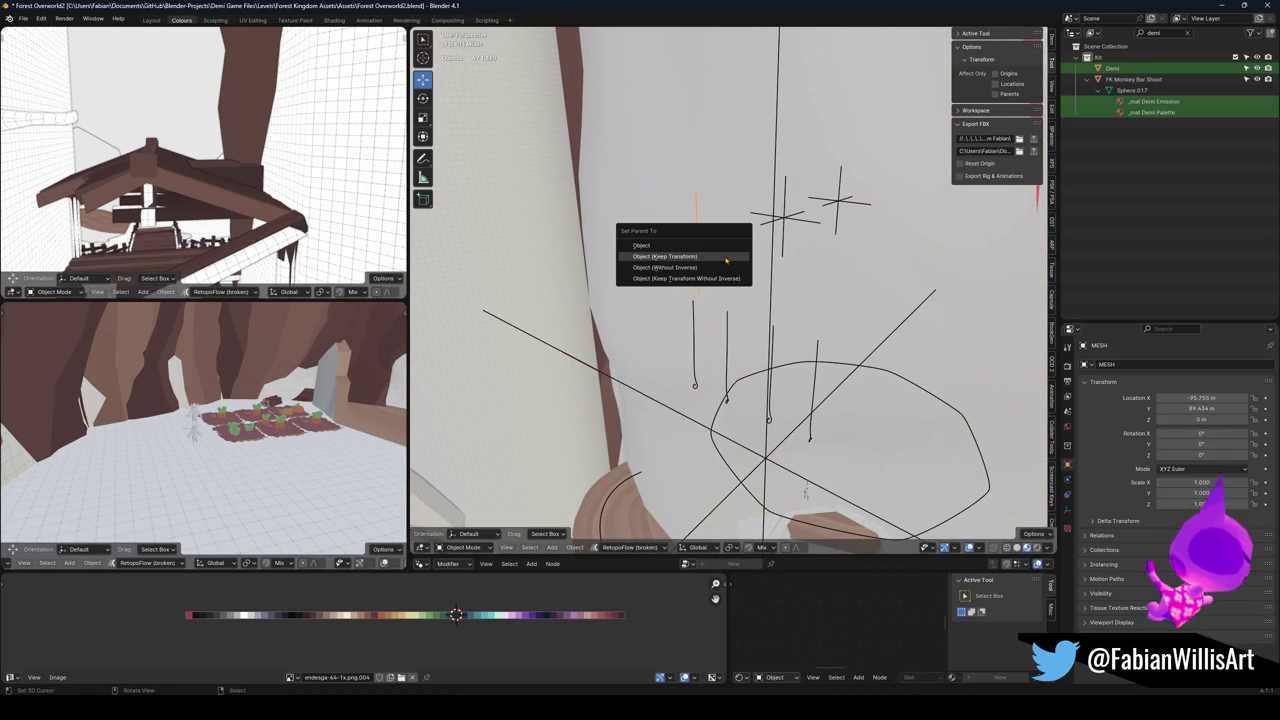
pyautogui.click(666, 256)
pyautogui.click(784, 217)
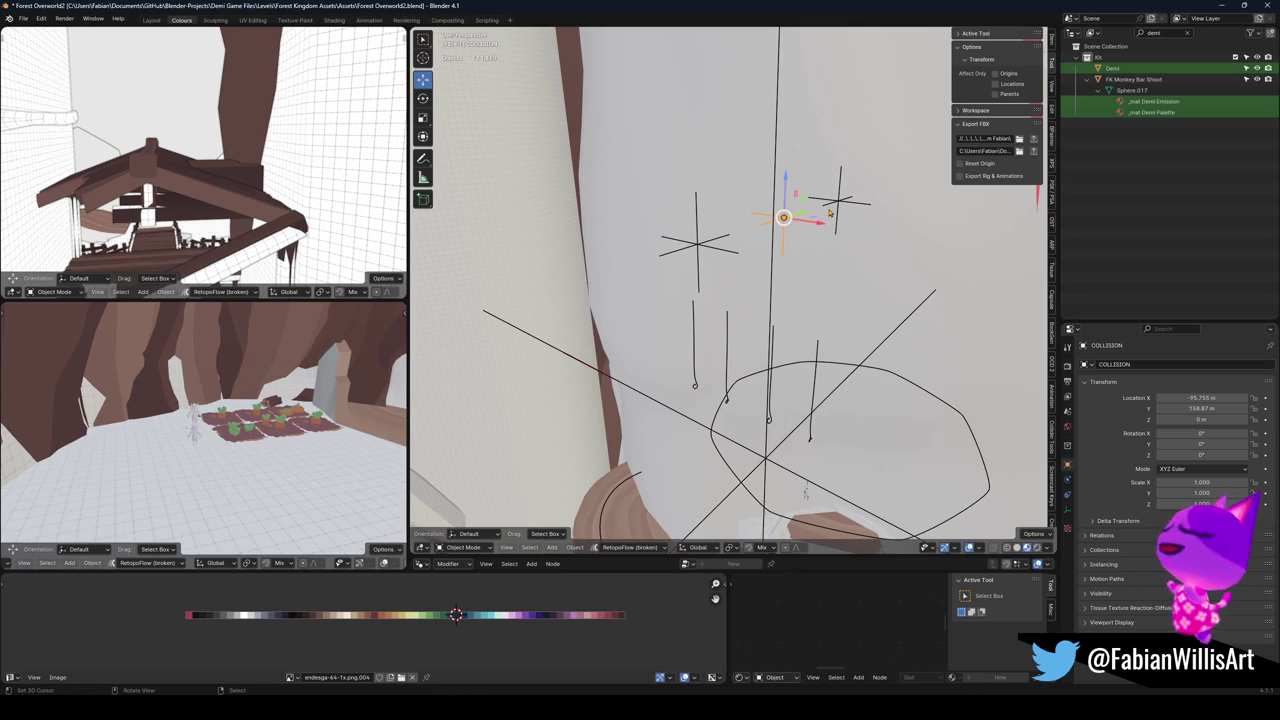
pyautogui.click(829, 211)
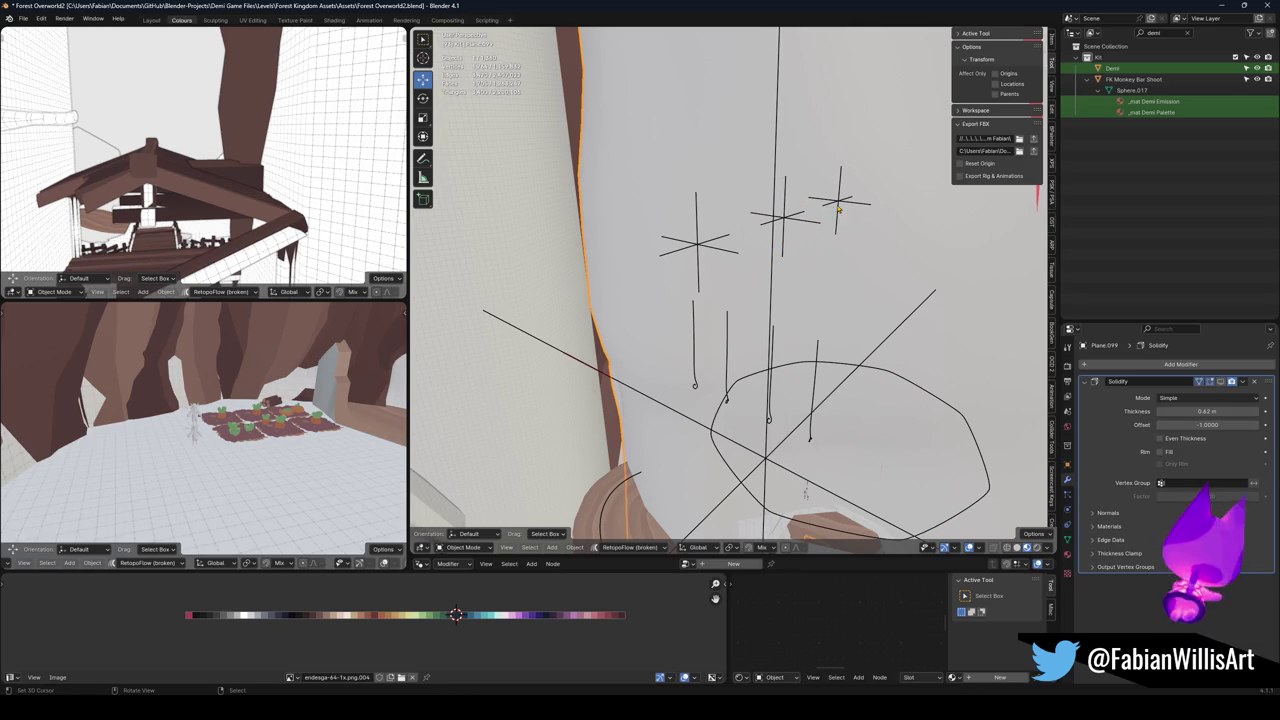
pyautogui.click(838, 206)
pyautogui.hotkey('ctrl', 's')
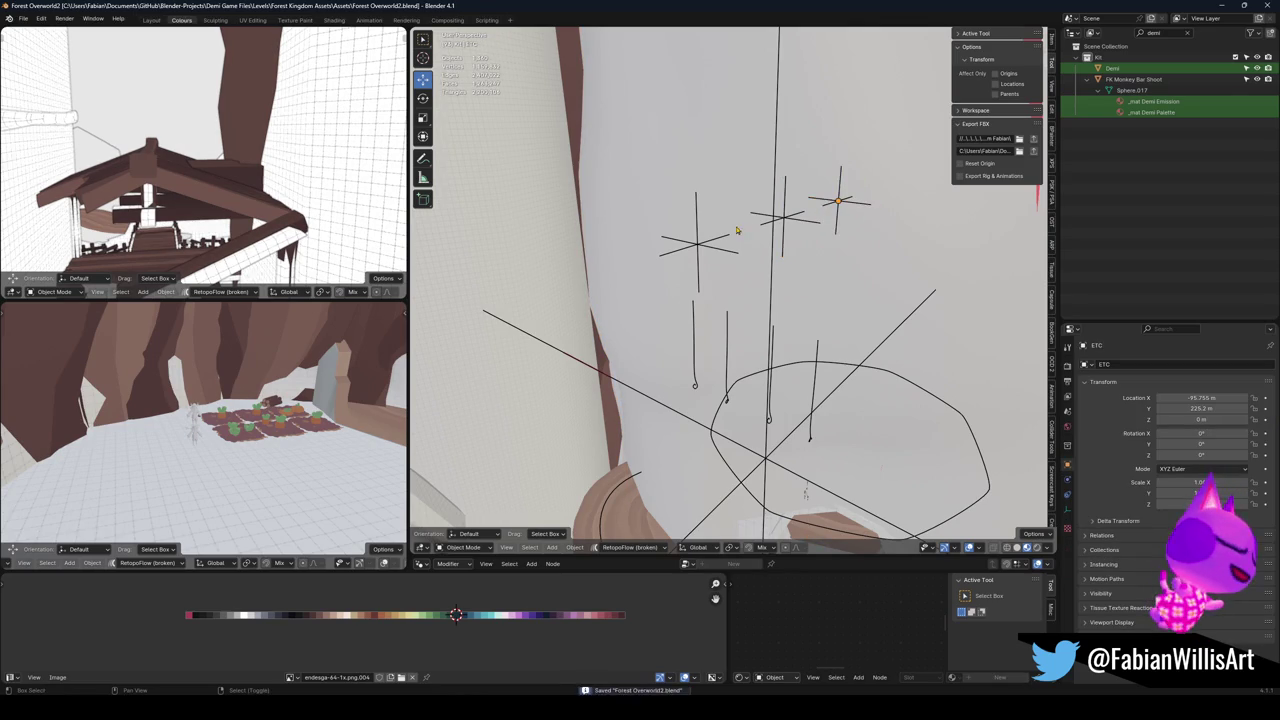
# Select the FK_OVERWORLD empty with all its children and re-export them to FBX.
pyautogui.hotkey('shift', '`')
pyautogui.press('w')
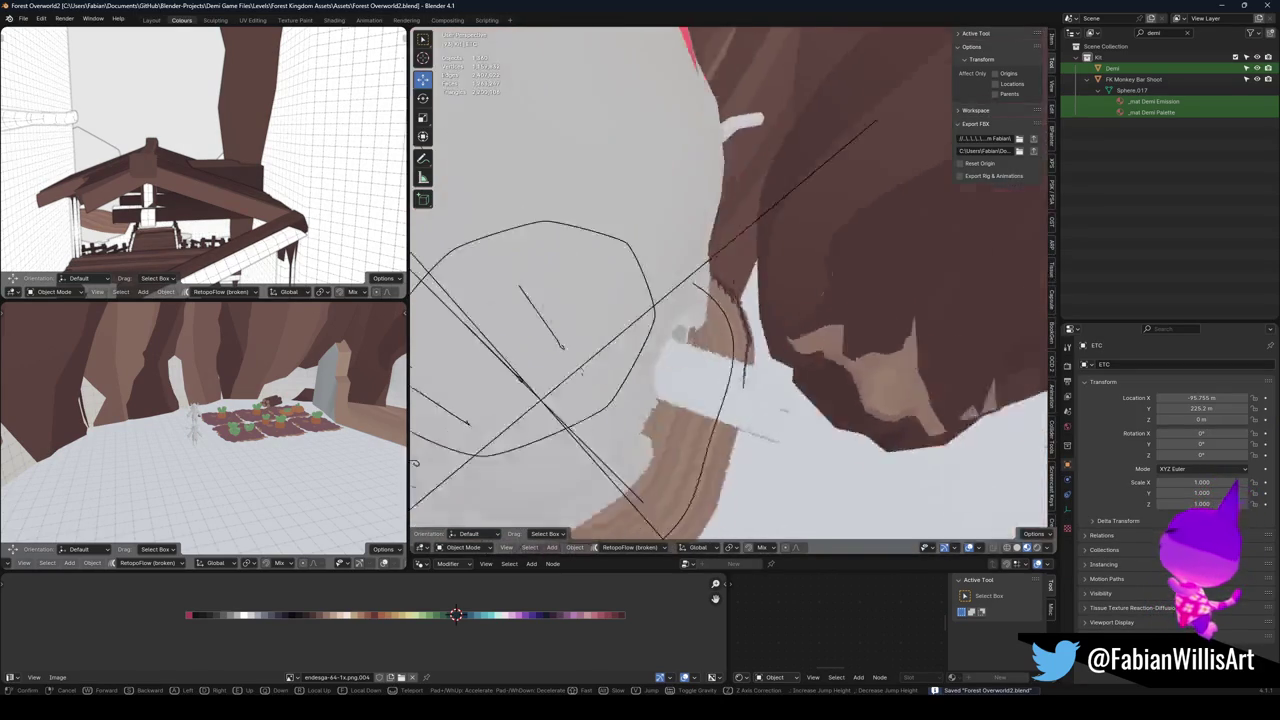
pyautogui.click(733, 290)
pyautogui.click(712, 343)
pyautogui.click(711, 342)
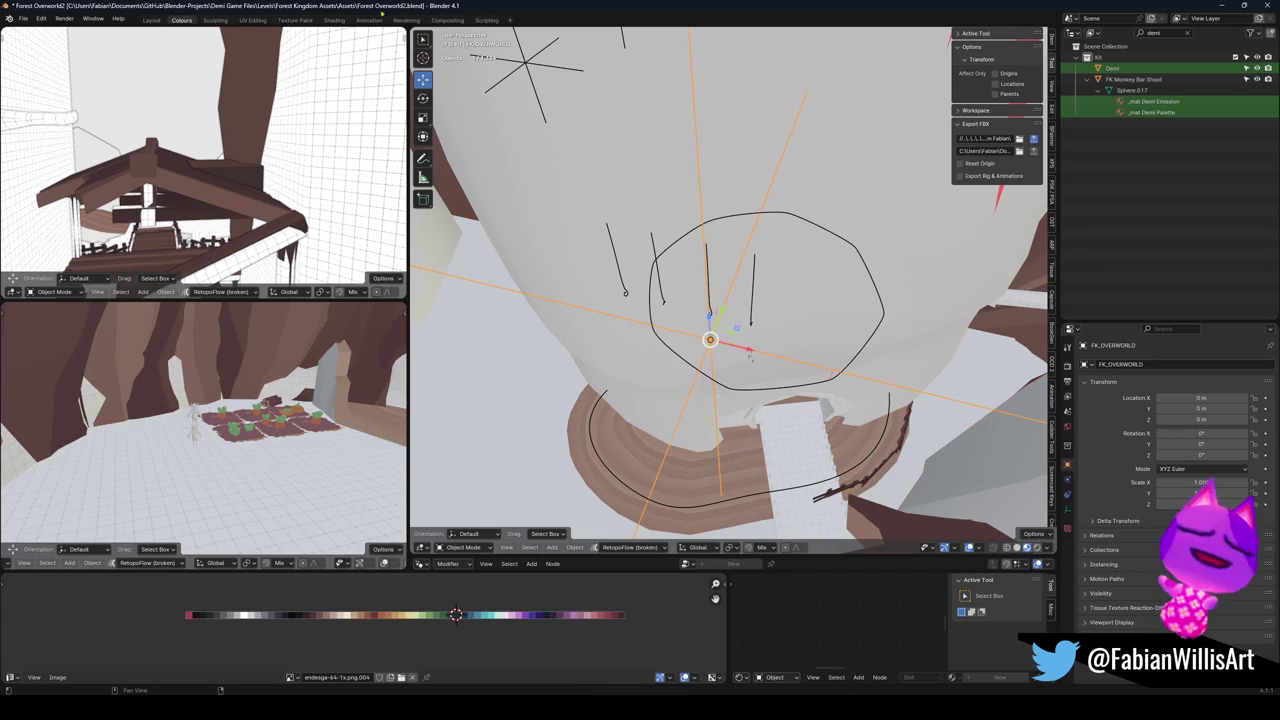
pyautogui.hotkey('shift', ']')
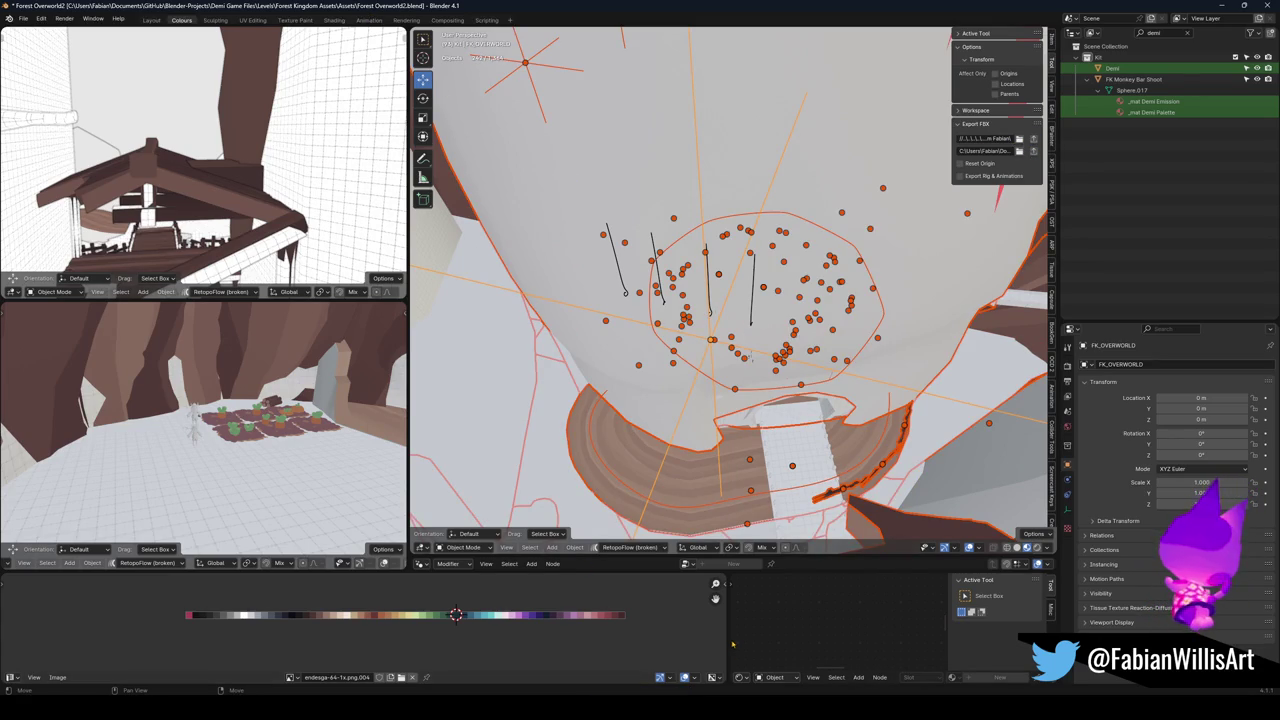
pyautogui.hotkey('alt', 'Tab')
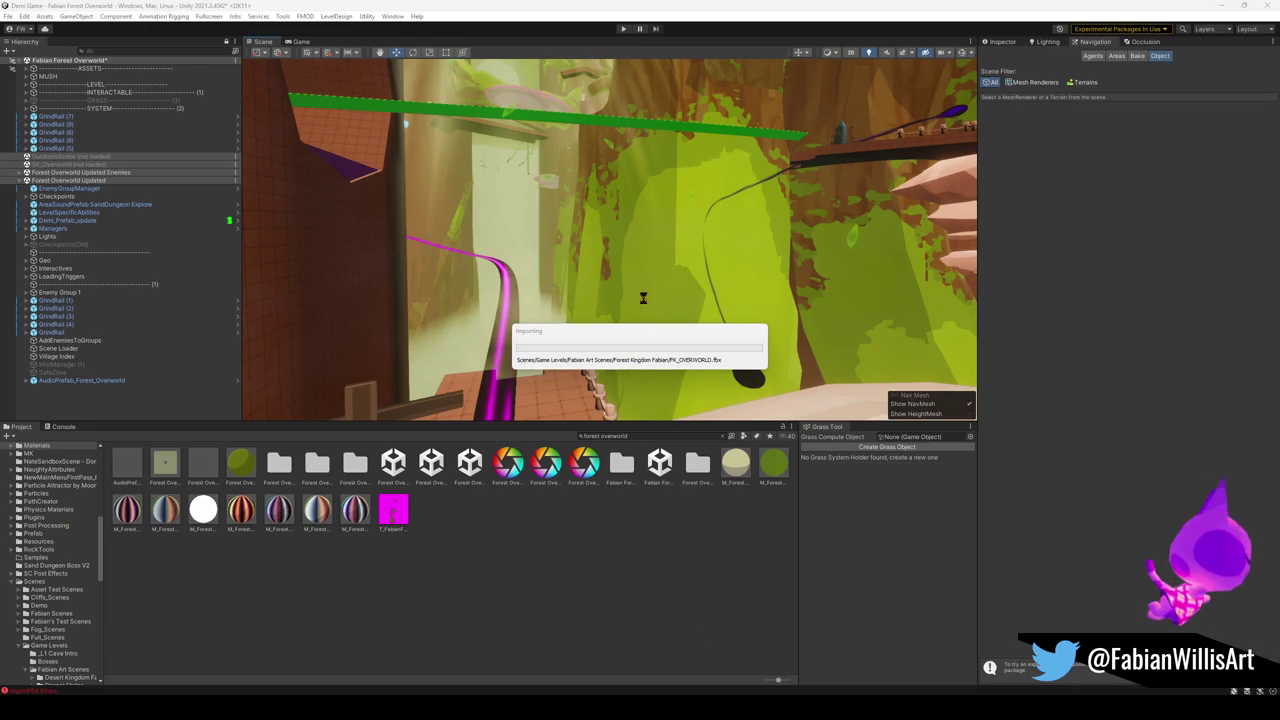
# Unload the Forest Overworld Updated scene from the Hierarchy.
pyautogui.moveTo(241, 363)
pyautogui.mouseDown()
pyautogui.moveTo(449, 204)
pyautogui.moveTo(491, 271)
pyautogui.moveTo(611, 283)
pyautogui.moveTo(640, 256)
pyautogui.moveTo(380, 248)
pyautogui.mouseUp()
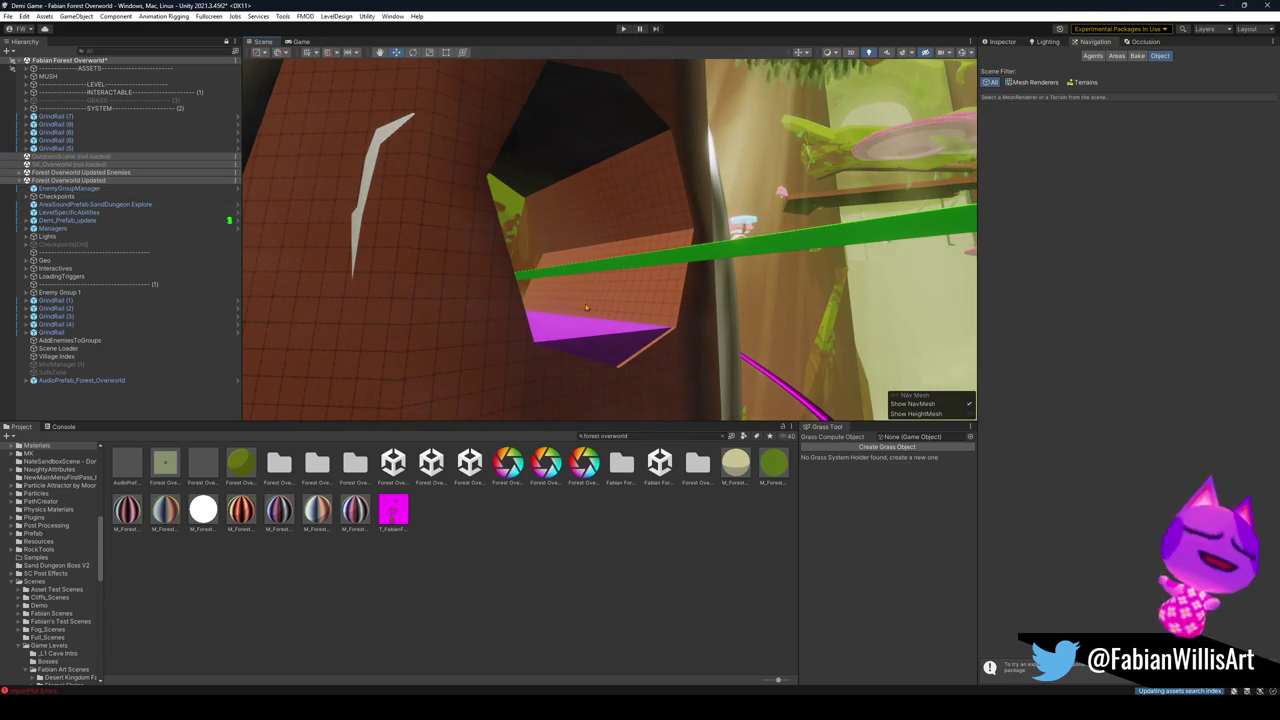
pyautogui.rightClick(96, 181)
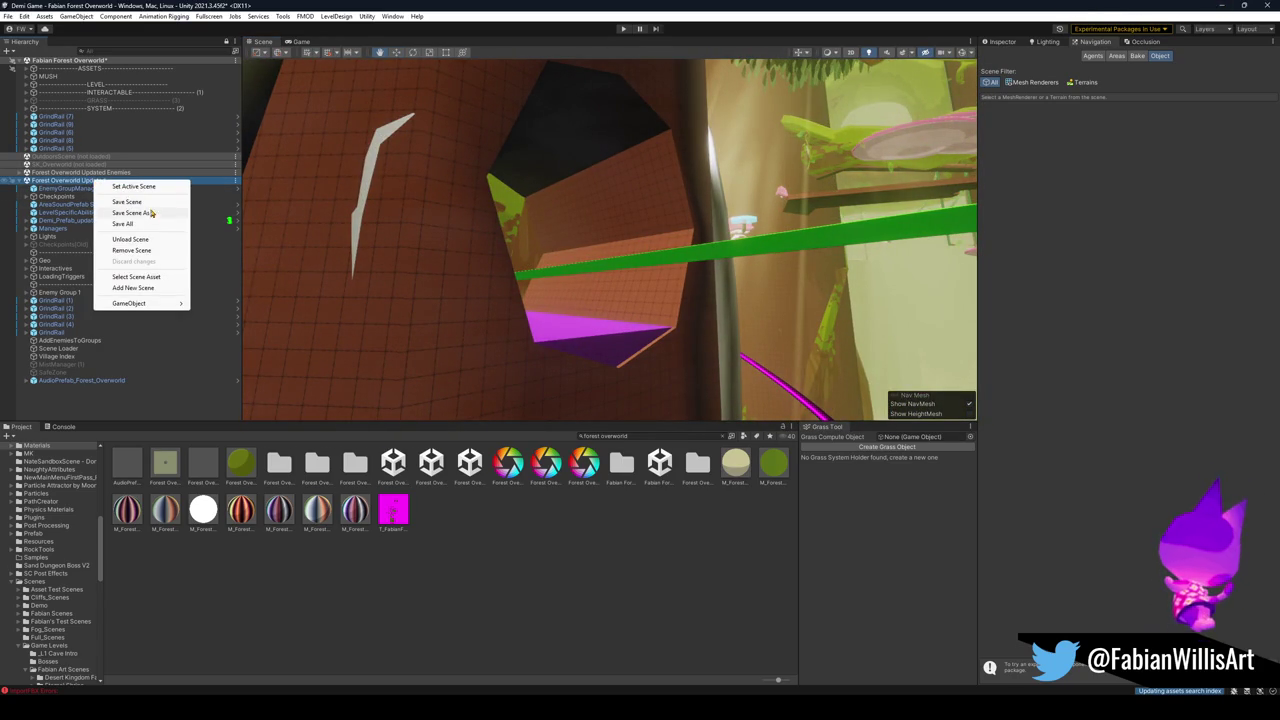
pyautogui.click(140, 241)
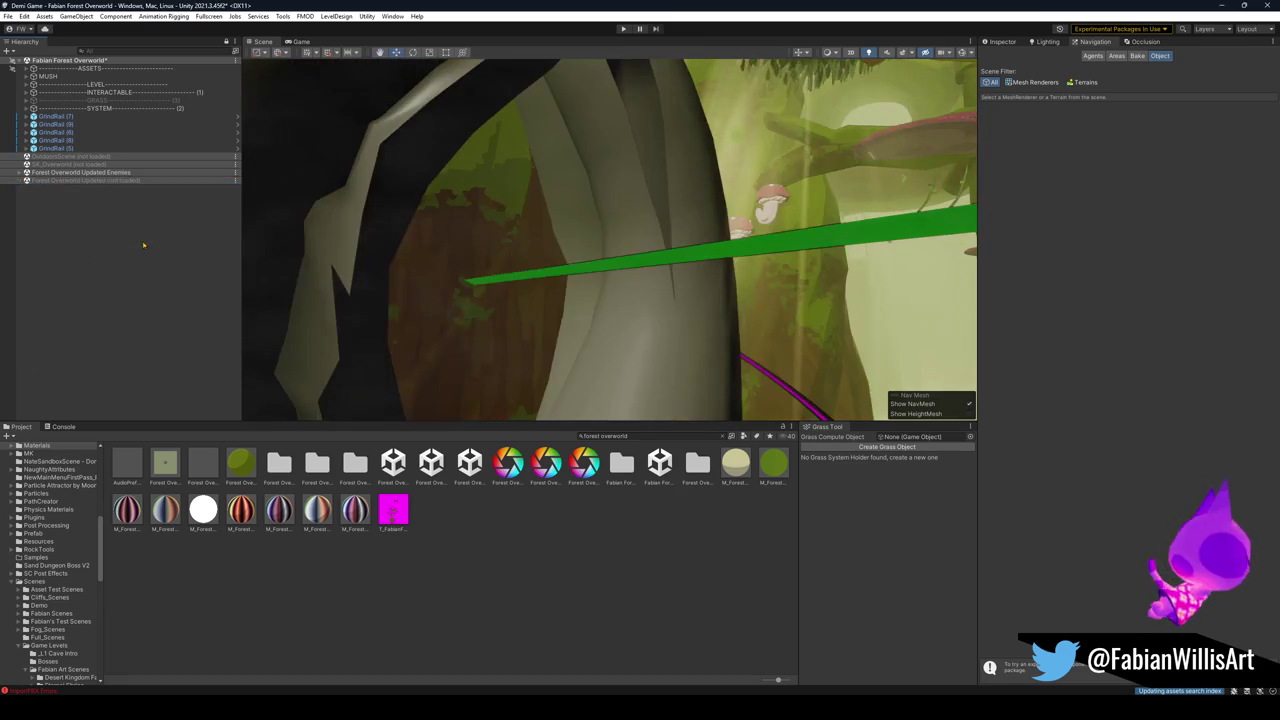
# Select the tree platform by the trunk and show its components in the Inspector.
pyautogui.moveTo(488, 291)
pyautogui.mouseDown()
pyautogui.moveTo(376, 308)
pyautogui.moveTo(432, 293)
pyautogui.mouseUp()
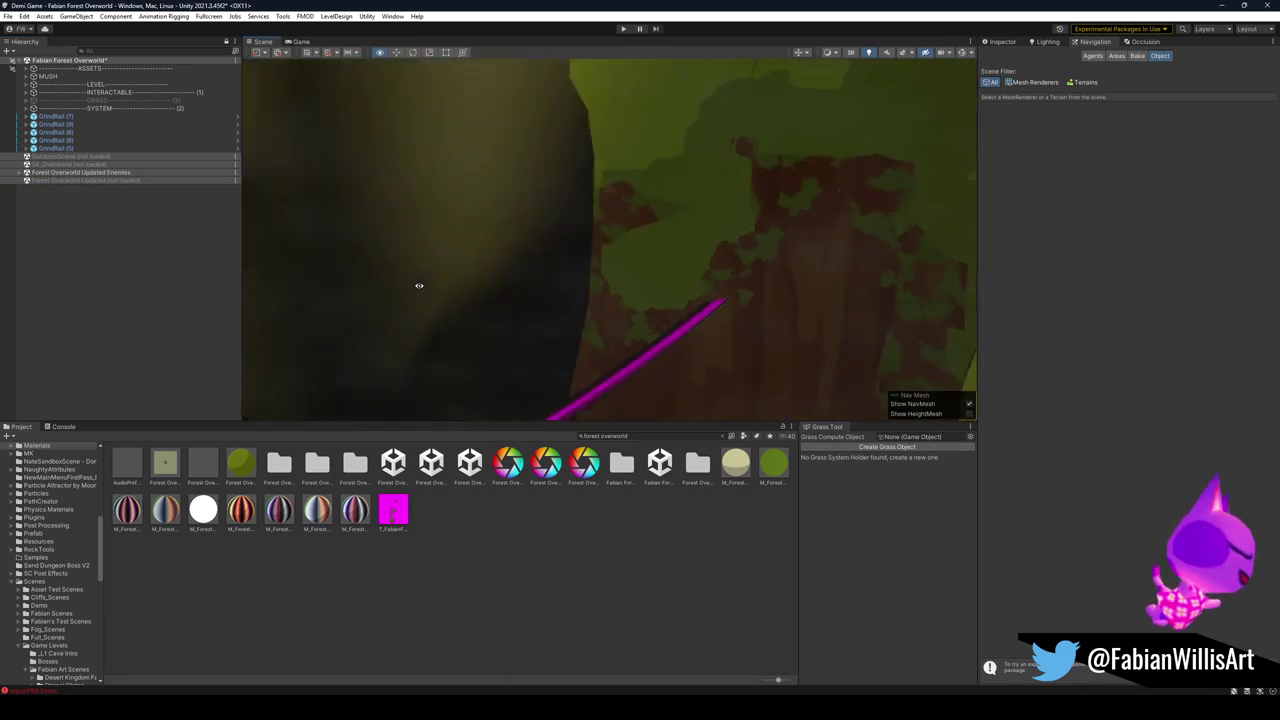
pyautogui.moveTo(570, 271)
pyautogui.mouseDown()
pyautogui.moveTo(529, 289)
pyautogui.moveTo(449, 277)
pyautogui.moveTo(600, 270)
pyautogui.mouseUp()
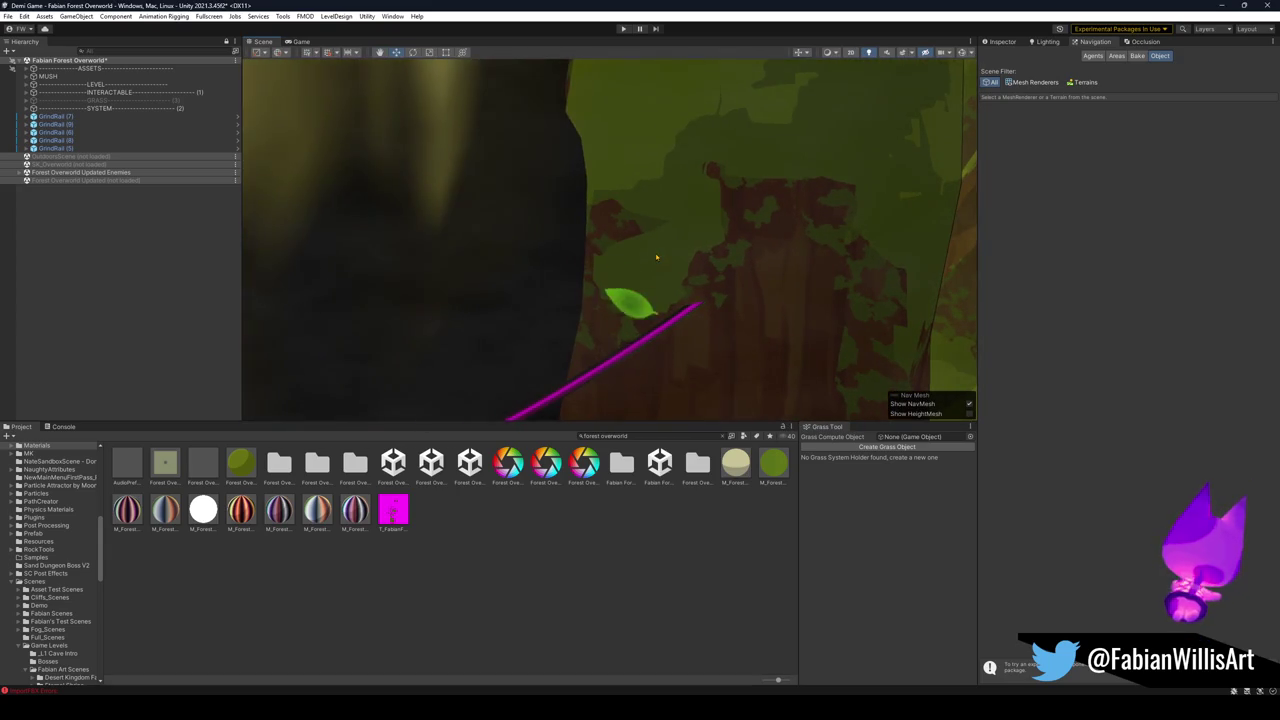
pyautogui.click(608, 272)
pyautogui.click(1001, 43)
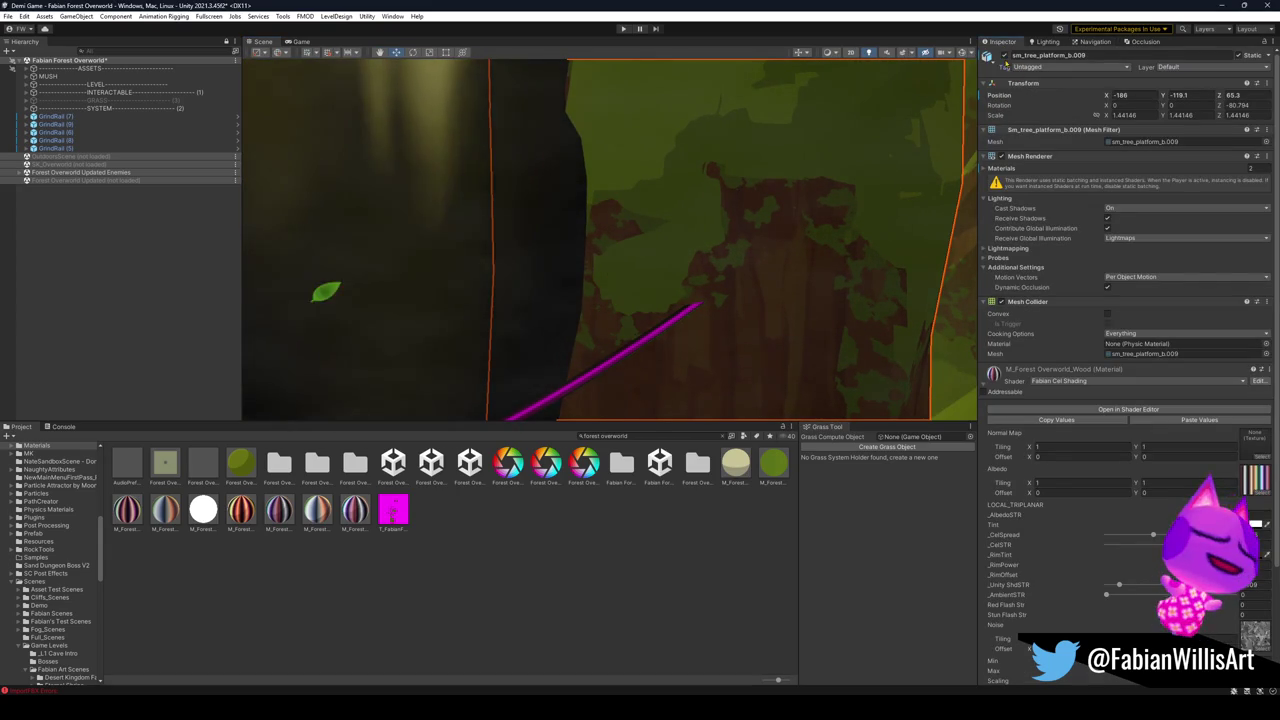
# Fly the Scene view around the tree trunk and bridge to inspect the surrounding trunks.
pyautogui.moveTo(700, 210)
pyautogui.mouseDown()
pyautogui.moveTo(732, 196)
pyautogui.moveTo(614, 223)
pyautogui.moveTo(623, 246)
pyautogui.moveTo(762, 228)
pyautogui.moveTo(791, 271)
pyautogui.moveTo(674, 274)
pyautogui.moveTo(731, 240)
pyautogui.moveTo(534, 255)
pyautogui.moveTo(584, 246)
pyautogui.moveTo(674, 259)
pyautogui.moveTo(595, 269)
pyautogui.moveTo(526, 300)
pyautogui.moveTo(547, 287)
pyautogui.moveTo(510, 273)
pyautogui.moveTo(626, 314)
pyautogui.moveTo(790, 307)
pyautogui.moveTo(754, 271)
pyautogui.moveTo(773, 289)
pyautogui.moveTo(625, 280)
pyautogui.mouseUp()
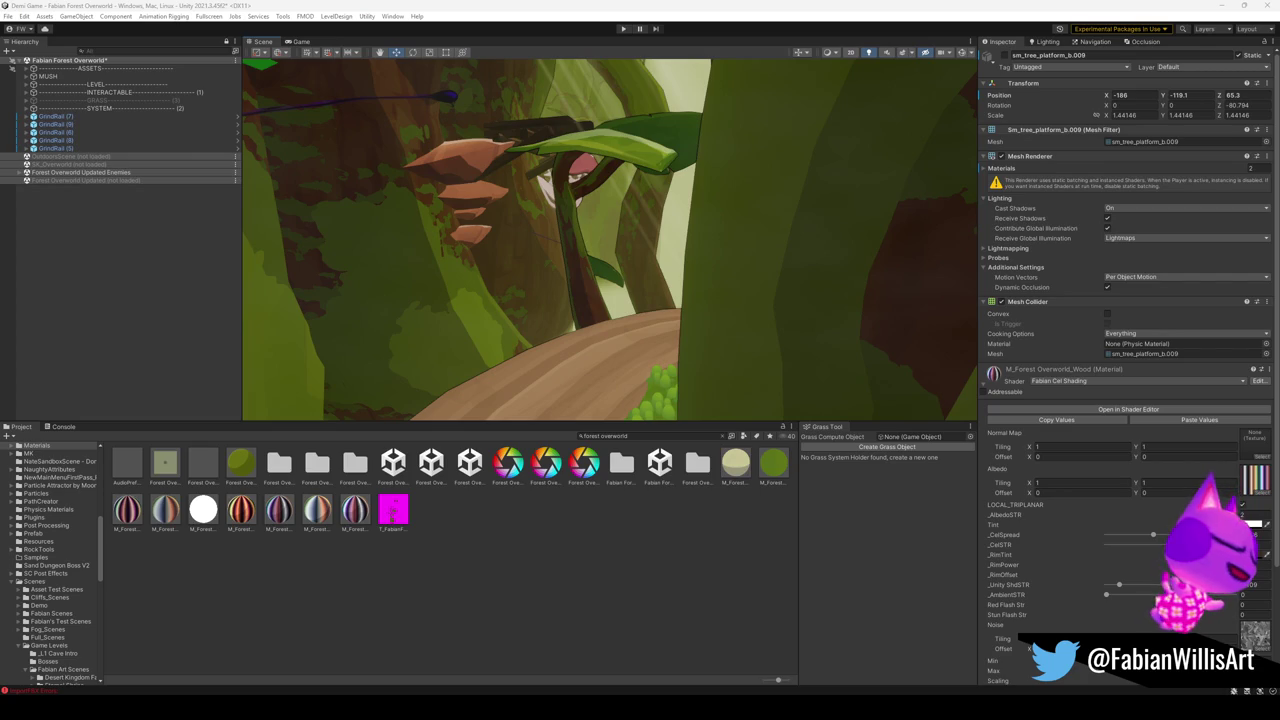
pyautogui.moveTo(695, 258)
pyautogui.mouseDown()
pyautogui.moveTo(585, 283)
pyautogui.moveTo(472, 252)
pyautogui.moveTo(526, 260)
pyautogui.moveTo(457, 260)
pyautogui.moveTo(609, 277)
pyautogui.moveTo(570, 321)
pyautogui.moveTo(506, 255)
pyautogui.moveTo(637, 287)
pyautogui.mouseUp()
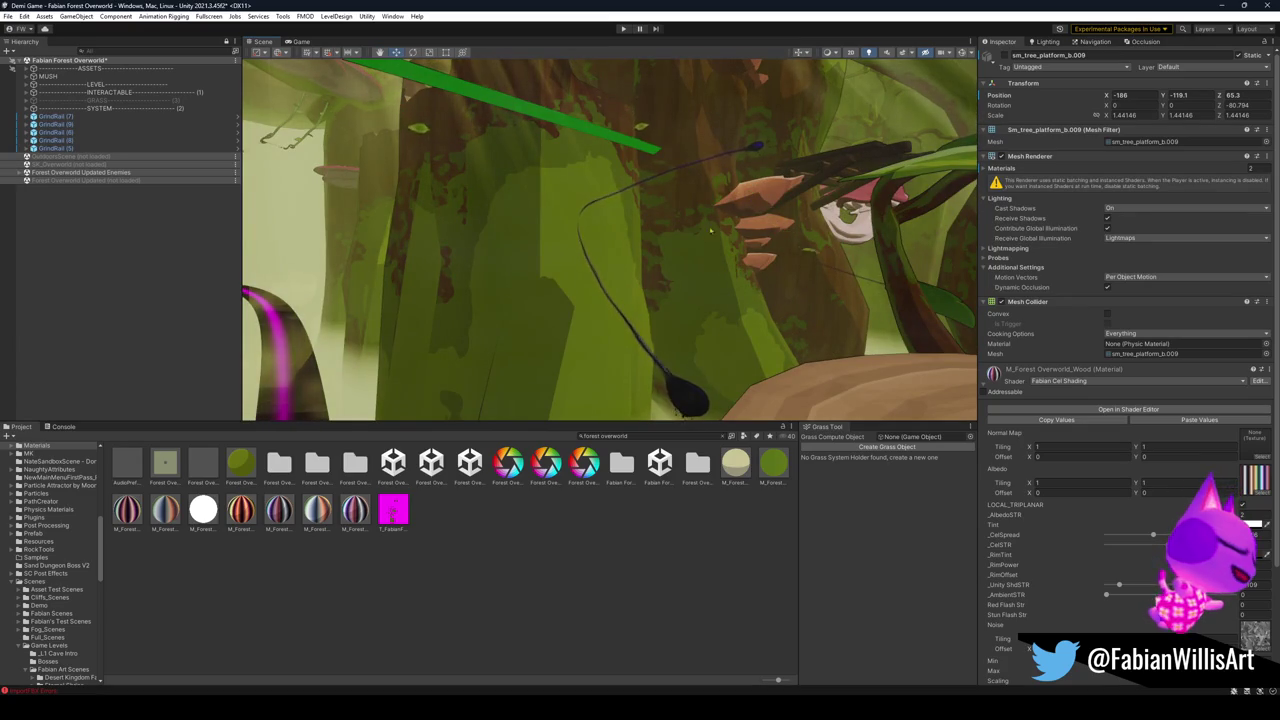
pyautogui.moveTo(698, 234)
pyautogui.mouseDown()
pyautogui.moveTo(717, 244)
pyautogui.moveTo(399, 249)
pyautogui.mouseUp()
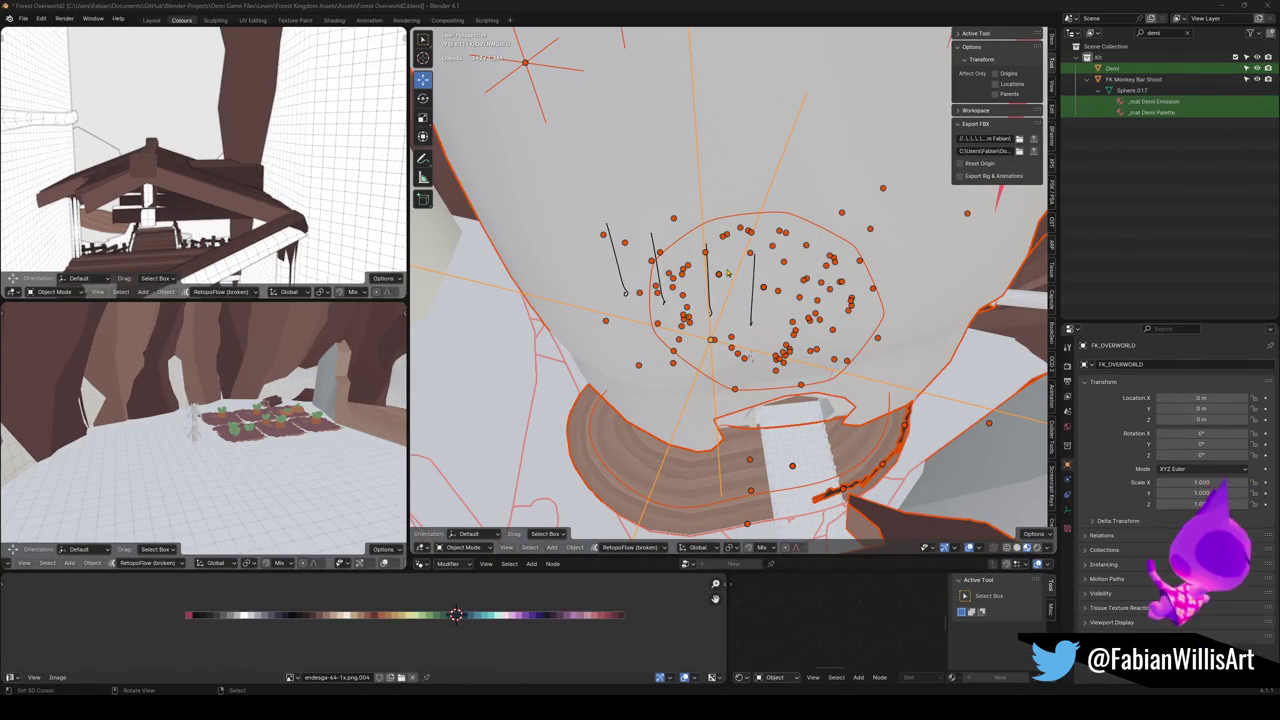
# Delete the stray object and hide the grey cylinder and purple box.
pyautogui.moveTo(727, 273)
pyautogui.mouseDown()
pyautogui.moveTo(805, 307)
pyautogui.moveTo(737, 360)
pyautogui.moveTo(688, 270)
pyautogui.mouseUp()
pyautogui.press('Delete')
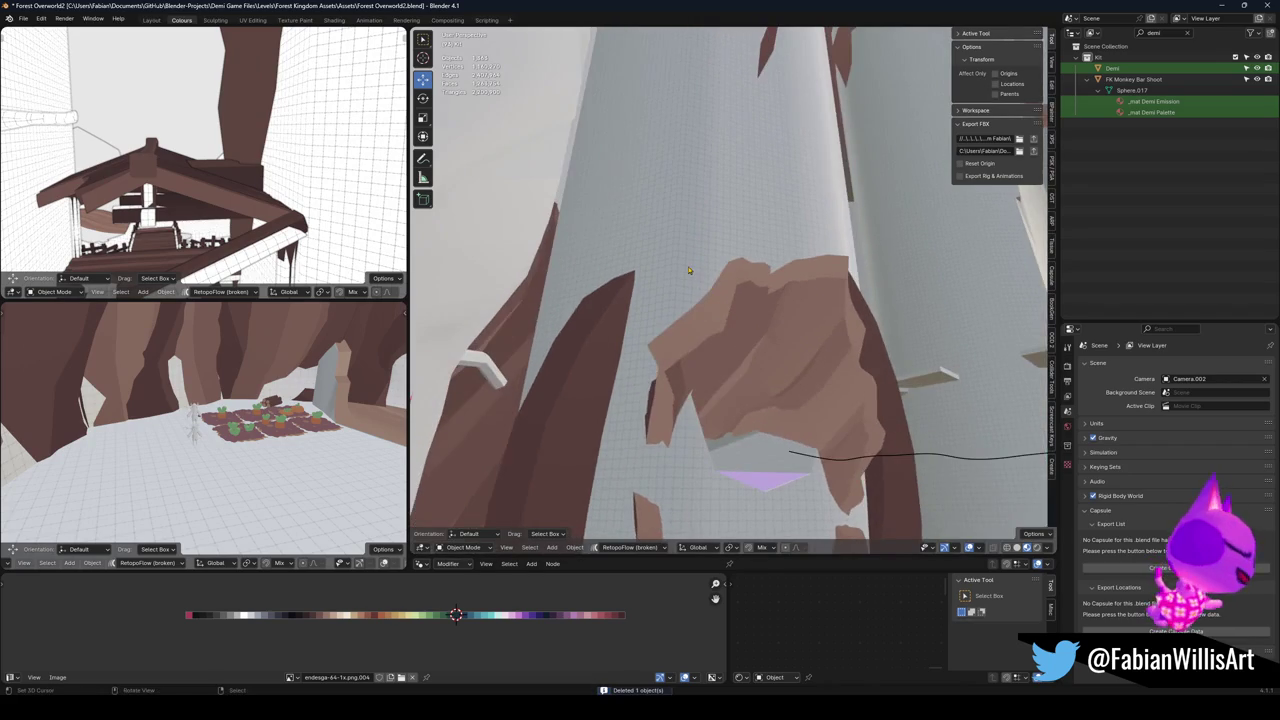
pyautogui.click(688, 271)
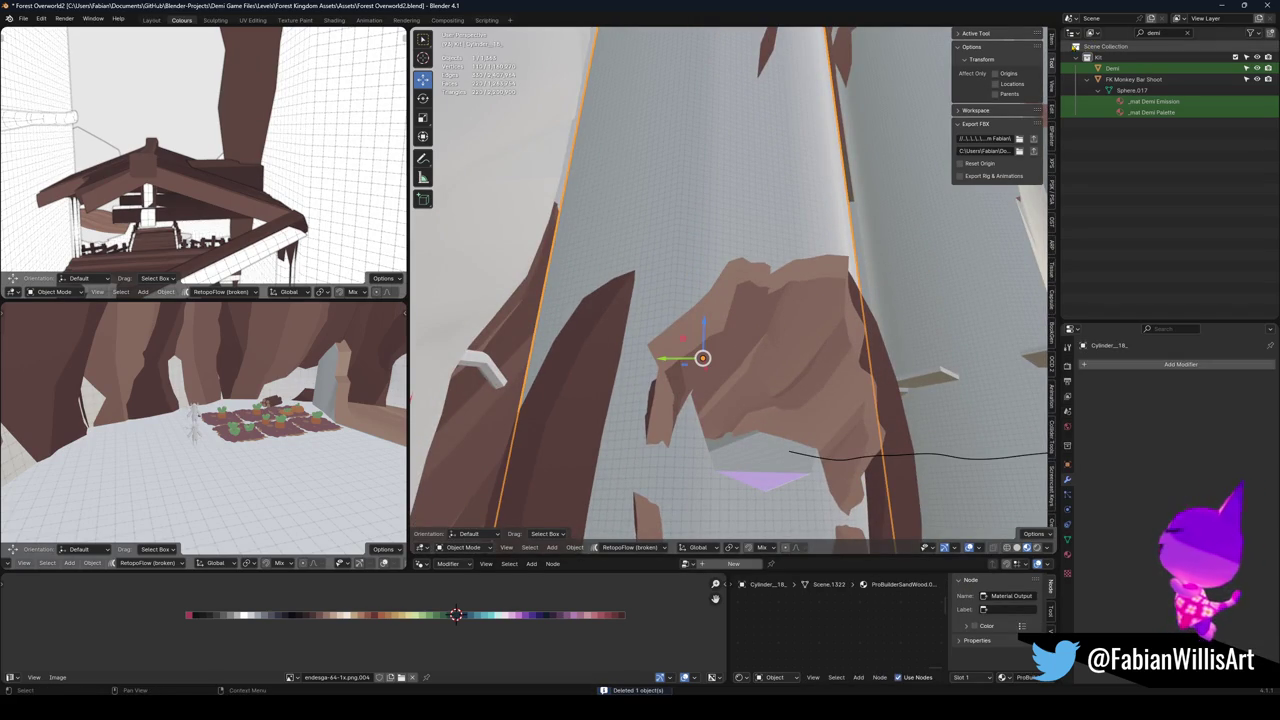
pyautogui.press('h')
pyautogui.click(743, 476)
pyautogui.press('h')
# Apply the Mirror modifier to the Tree Trunk Pathway.007 piece.
pyautogui.moveTo(743, 476); pyautogui.dragTo(758, 335)
pyautogui.click(758, 335)
pyautogui.scroll(4, 750, 290)
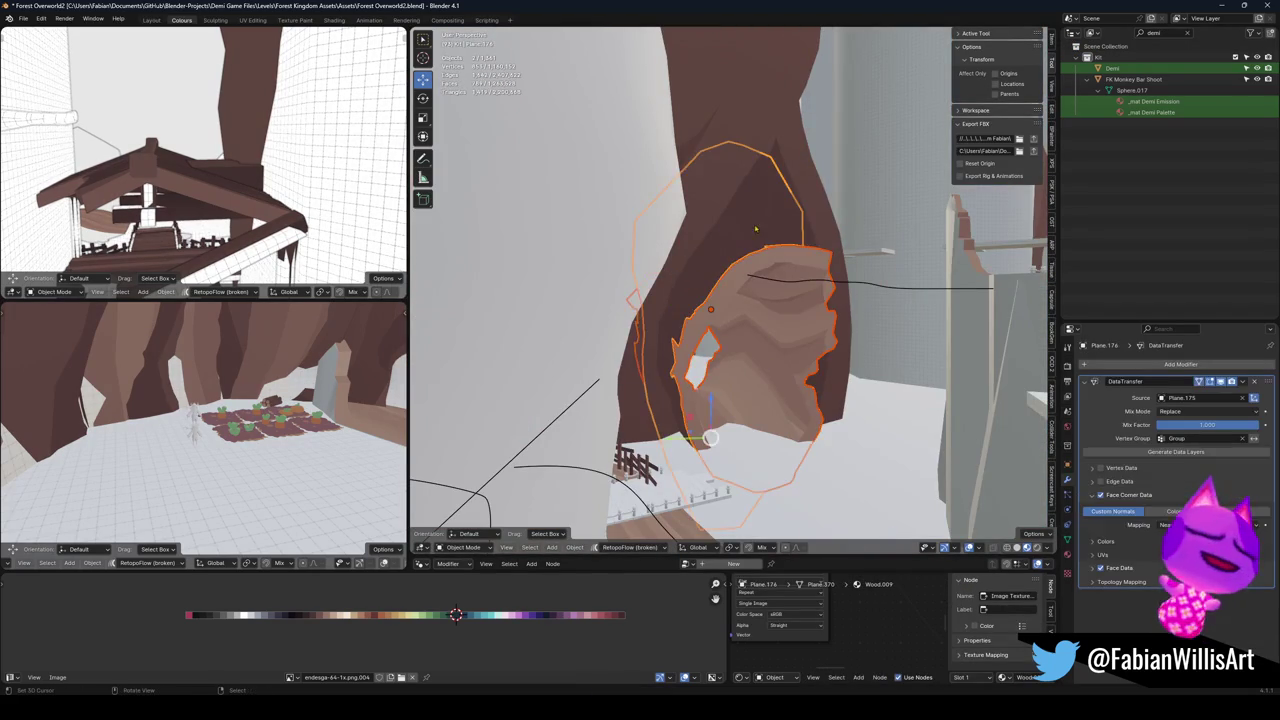
pyautogui.moveTo(745, 280)
pyautogui.mouseDown()
pyautogui.moveTo(760, 276)
pyautogui.moveTo(740, 272)
pyautogui.moveTo(751, 264)
pyautogui.moveTo(737, 297)
pyautogui.moveTo(756, 341)
pyautogui.mouseUp()
pyautogui.click(757, 340)
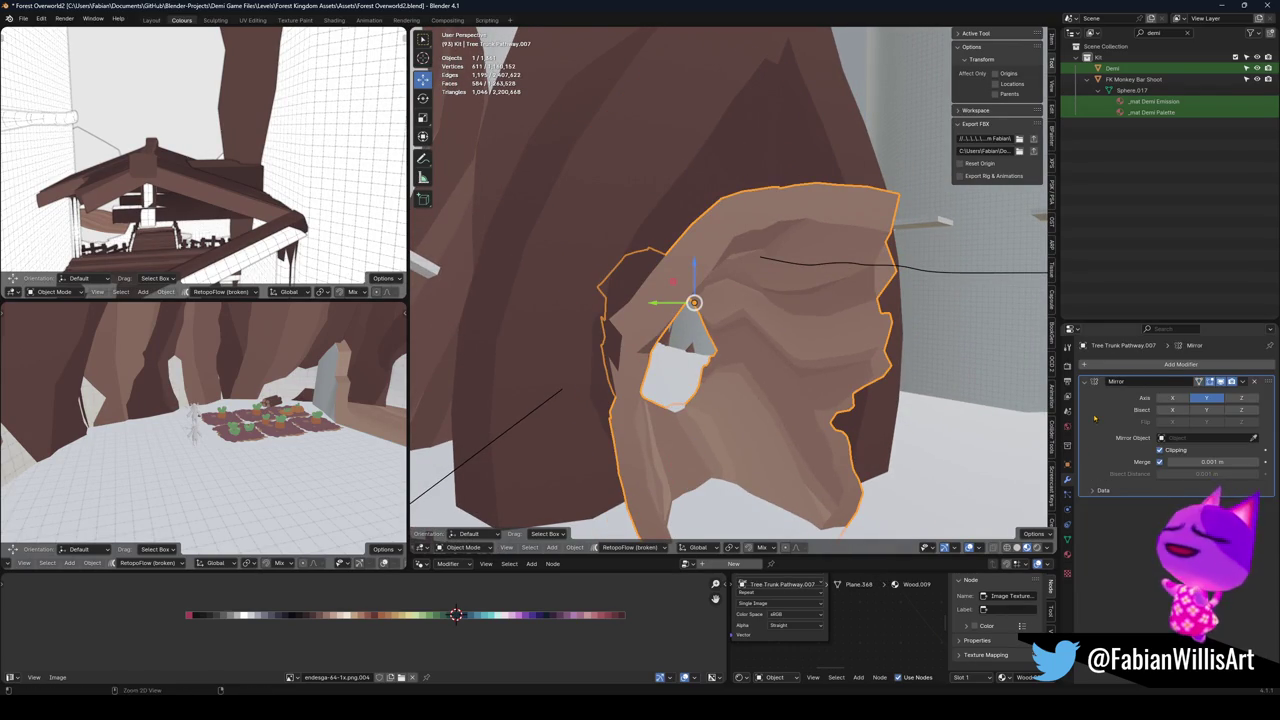
pyautogui.hotkey('ctrl', 'a')
# Apply the DataTransfer modifier to the large rock Plane.176.
pyautogui.click(780, 420)
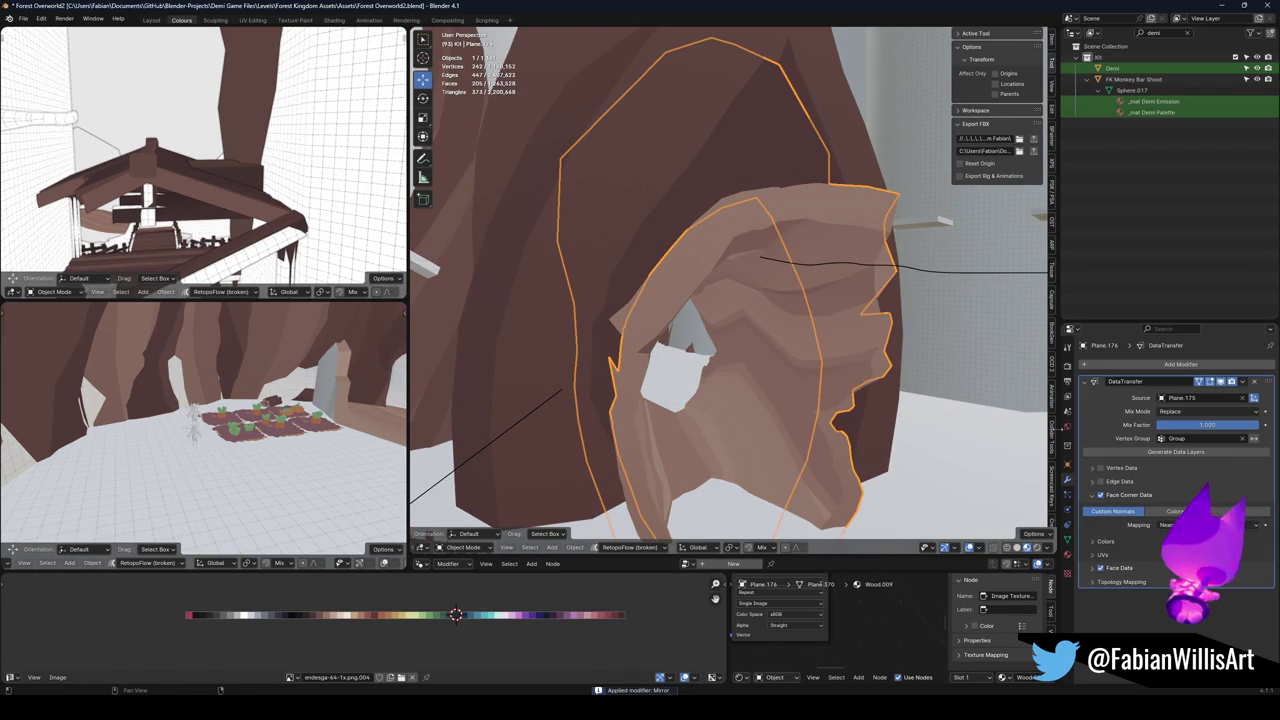
pyautogui.hotkey('ctrl', 'a')
pyautogui.keyDown('shift'); pyautogui.click(790, 328); pyautogui.keyUp('shift')
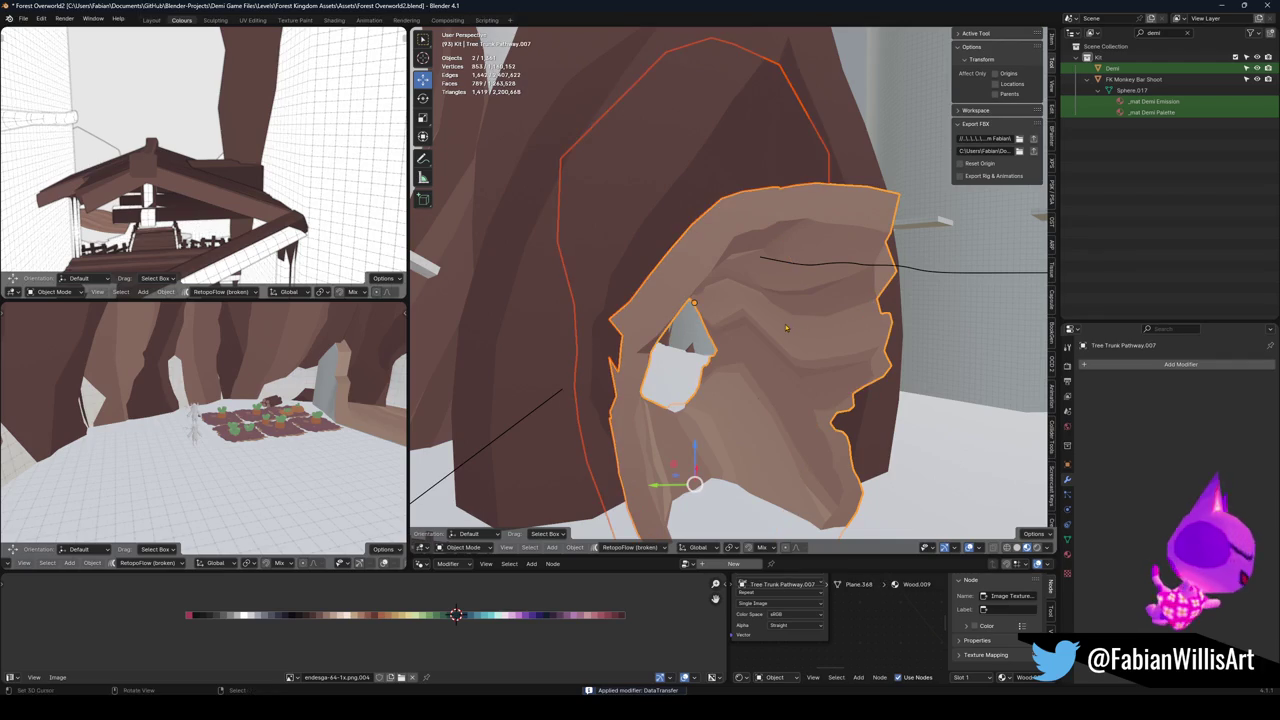
pyautogui.keyDown('shift'); pyautogui.click(779, 323); pyautogui.keyUp('shift')
pyautogui.press('F2')
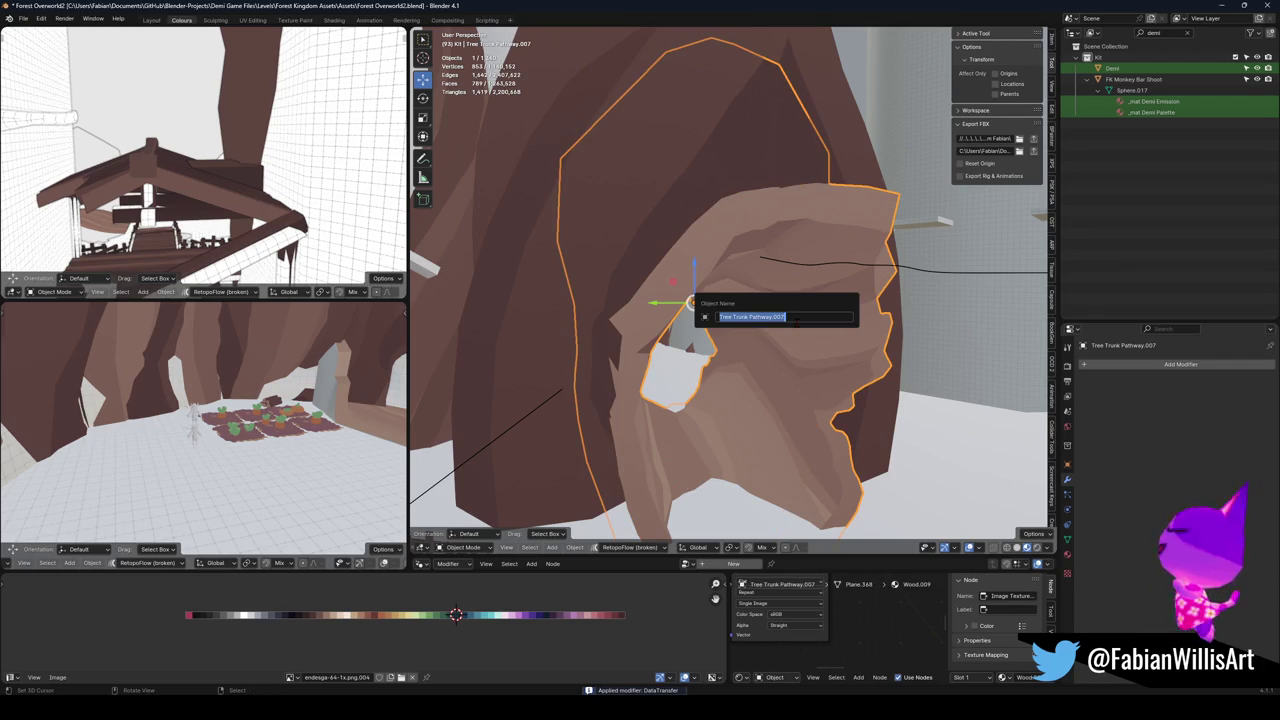
pyautogui.press('Escape')
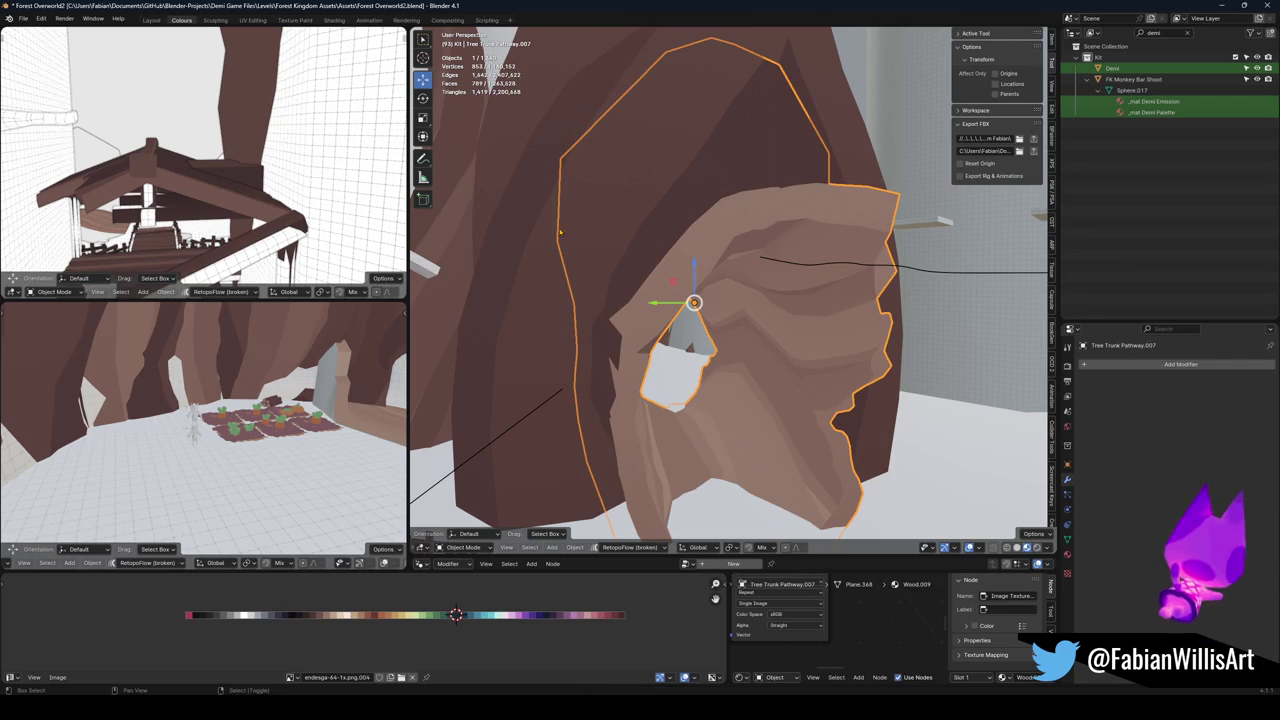
# Select the large trunk Plane.175, check its material, and enter Edit Mode on its mesh.
pyautogui.keyDown('shift'); pyautogui.click(564, 229); pyautogui.keyUp('shift')
pyautogui.keyDown('shift'); pyautogui.click(661, 168); pyautogui.keyUp('shift')
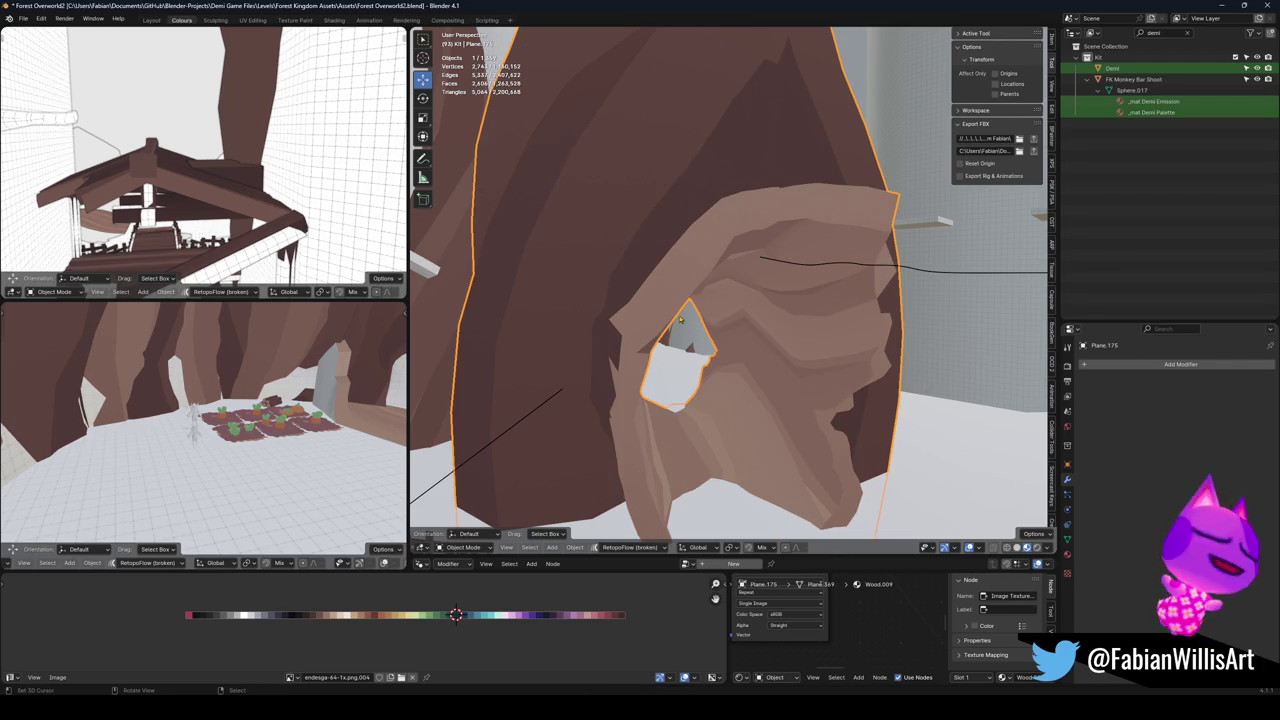
pyautogui.keyDown('shift'); pyautogui.click(700, 290); pyautogui.keyUp('shift')
pyautogui.keyDown('shift'); pyautogui.click(741, 250); pyautogui.keyUp('shift')
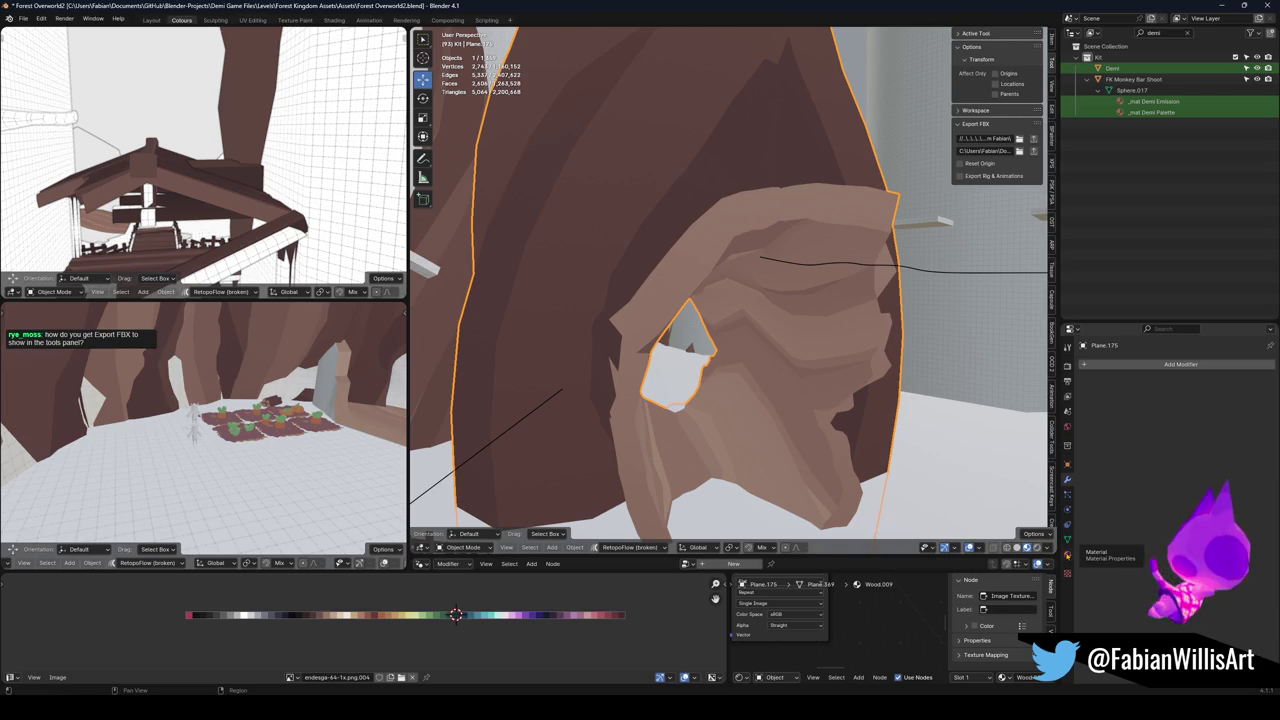
pyautogui.click(1067, 554)
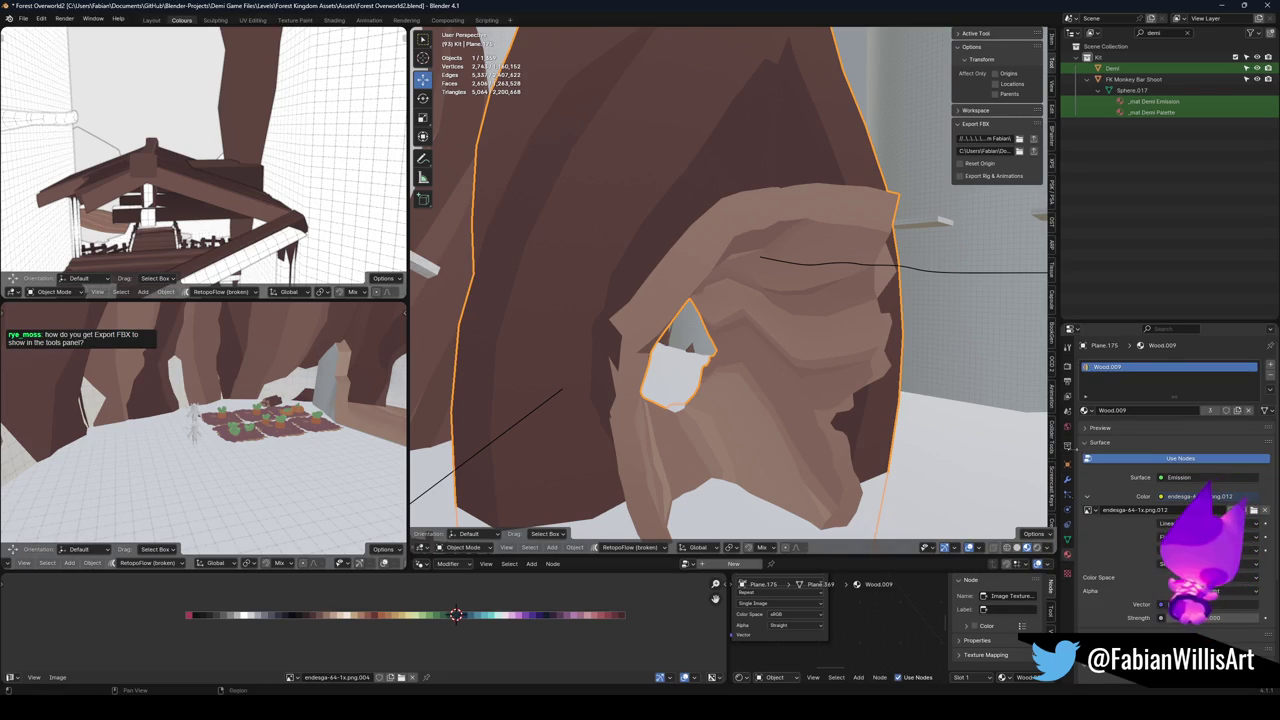
pyautogui.hotkey('alt', 'a')
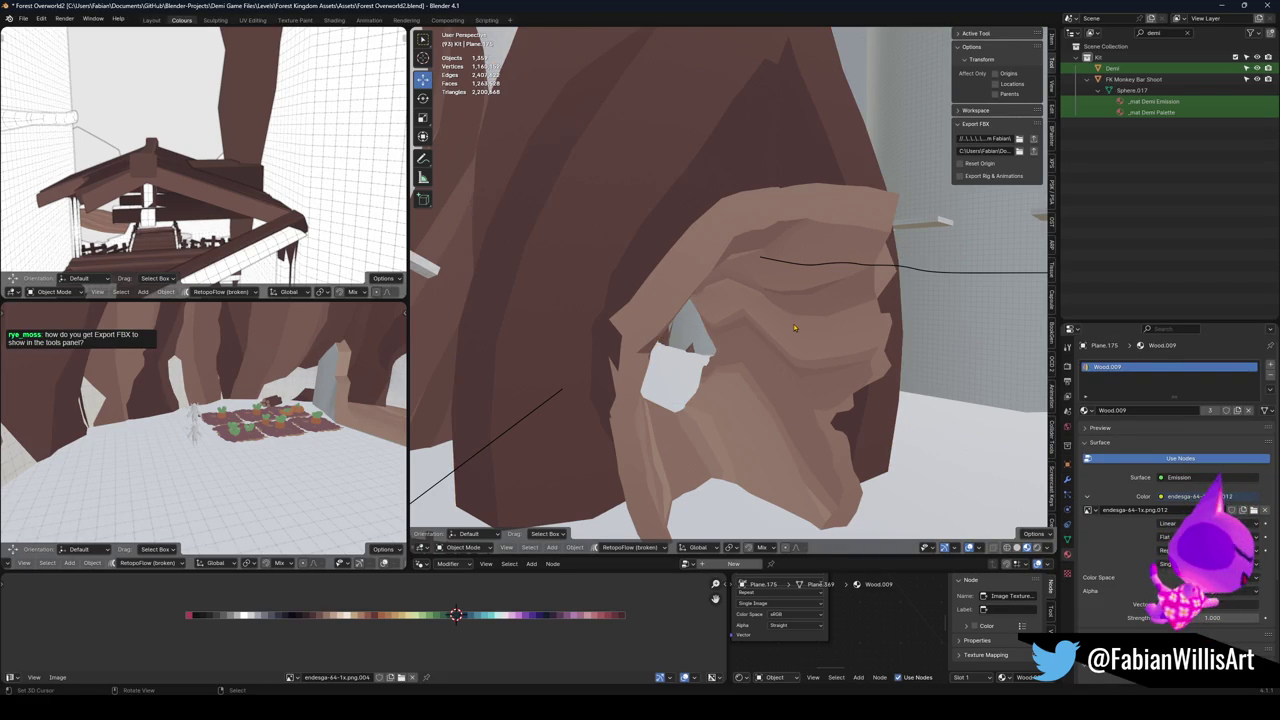
pyautogui.press('Tab')
pyautogui.hotkey('alt', 'a')
# Select the linked entrance faces on the trunk mesh and separate them into their own object.
pyautogui.hotkey('alt', 'h')
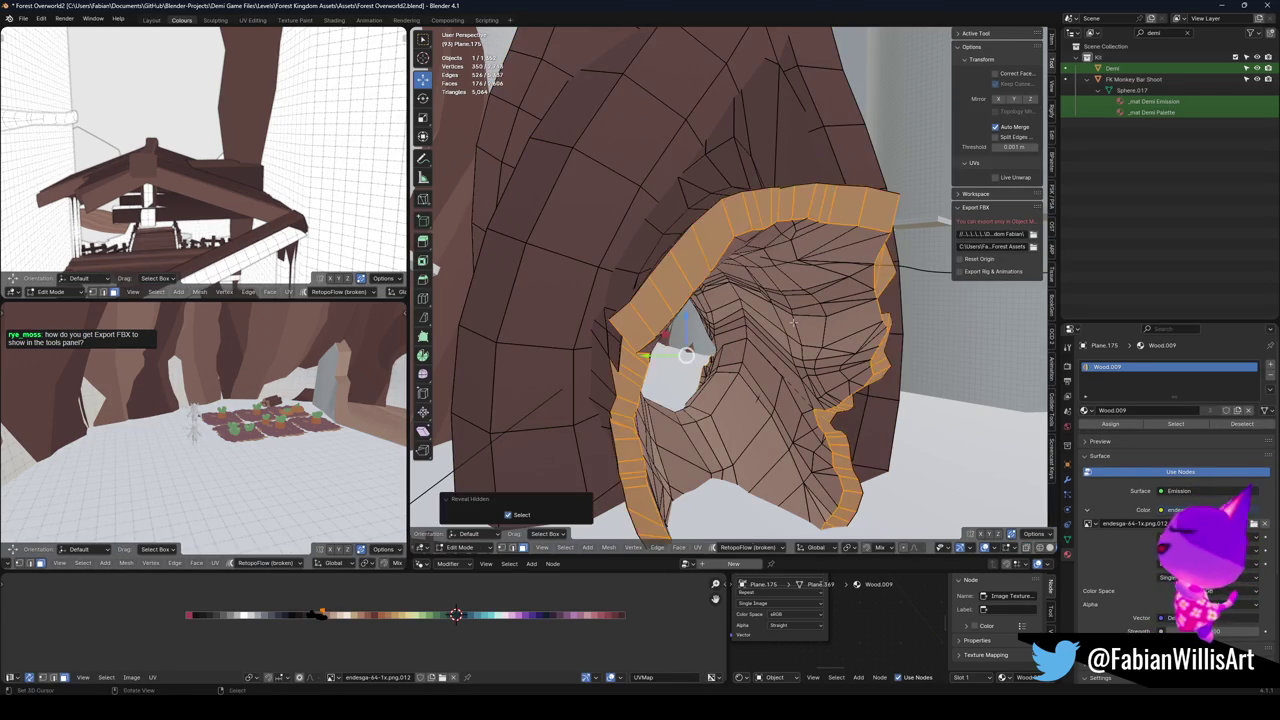
pyautogui.hotkey('alt', 'a')
pyautogui.press('a')
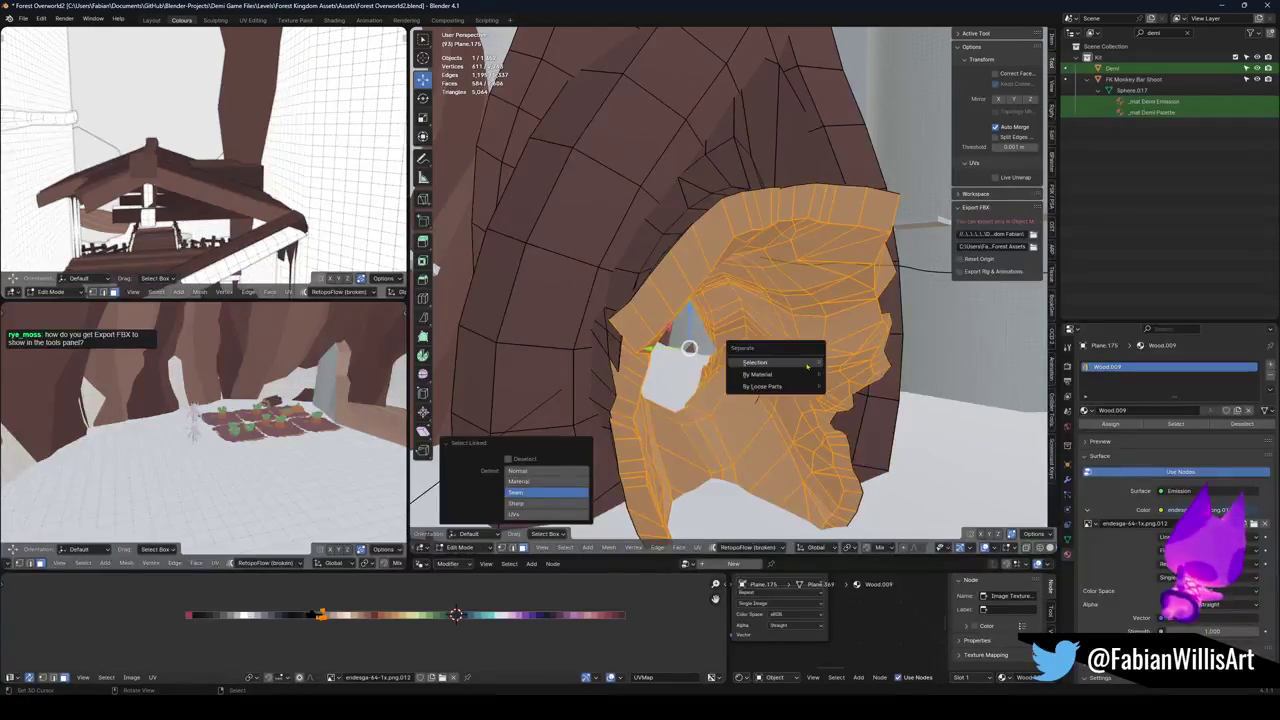
pyautogui.press('Tab')
pyautogui.moveTo(675, 330)
pyautogui.mouseDown()
pyautogui.moveTo(669, 371)
pyautogui.moveTo(805, 366)
pyautogui.moveTo(740, 327)
pyautogui.moveTo(643, 331)
pyautogui.mouseUp()
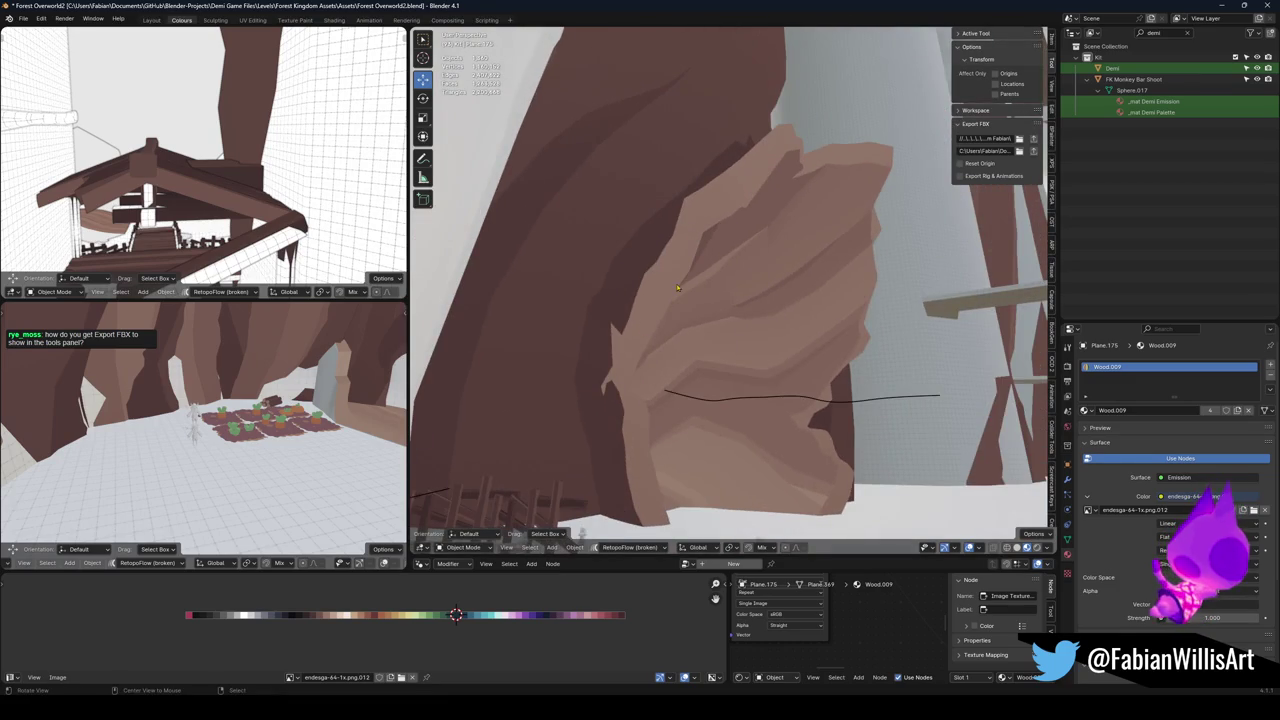
pyautogui.moveTo(677, 288); pyautogui.dragTo(678, 296)
# Rename the separated piece 'Tree trunk entrance' and save Forest Overworld2.blend.
pyautogui.click(678, 296)
pyautogui.press('F2')
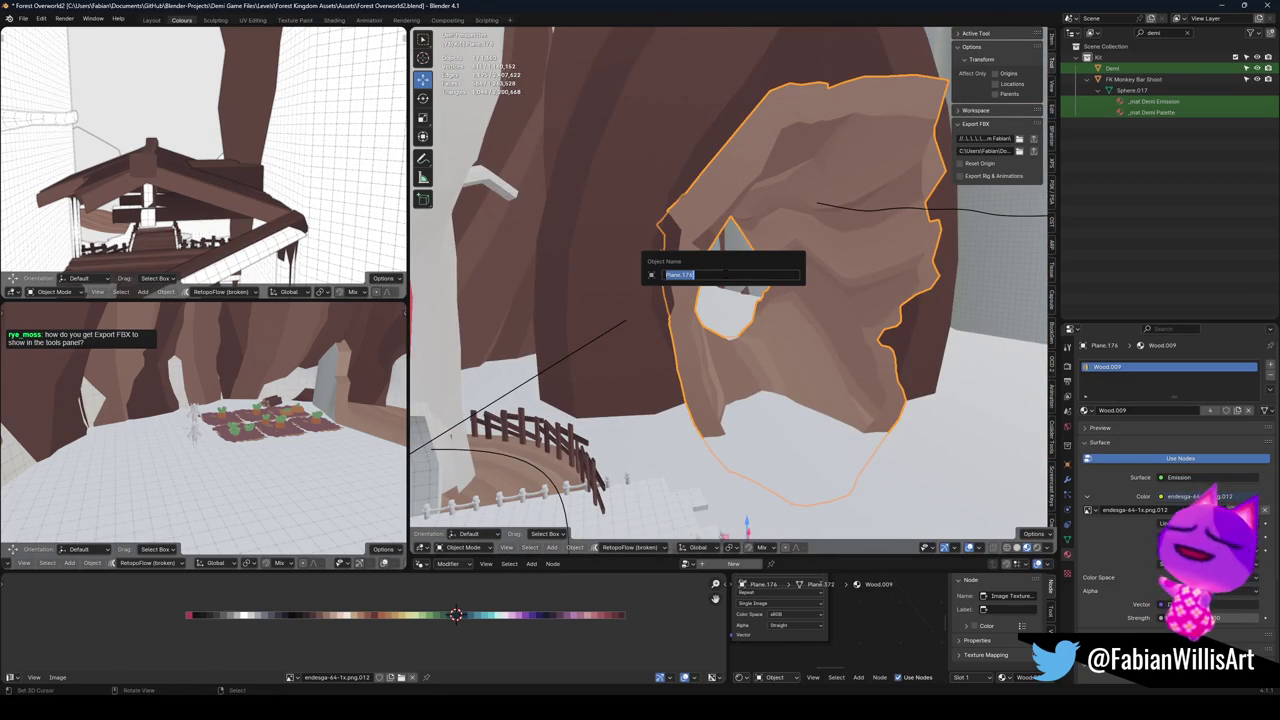
pyautogui.write('Tree trunk entrance')
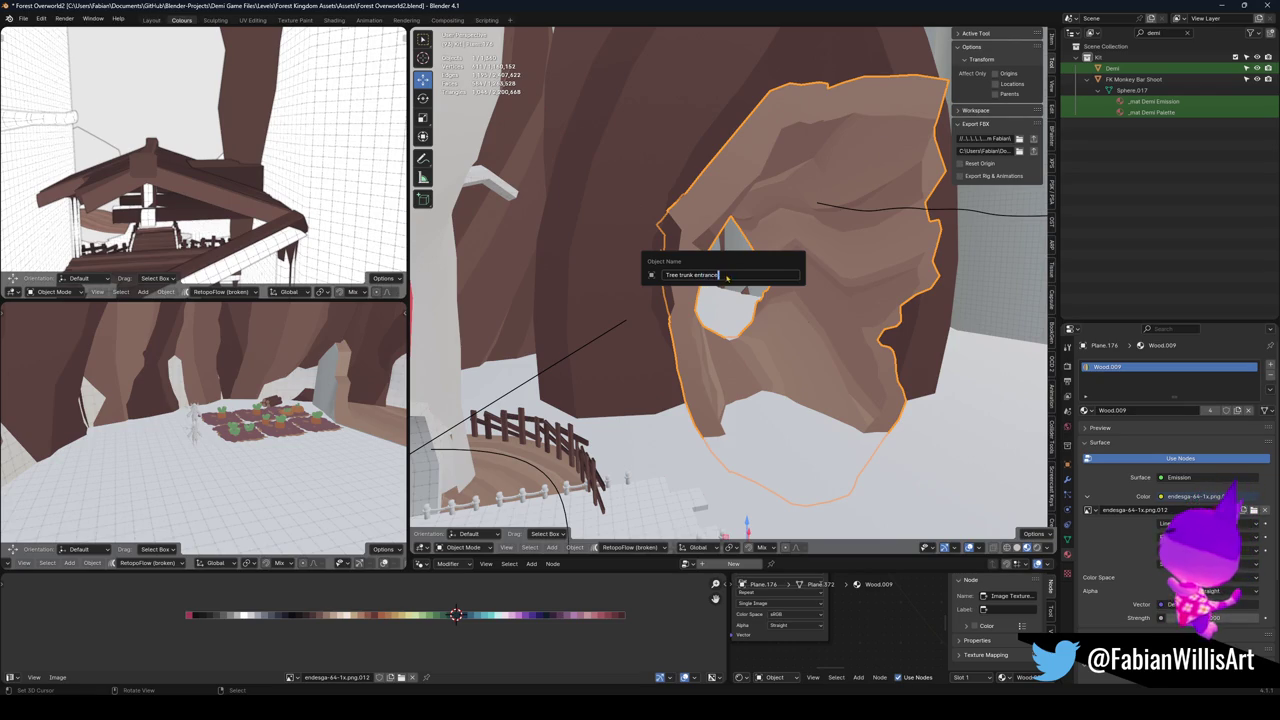
pyautogui.press('Return')
pyautogui.hotkey('alt', 'a')
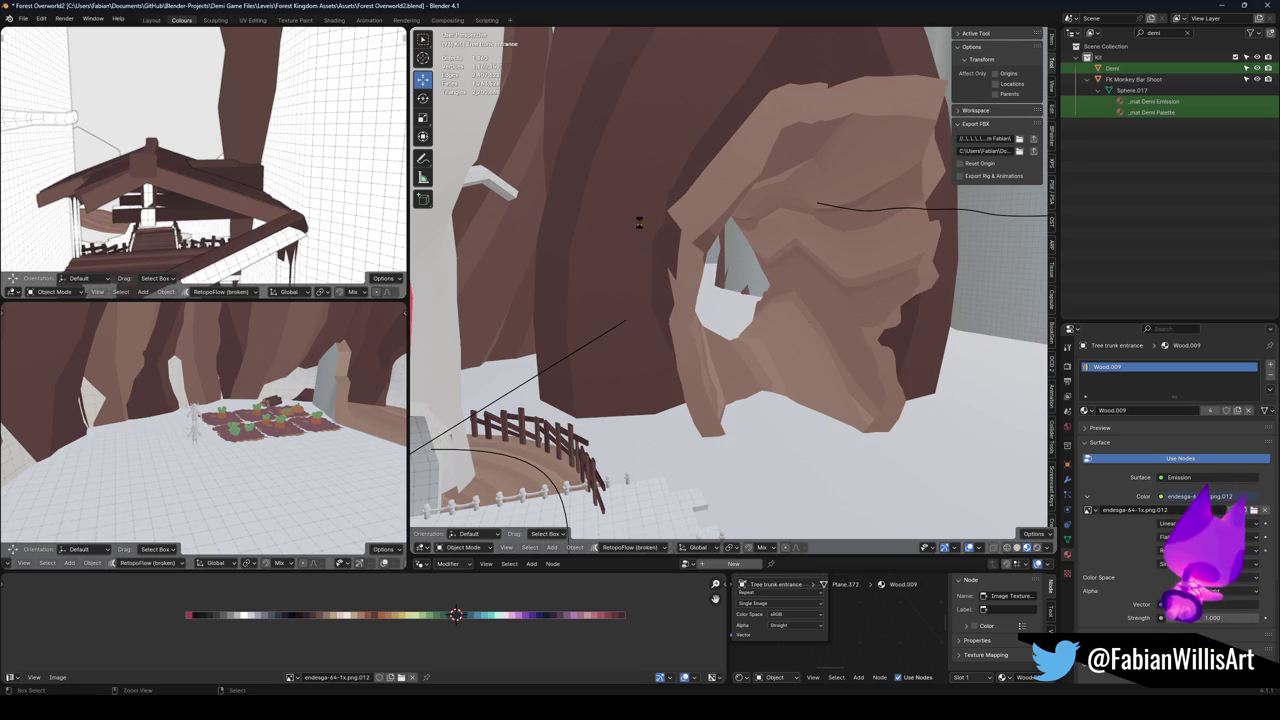
pyautogui.hotkey('ctrl', 's')
pyautogui.hotkey('alt', 'h')
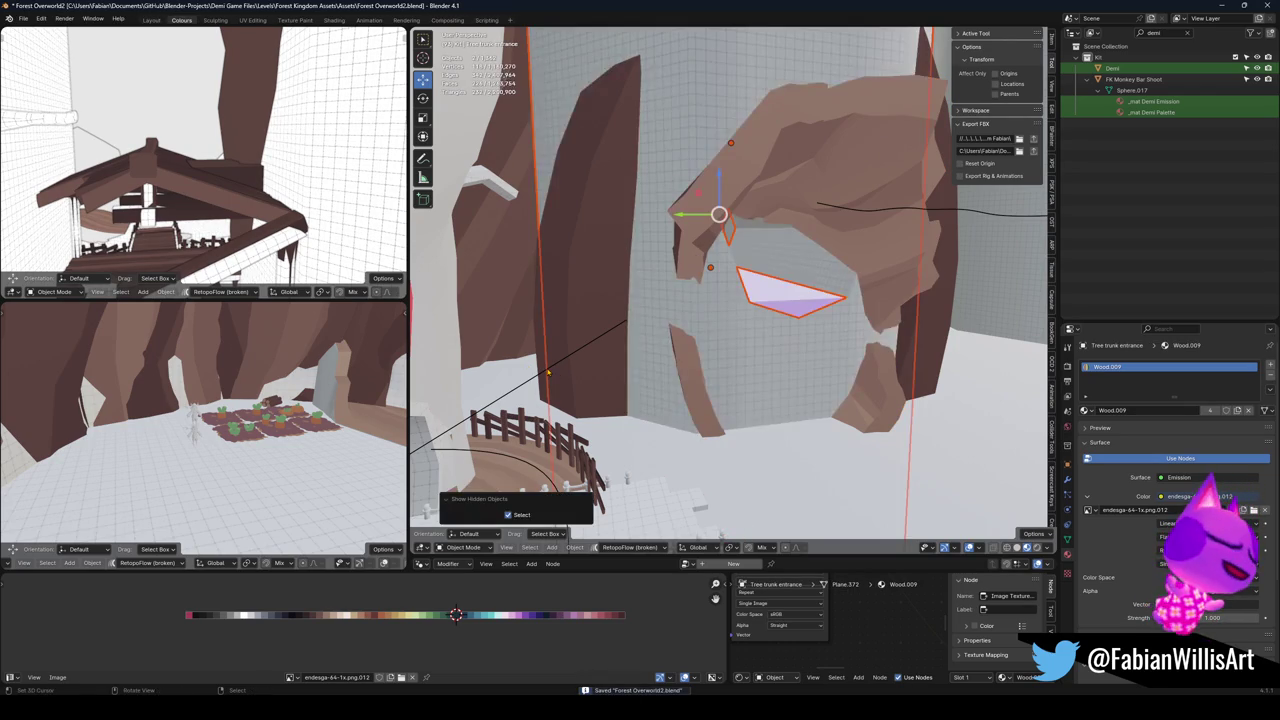
pyautogui.hotkey('ctrl', 'z')
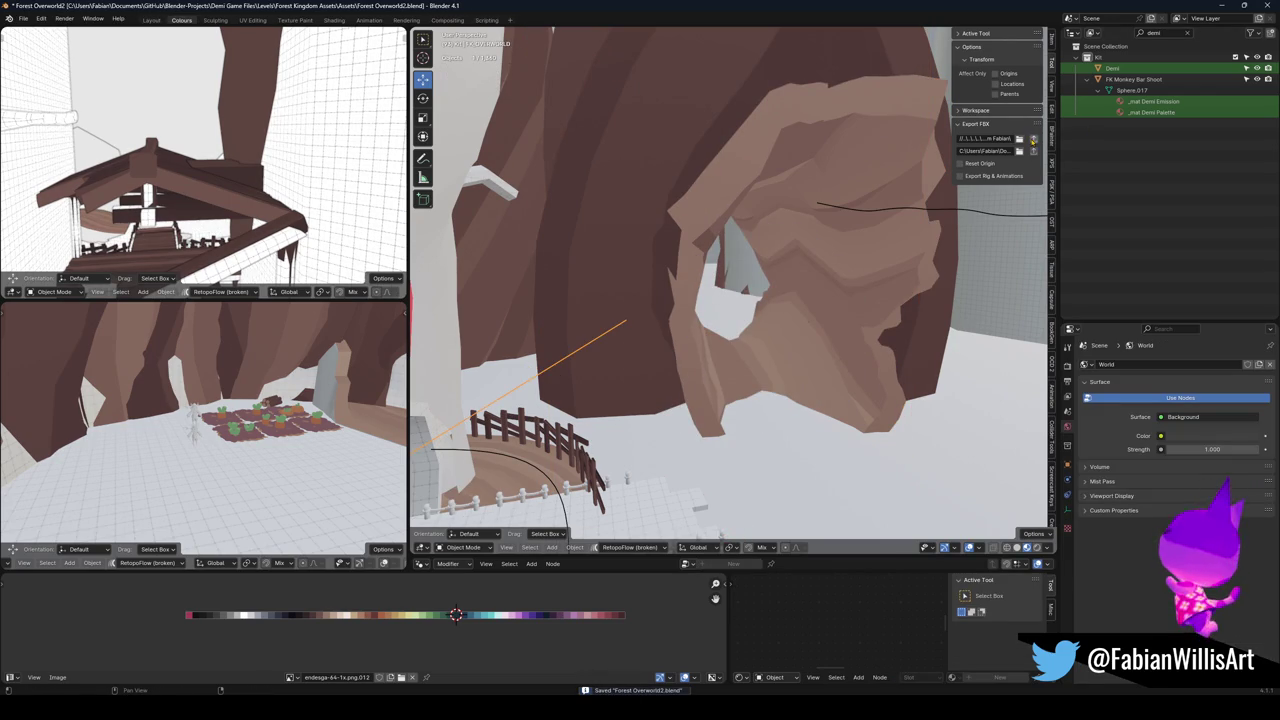
# Save Forest Overworld2.blend with everything deselected, ahead of re-exporting FK_OVERWORLD.fbx.
pyautogui.press('a')
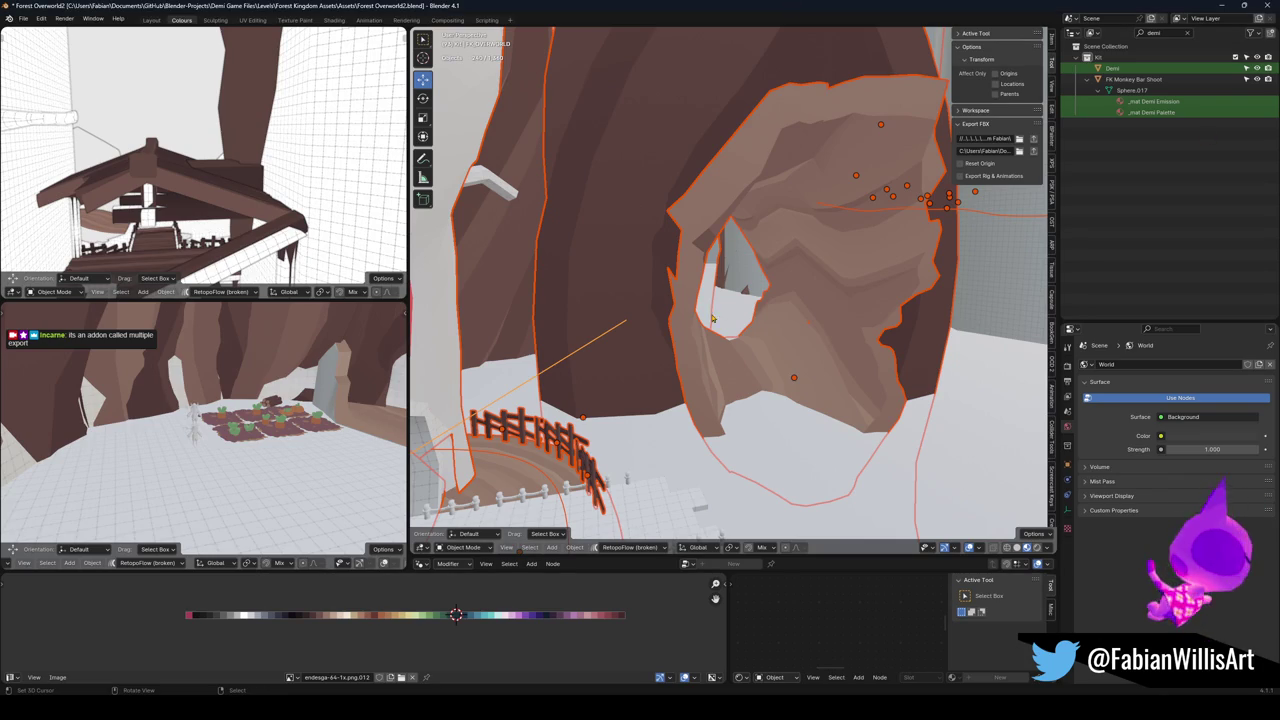
pyautogui.hotkey('alt', 'a')
pyautogui.hotkey('ctrl', 's')
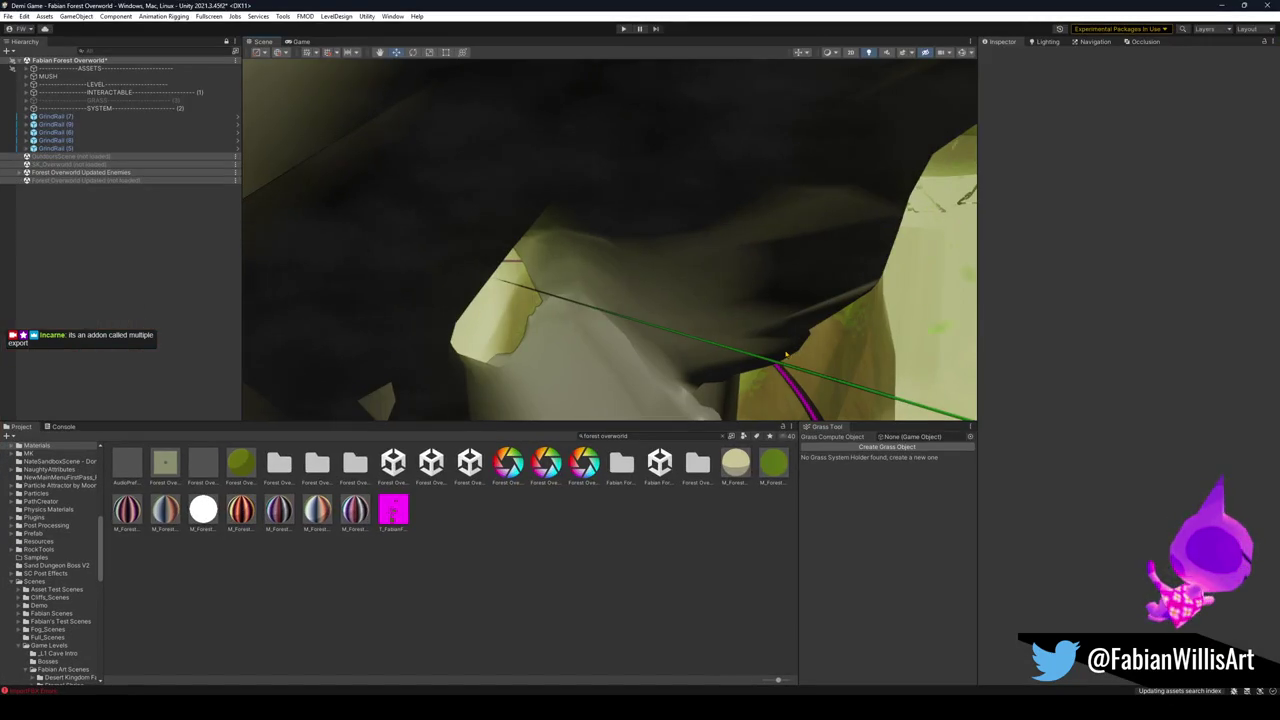
pyautogui.moveTo(785, 355)
pyautogui.mouseDown()
pyautogui.moveTo(671, 283)
pyautogui.moveTo(717, 251)
pyautogui.moveTo(705, 268)
pyautogui.moveTo(526, 339)
pyautogui.moveTo(594, 360)
pyautogui.moveTo(614, 336)
pyautogui.moveTo(682, 327)
pyautogui.mouseUp()
# Select FK_OVERWORLD and the reimported Tree trunk entrance piece up close, then restore the Unity window.
pyautogui.click(575, 335)
pyautogui.scroll(2, 575, 335)
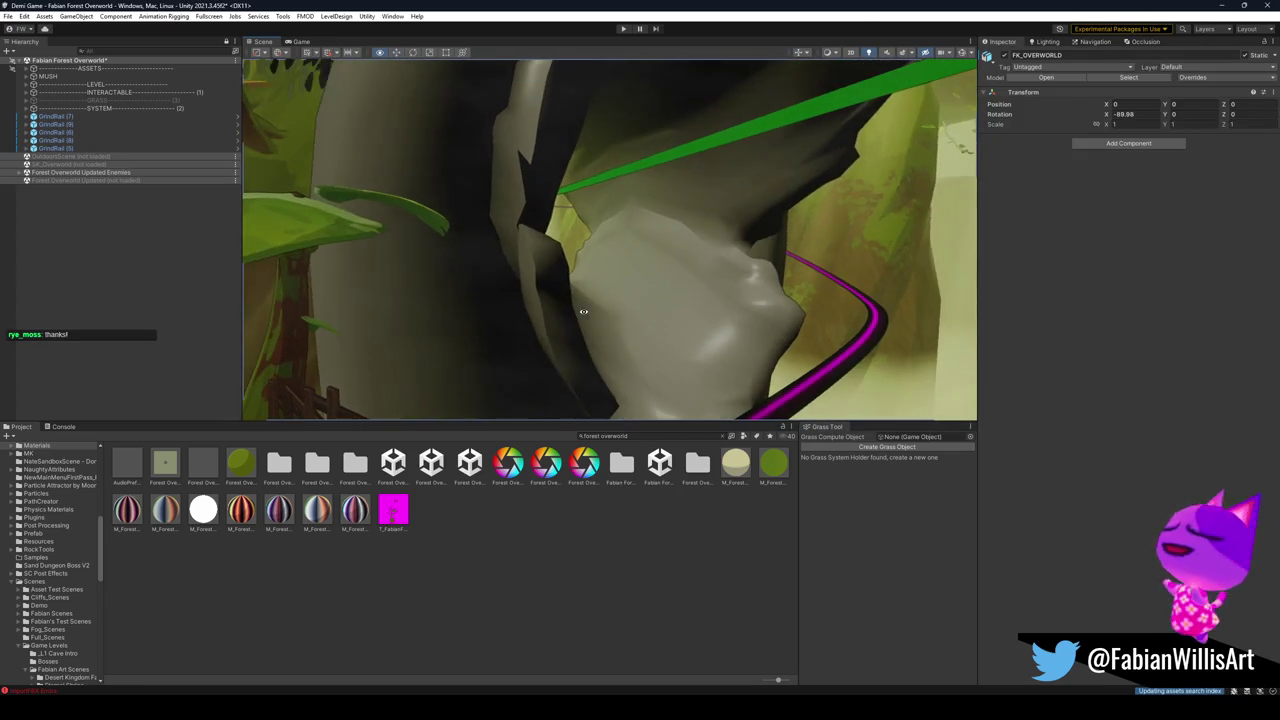
pyautogui.click(559, 357)
pyautogui.moveTo(585, 346)
pyautogui.mouseDown()
pyautogui.moveTo(600, 355)
pyautogui.moveTo(638, 173)
pyautogui.moveTo(707, 189)
pyautogui.moveTo(518, 182)
pyautogui.moveTo(474, 209)
pyautogui.moveTo(443, 209)
pyautogui.moveTo(505, 216)
pyautogui.moveTo(457, 257)
pyautogui.moveTo(586, 394)
pyautogui.moveTo(643, 351)
pyautogui.moveTo(703, 245)
pyautogui.moveTo(685, 218)
pyautogui.moveTo(723, 268)
pyautogui.mouseUp()
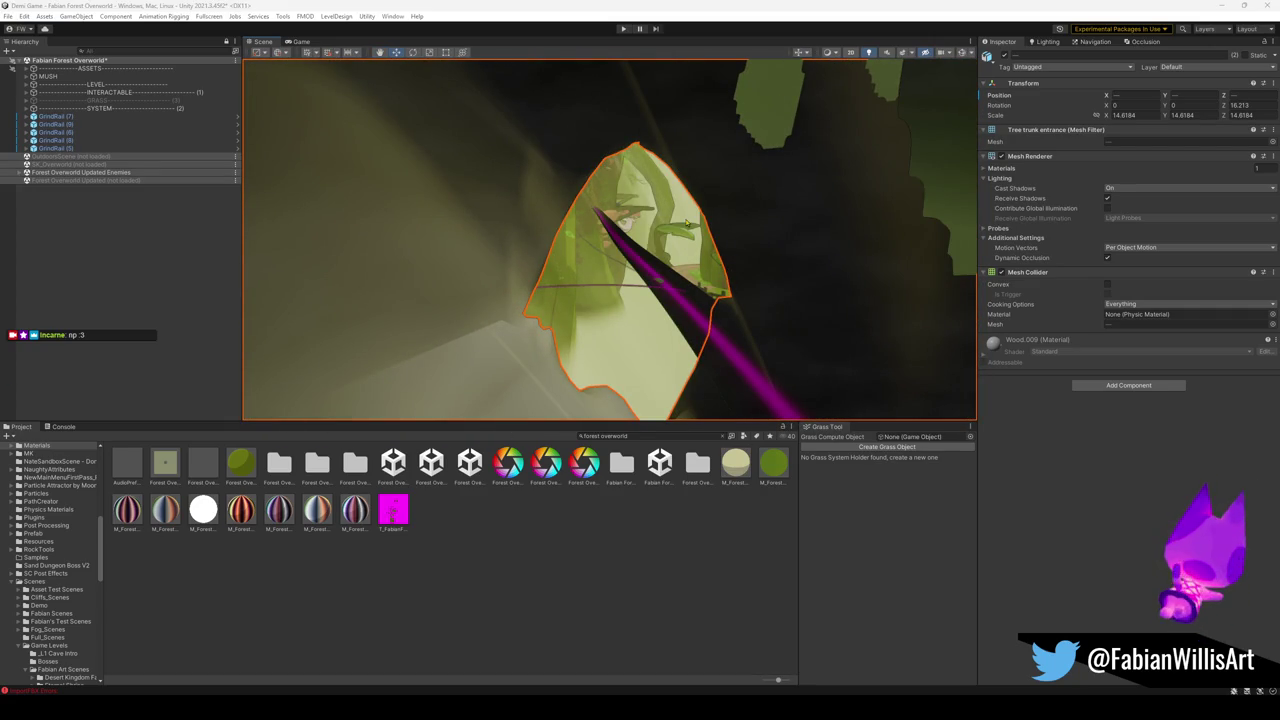
pyautogui.moveTo(688, 222)
pyautogui.mouseDown()
pyautogui.moveTo(803, 217)
pyautogui.moveTo(585, 226)
pyautogui.mouseUp()
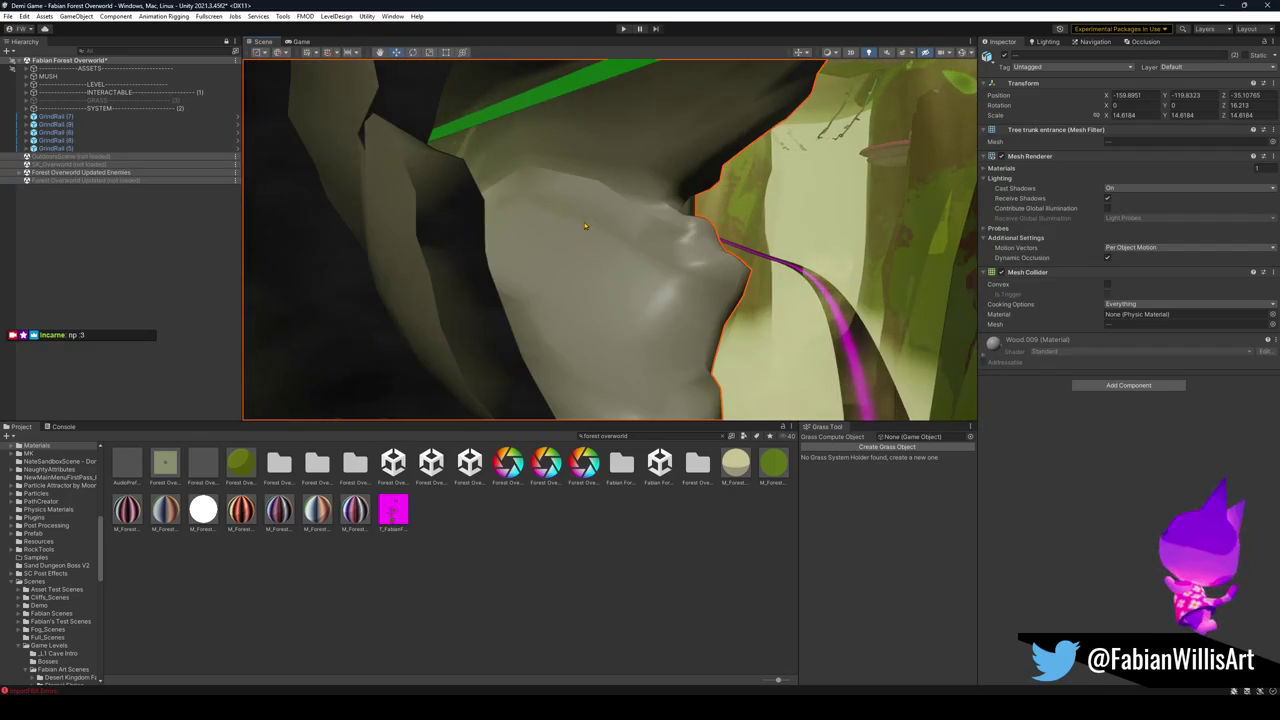
pyautogui.click(1244, 6)
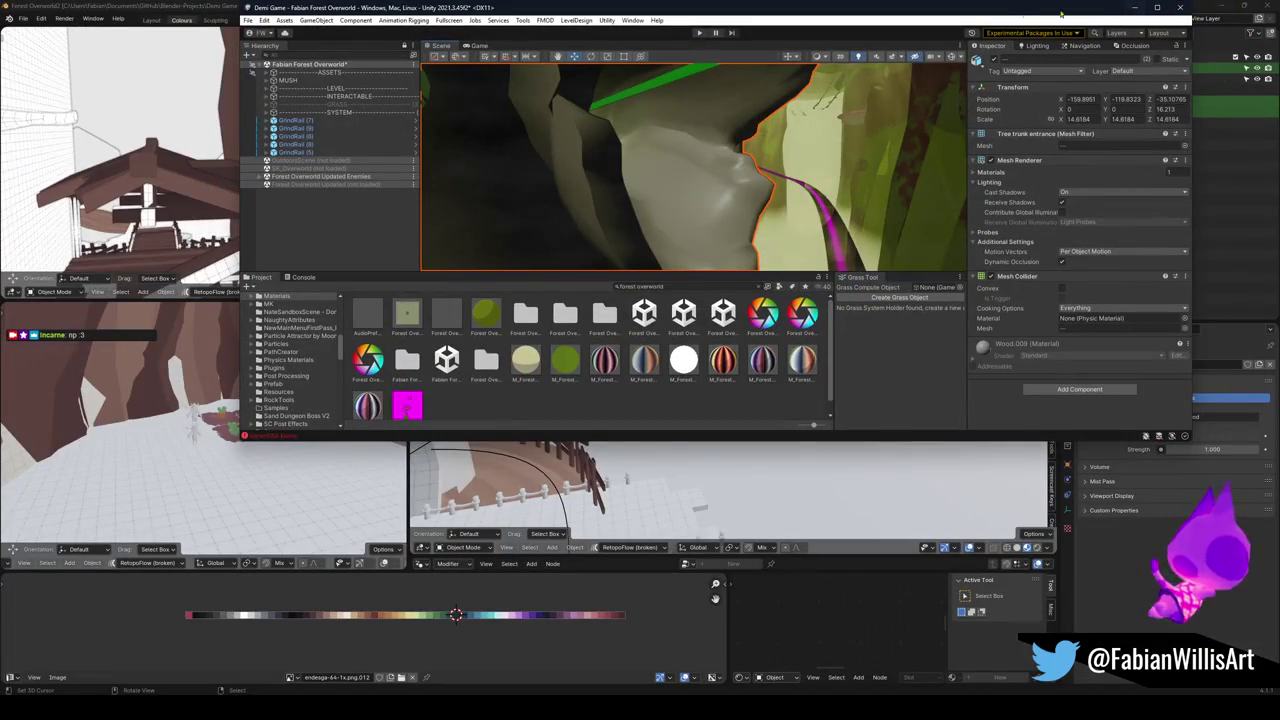
# Shift the trunk-entrance rock piece vertically along the Z axis in Blender.
pyautogui.click(1134, 8)
pyautogui.scroll(2, 716, 286)
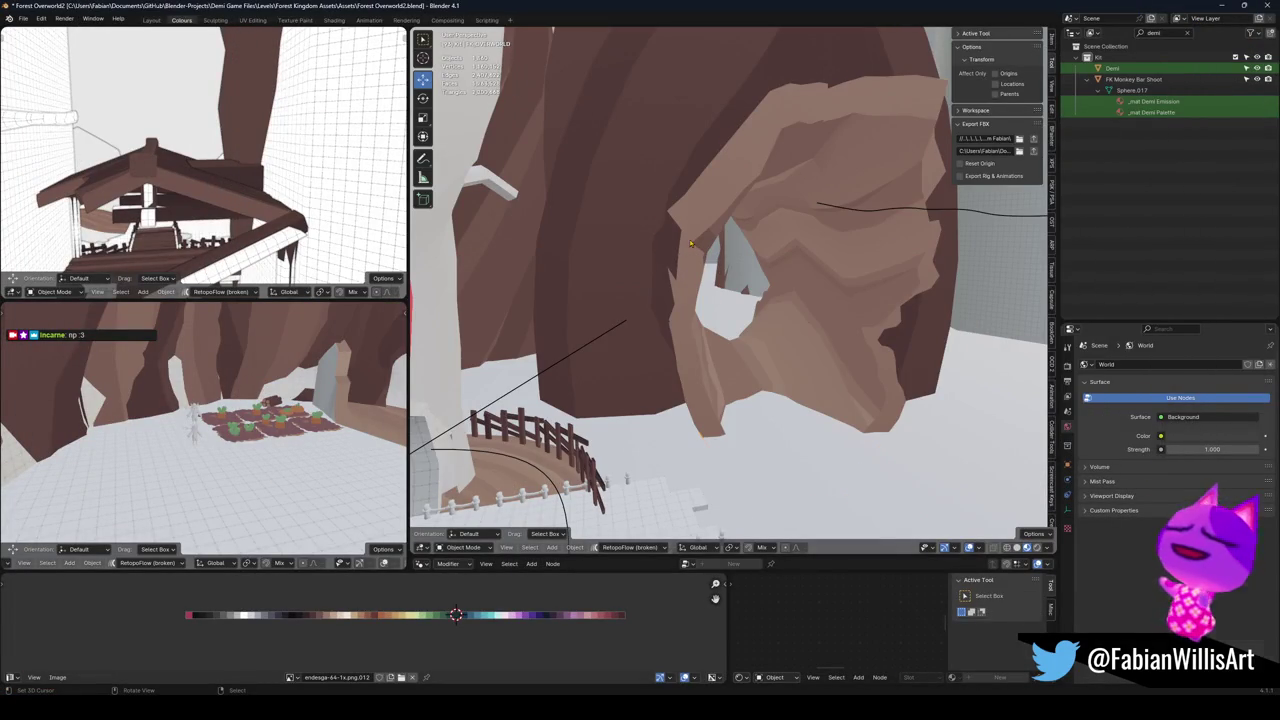
pyautogui.click(716, 286)
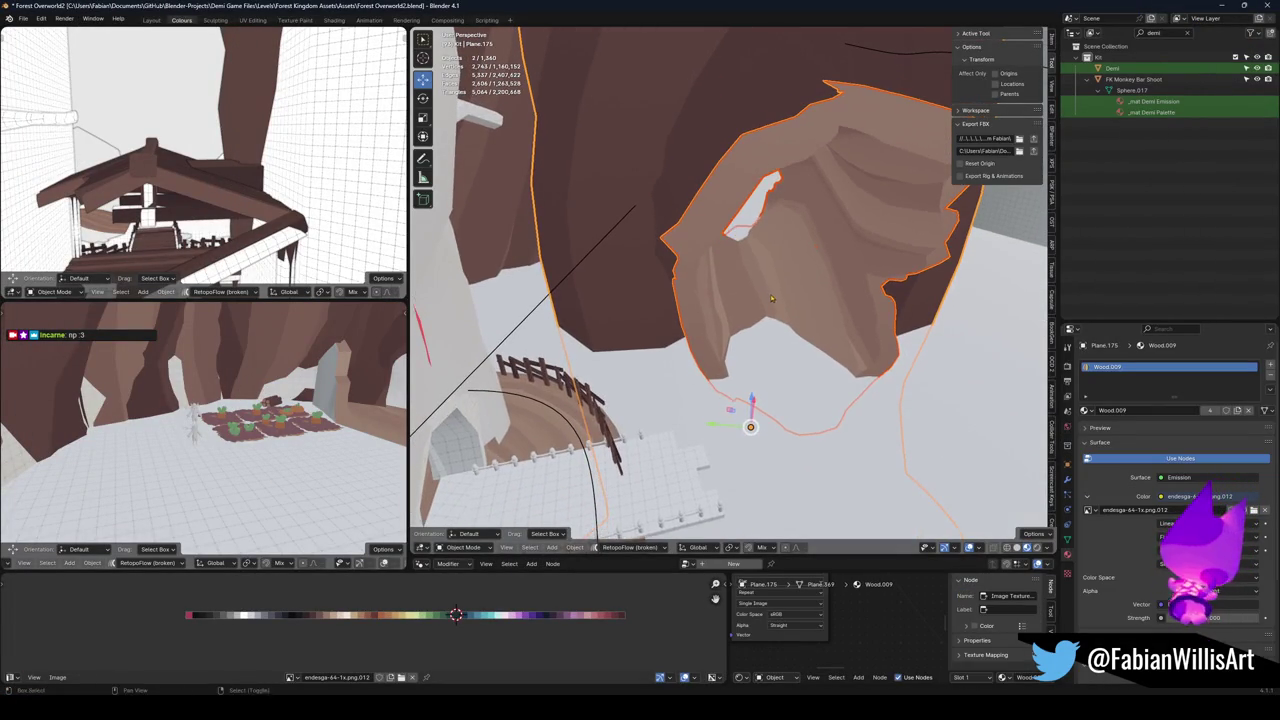
pyautogui.hotkey('shift', '`')
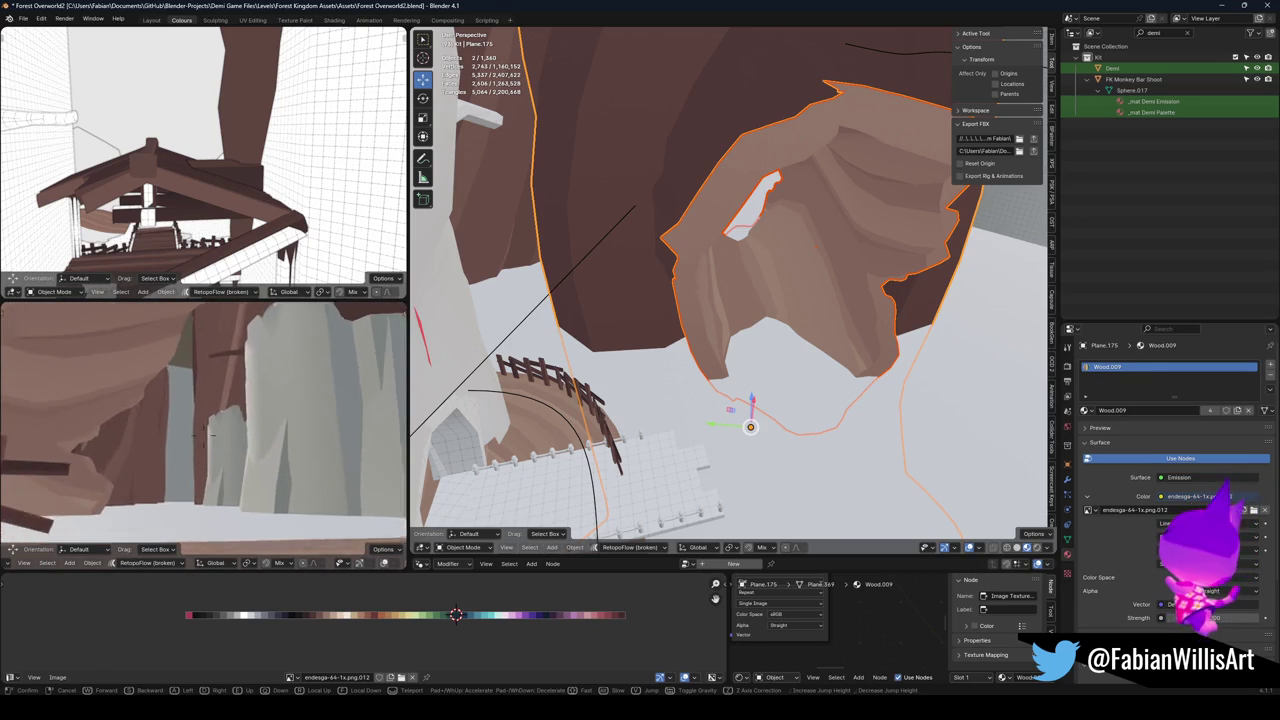
pyautogui.click(193, 435)
pyautogui.press('g')
pyautogui.press('z')
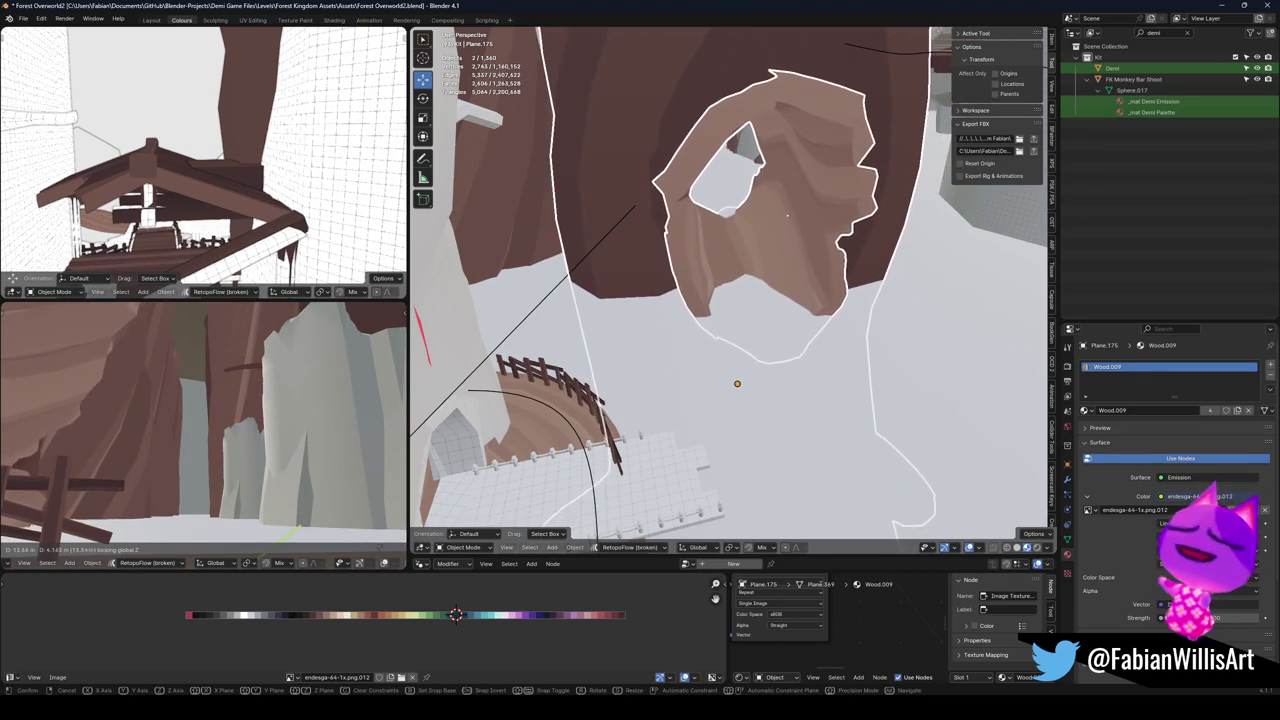
pyautogui.click(213, 476)
# Box-select the large group of surrounding level objects.
pyautogui.scroll(5, 213, 476)
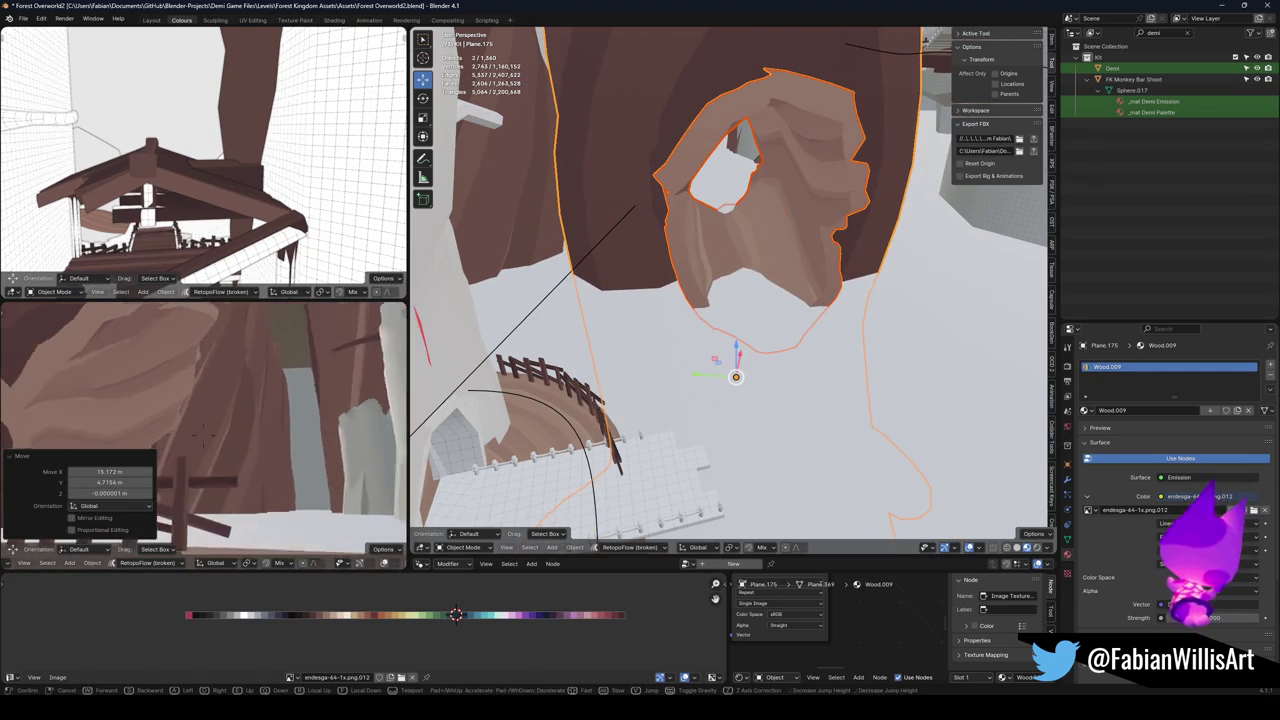
pyautogui.click(545, 312)
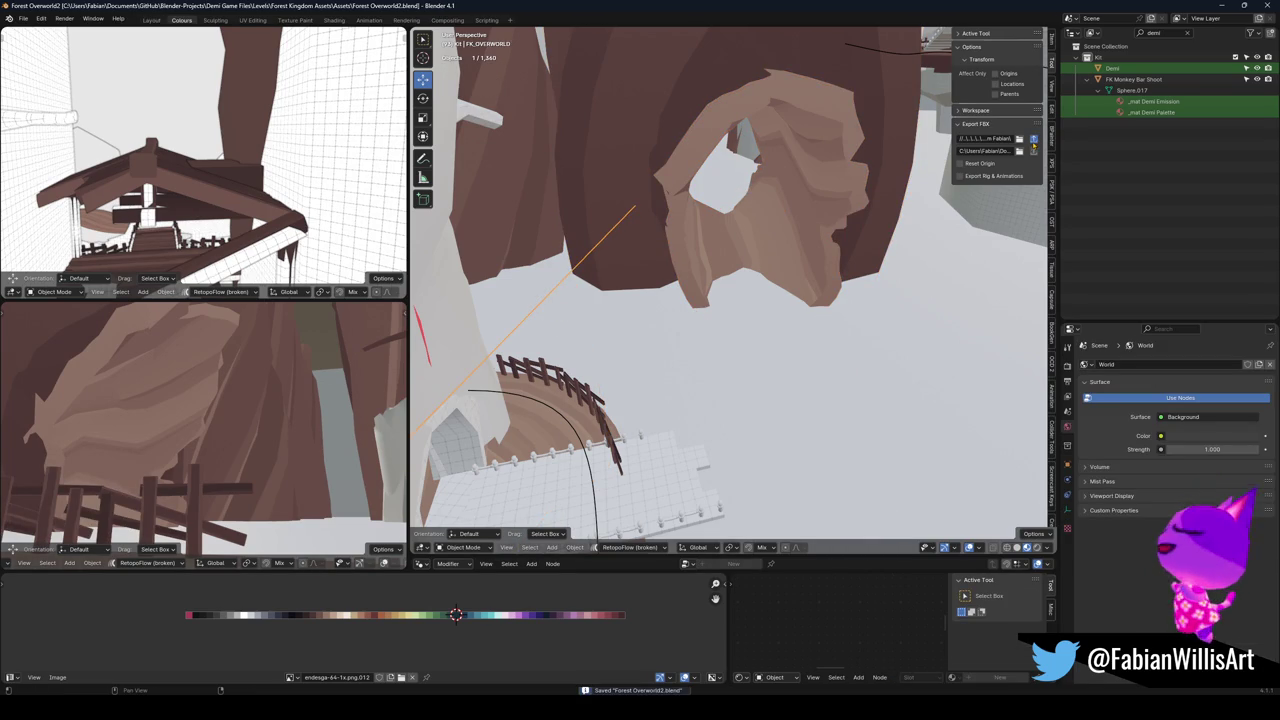
pyautogui.moveTo(672, 305); pyautogui.dragTo(553, 600)
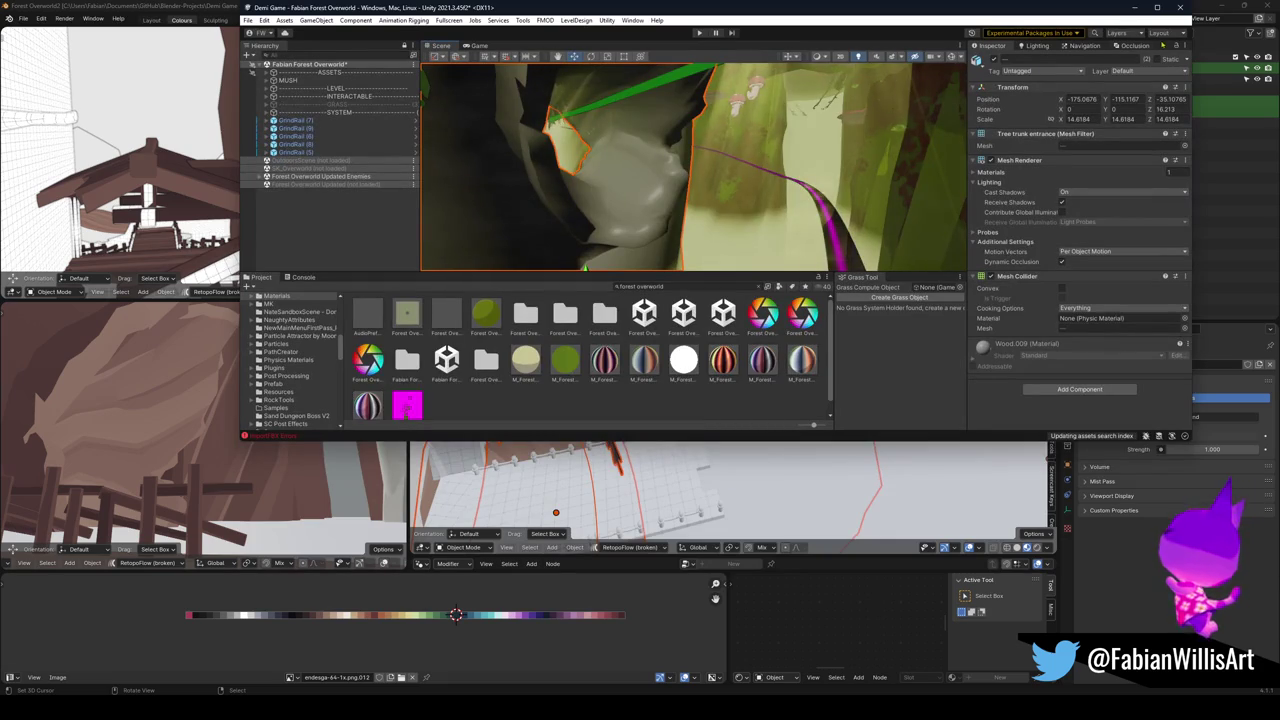
# Maximize Unity and frame GrindRail (7) near the fence in the Scene view.
pyautogui.click(1157, 8)
pyautogui.moveTo(560, 240)
pyautogui.mouseDown()
pyautogui.moveTo(651, 278)
pyautogui.moveTo(814, 229)
pyautogui.moveTo(807, 195)
pyautogui.moveTo(823, 170)
pyautogui.mouseUp()
pyautogui.moveTo(708, 216)
pyautogui.mouseDown()
pyautogui.moveTo(791, 241)
pyautogui.moveTo(785, 300)
pyautogui.mouseUp()
pyautogui.click(779, 346)
pyautogui.press('f')
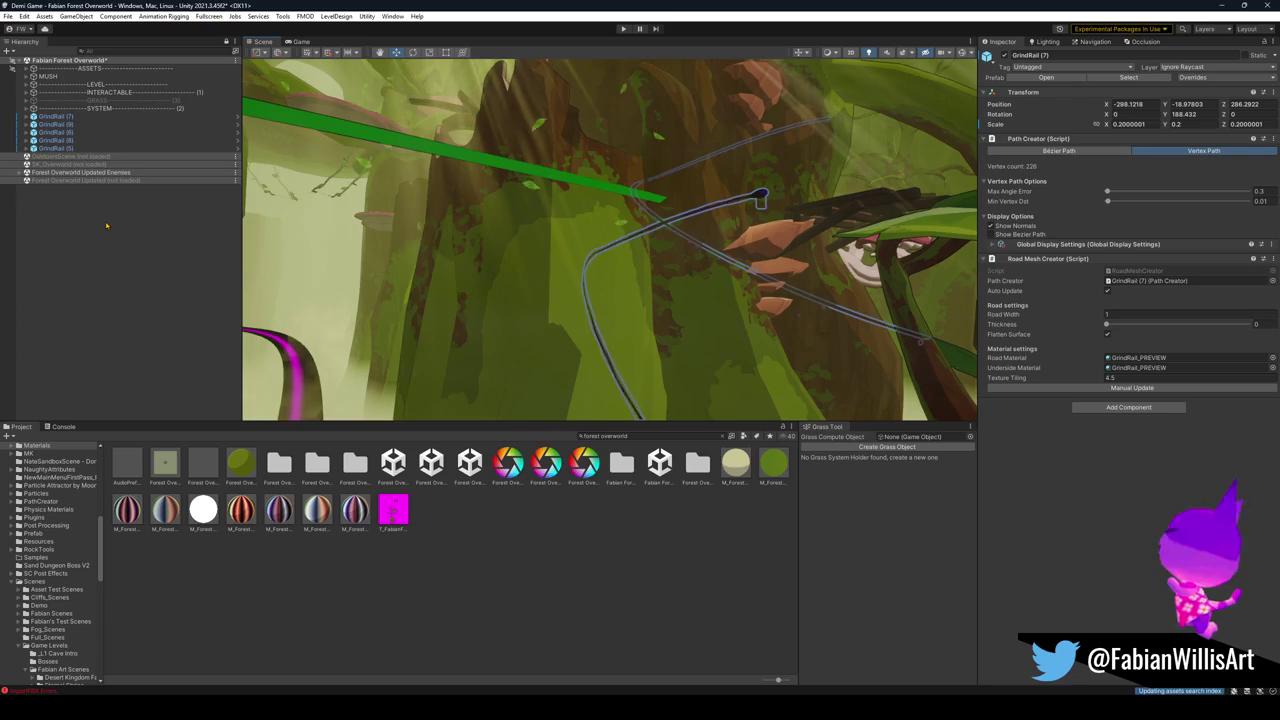
pyautogui.press('f')
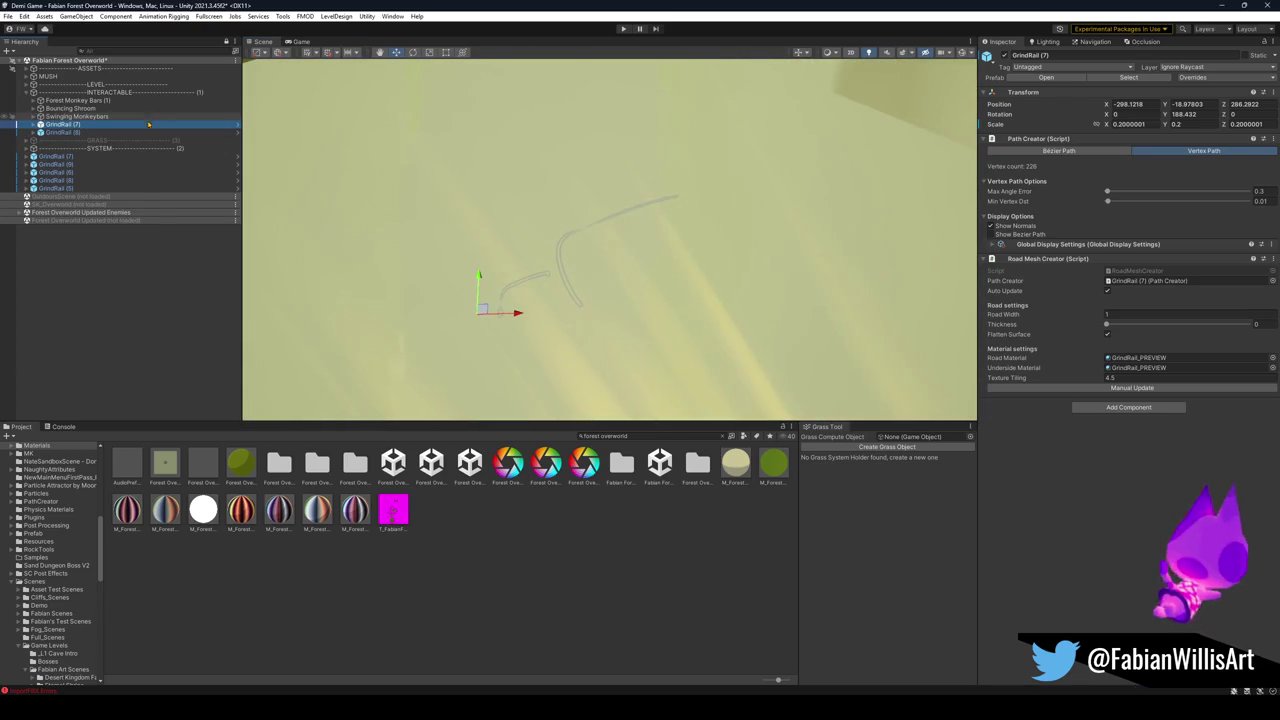
pyautogui.press('f')
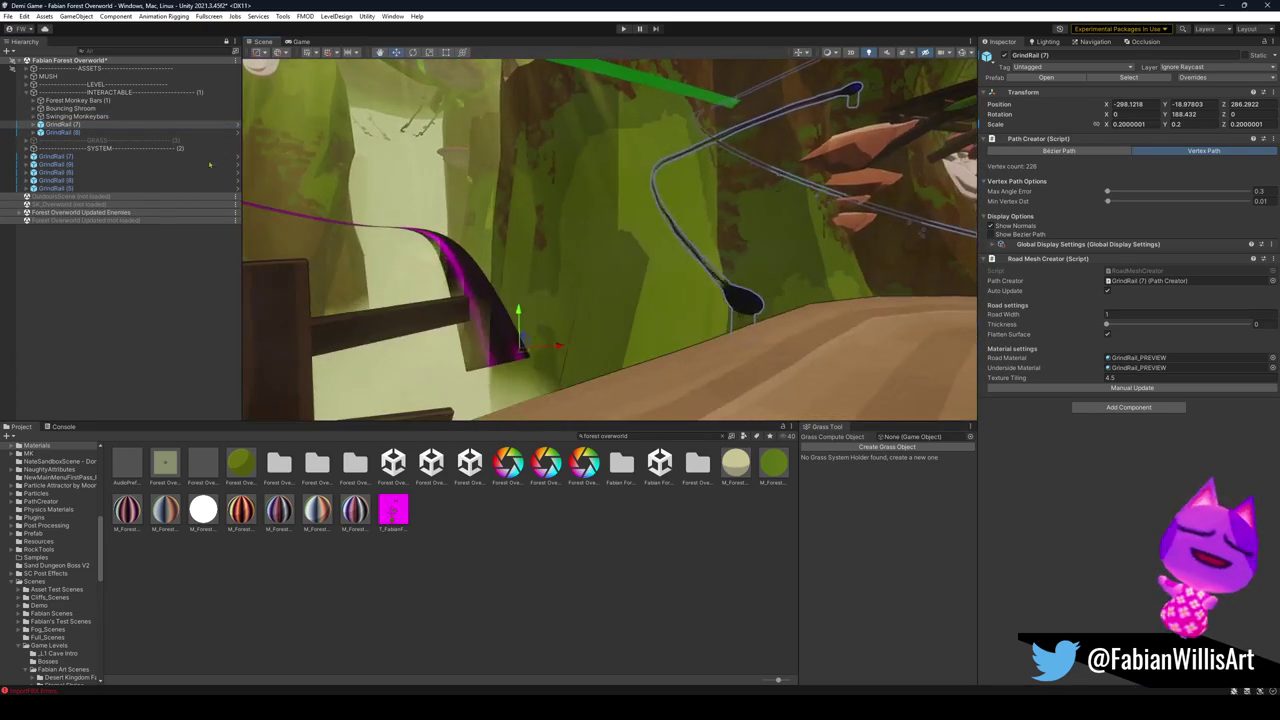
# Select GrindRail (7) and GrindRail (8) and deactivate both in the Inspector.
pyautogui.click(83, 126)
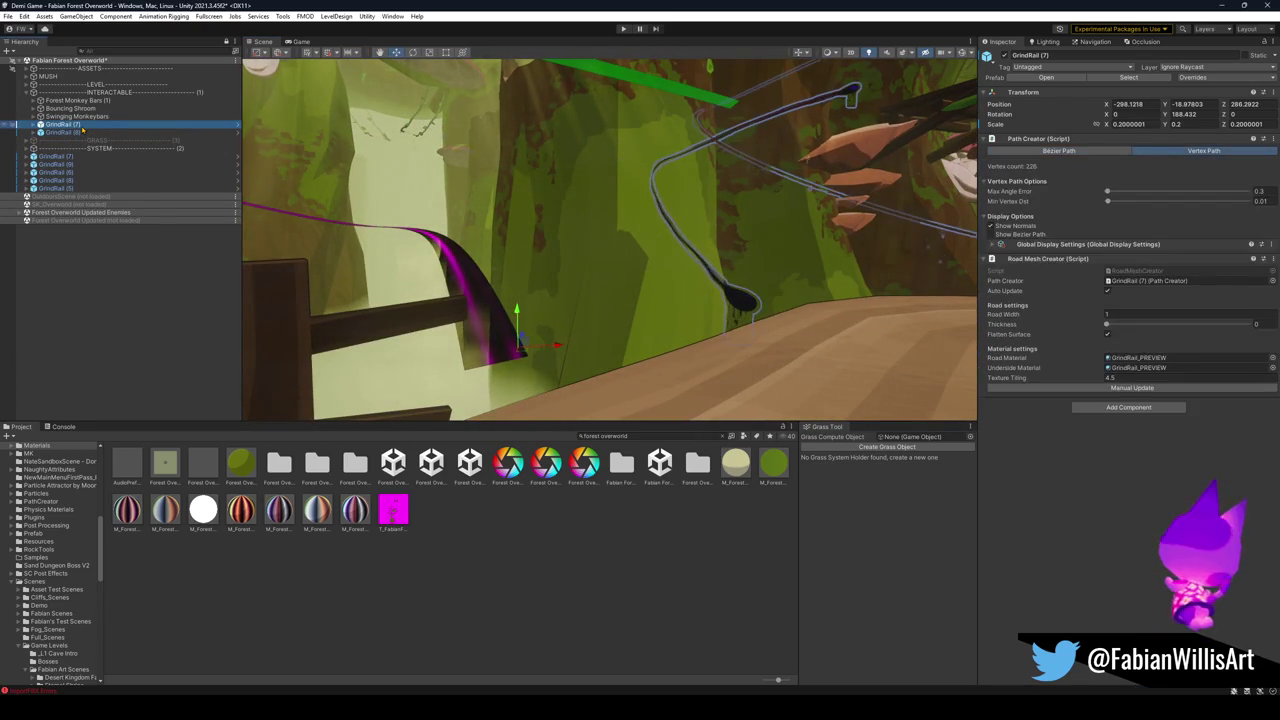
pyautogui.click(83, 135)
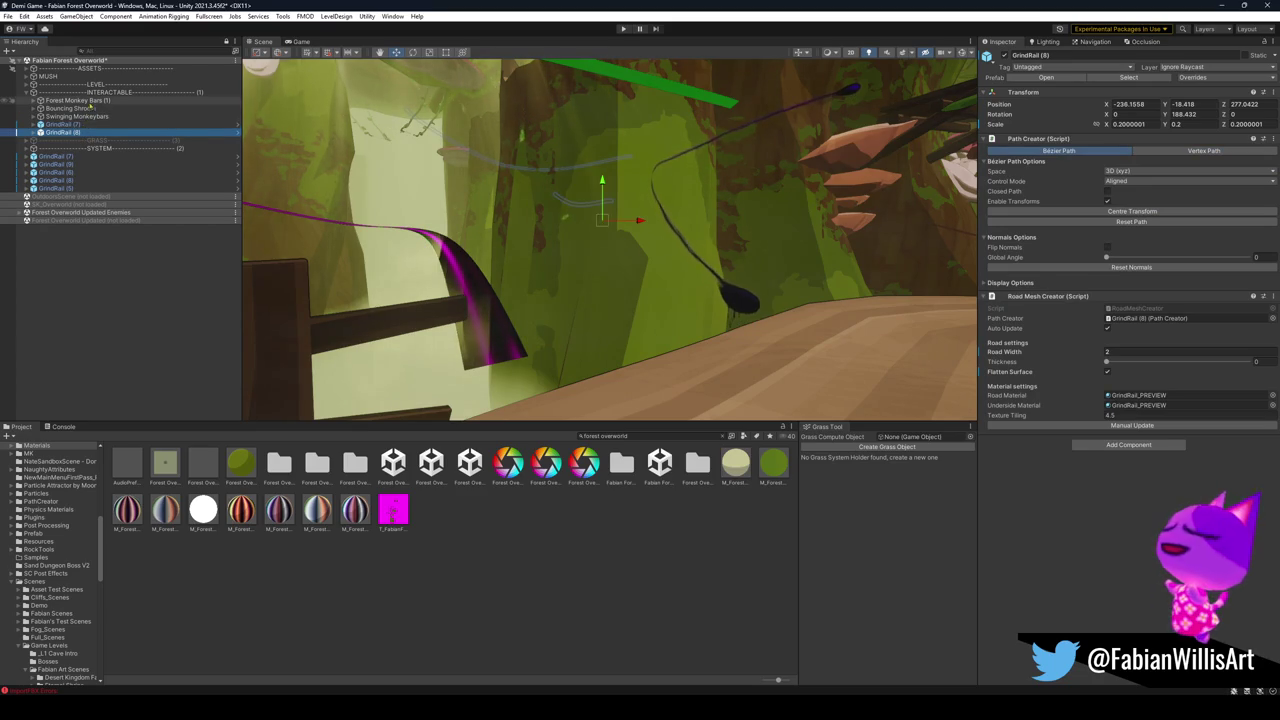
pyautogui.click(100, 92)
pyautogui.keyDown('shift'); pyautogui.click(75, 124); pyautogui.keyUp('shift')
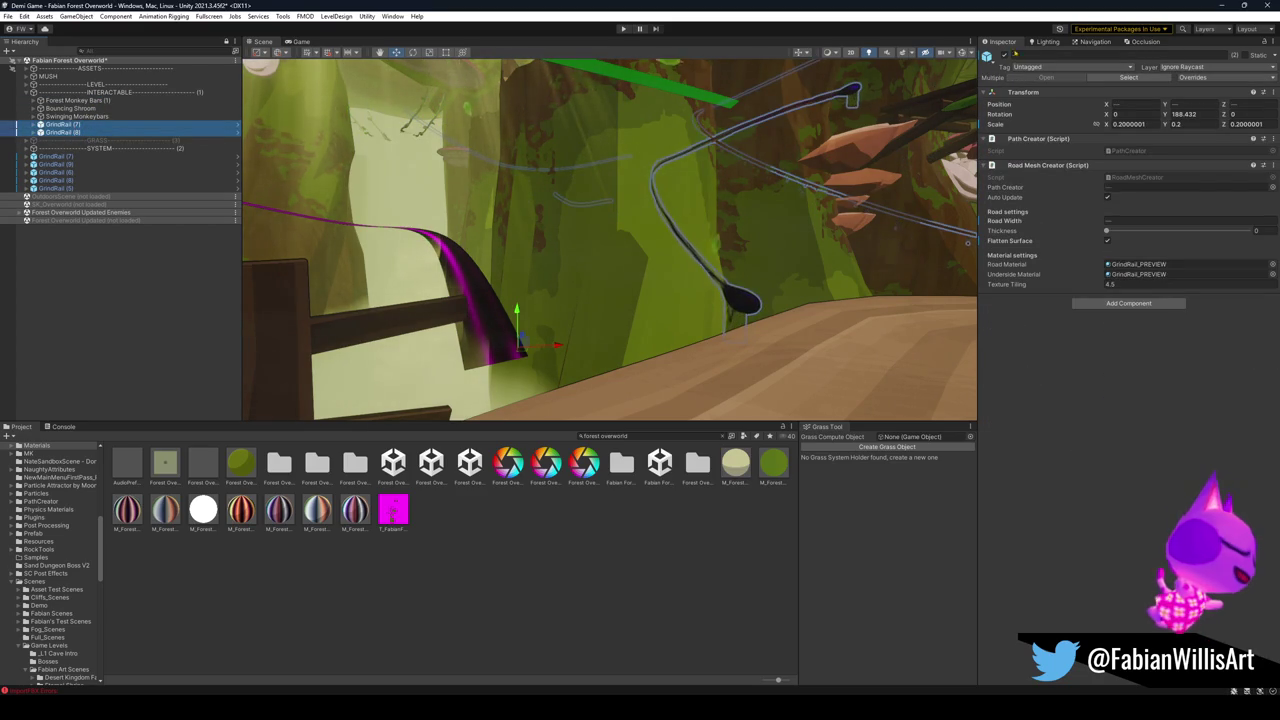
pyautogui.click(1005, 57)
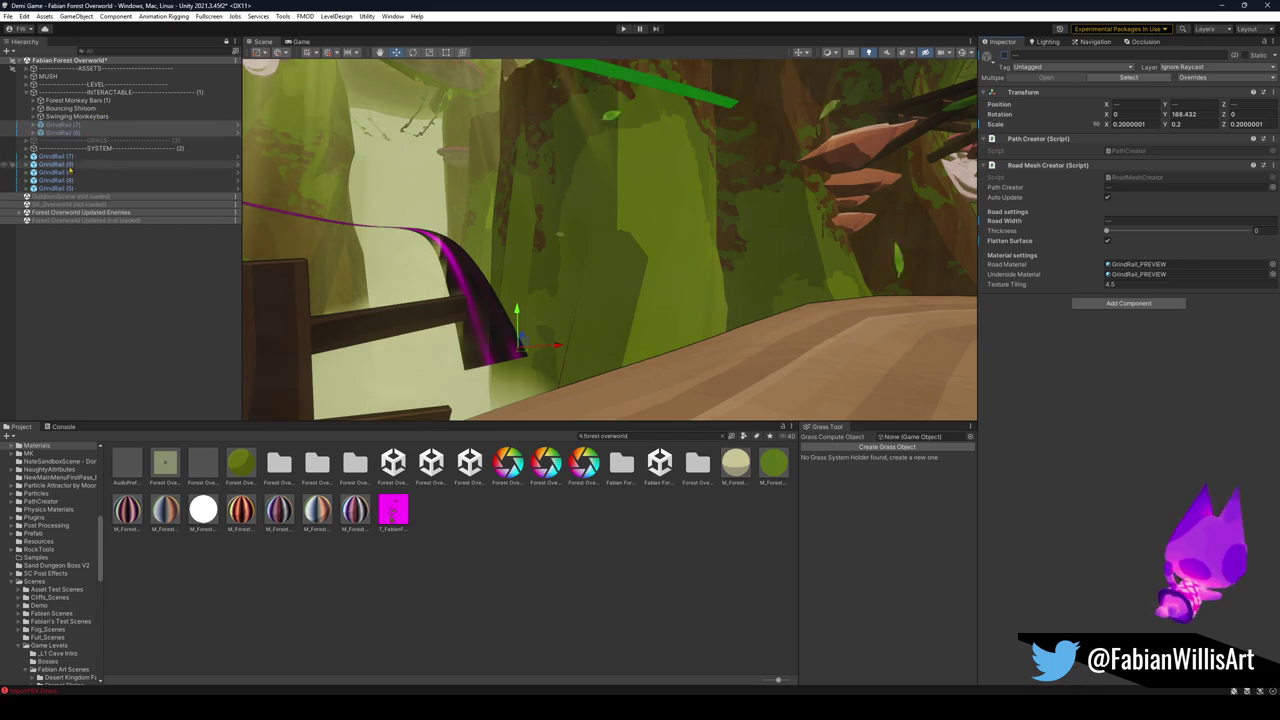
pyautogui.click(90, 140)
# Select the grey rock Plane.036 and locate its material in the Project files.
pyautogui.click(82, 260)
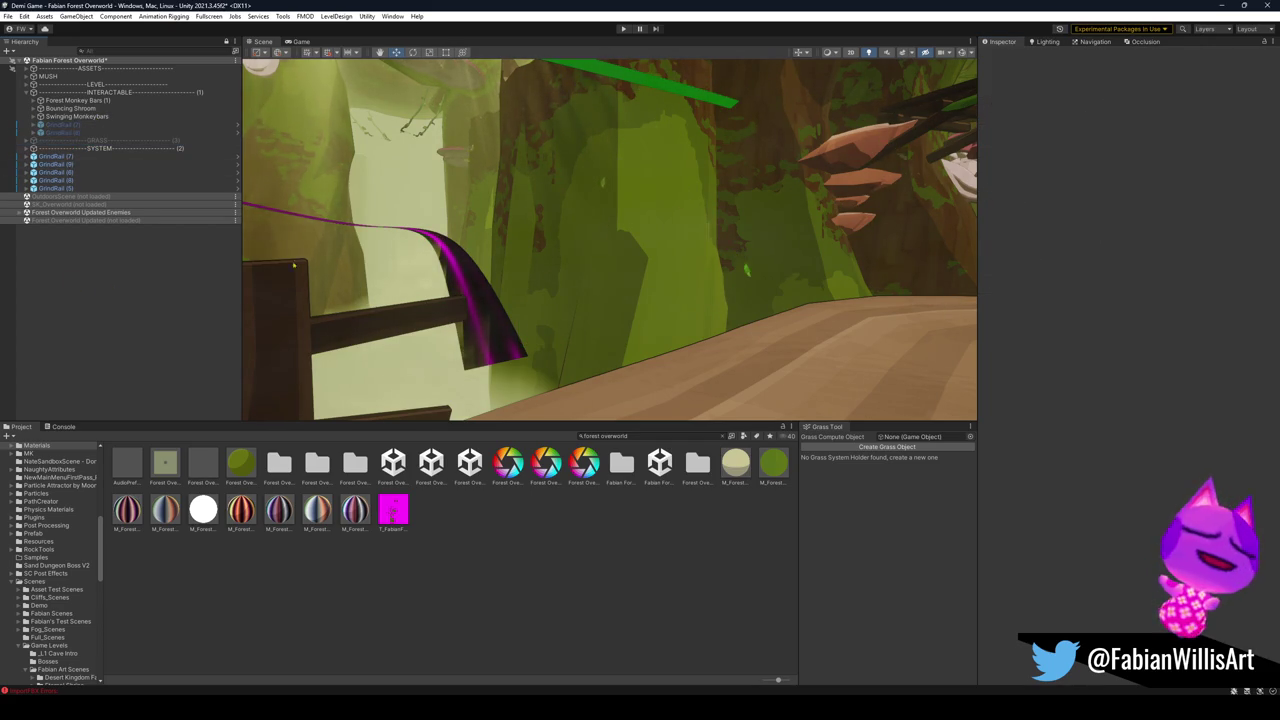
pyautogui.moveTo(500, 230)
pyautogui.mouseDown()
pyautogui.moveTo(490, 213)
pyautogui.moveTo(617, 233)
pyautogui.mouseUp()
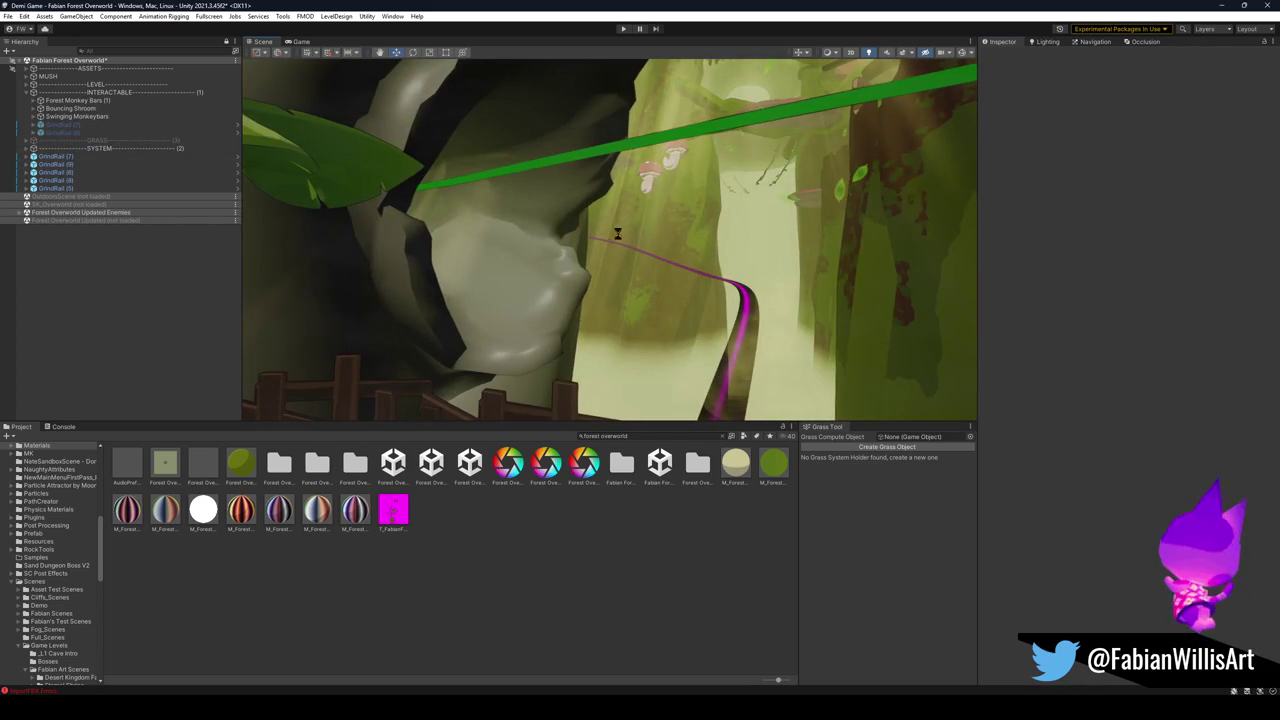
pyautogui.click(684, 249)
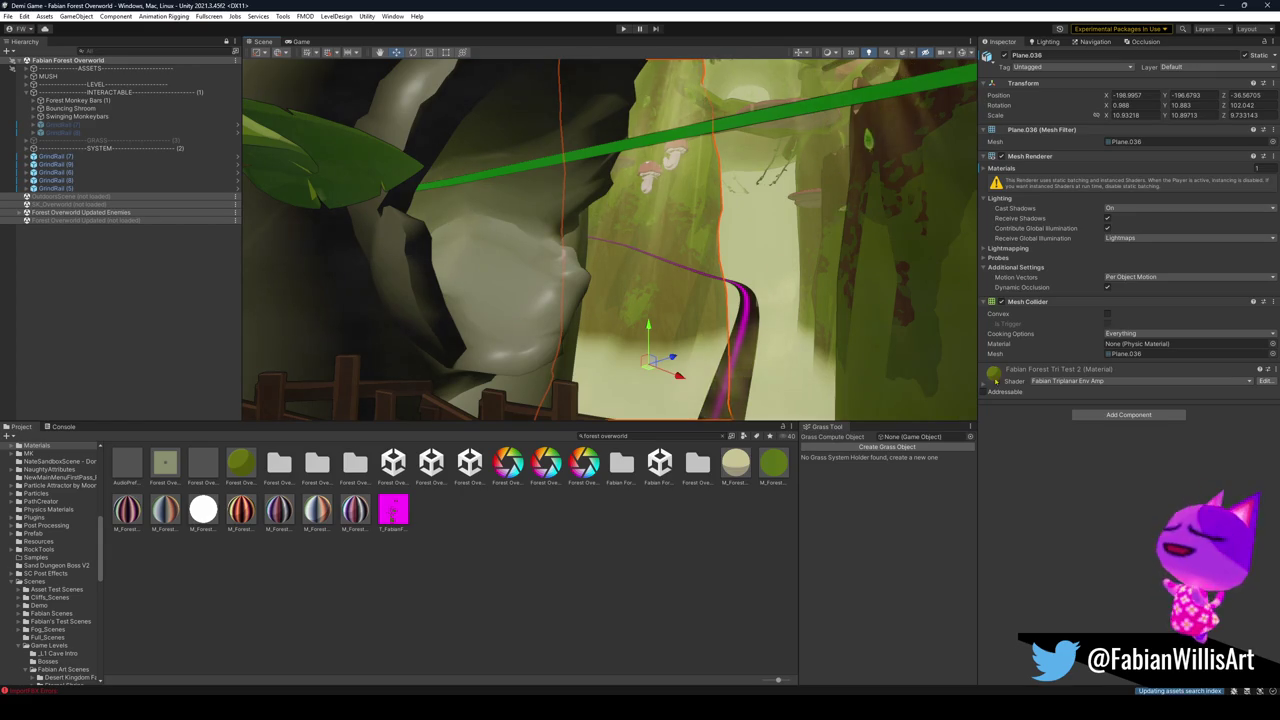
pyautogui.moveTo(392, 324); pyautogui.dragTo(458, 303)
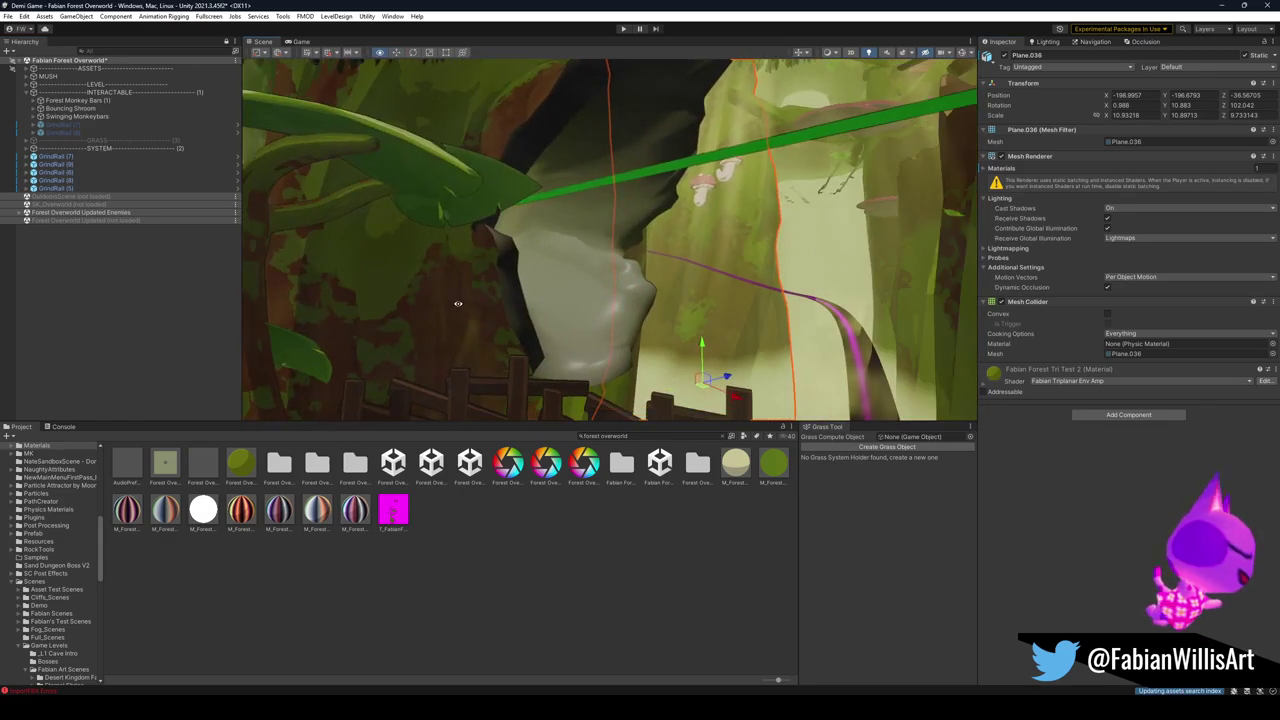
pyautogui.rightClick(992, 377)
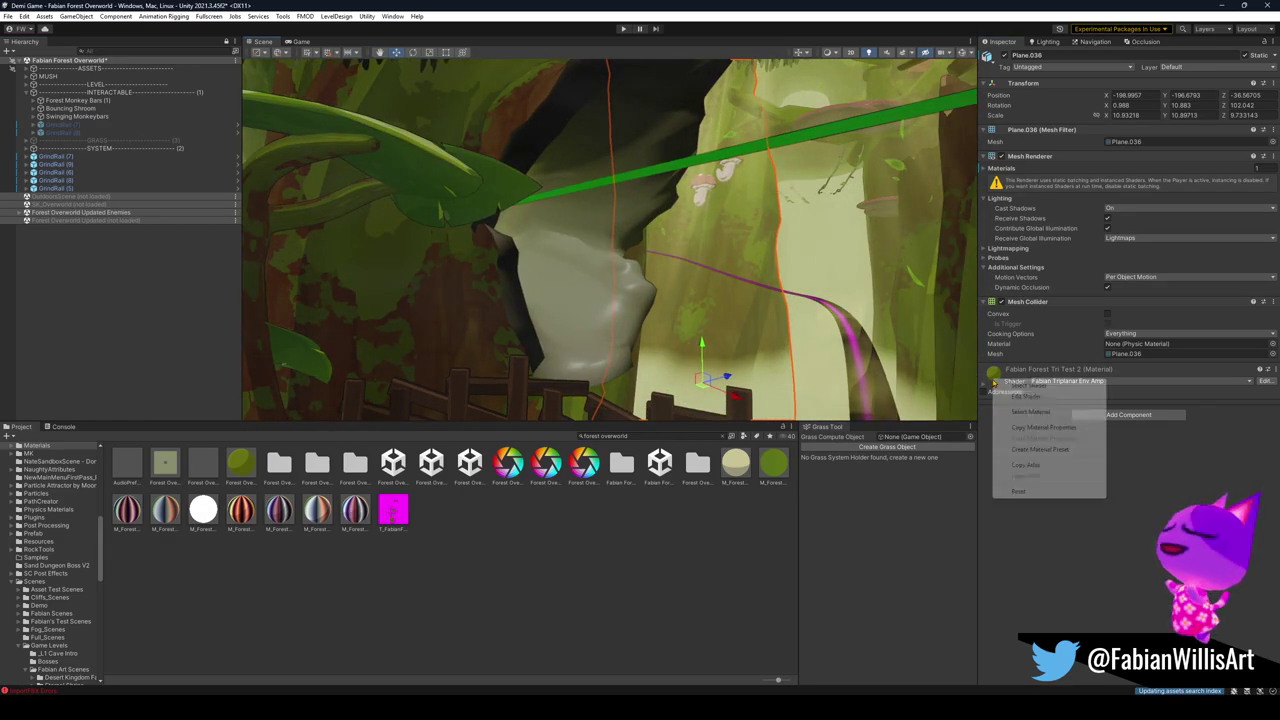
pyautogui.click(1060, 418)
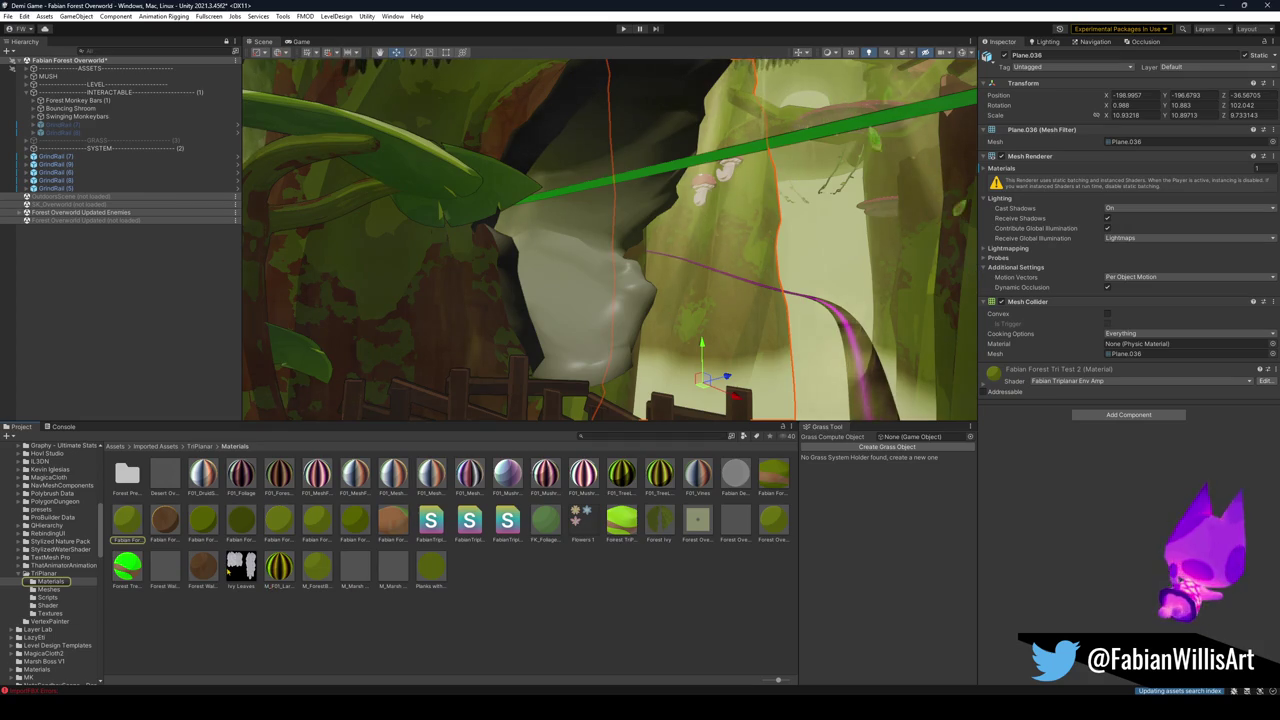
# Apply Fabian Forest Tri Test 3 to the rock, compare, then undo to restore it.
pyautogui.click(165, 525)
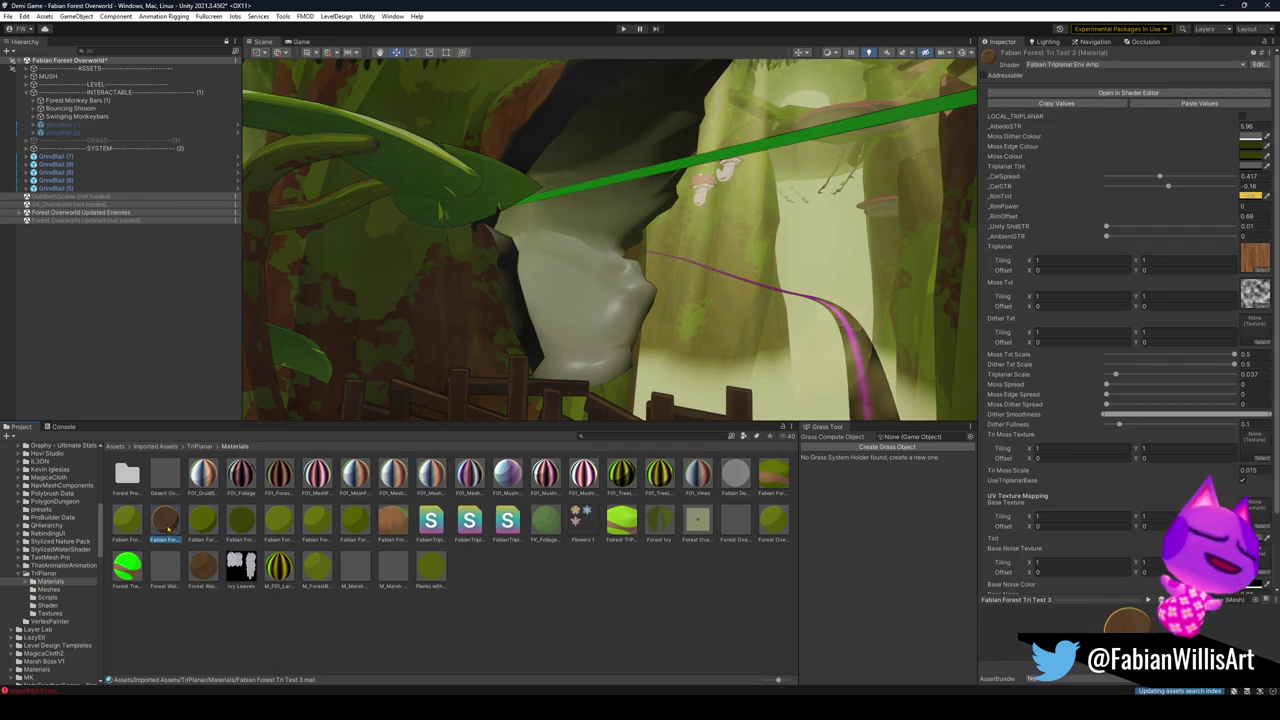
pyautogui.moveTo(168, 517); pyautogui.dragTo(572, 305)
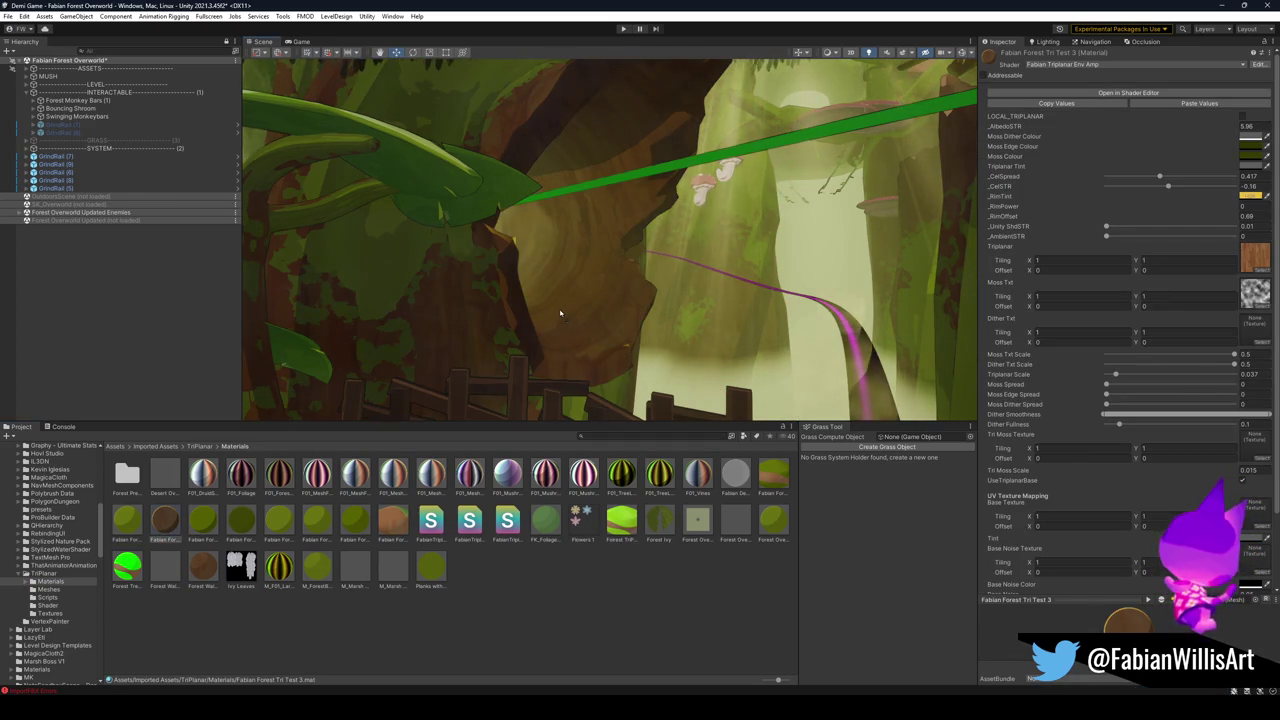
pyautogui.hotkey('ctrl', 'z')
pyautogui.hotkey('ctrl', 'y')
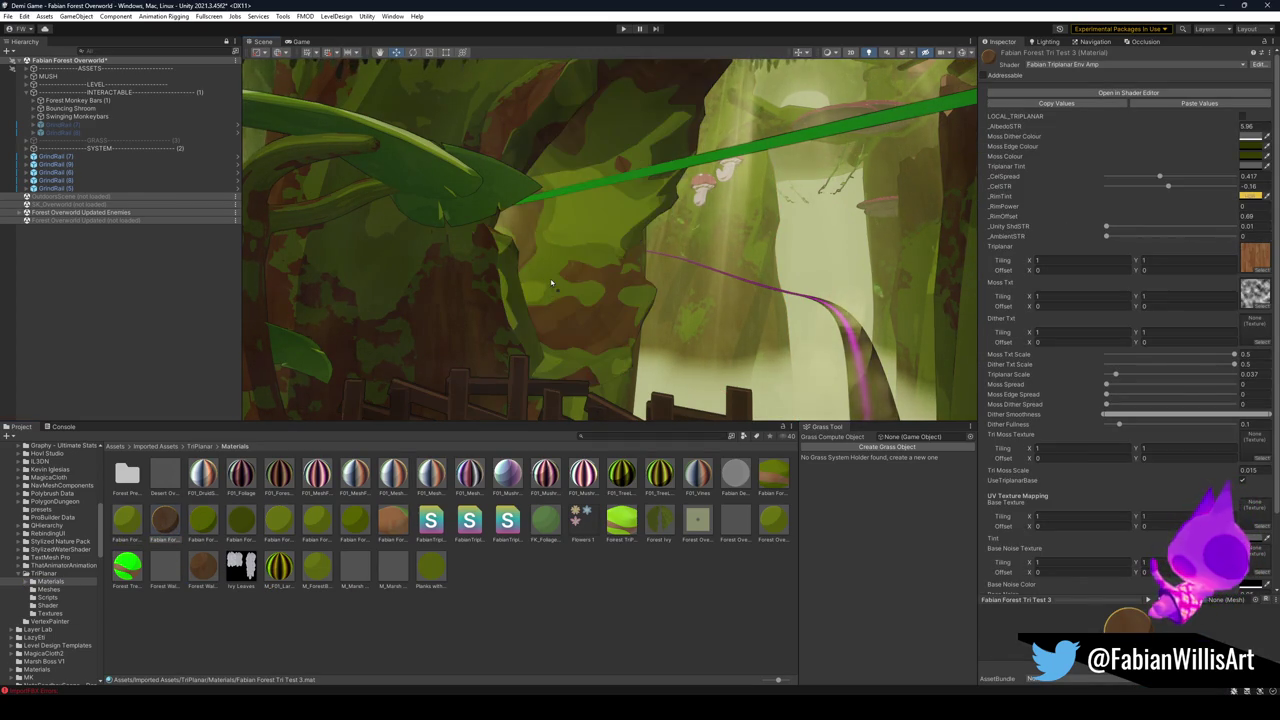
pyautogui.hotkey('ctrl', 'z')
# Select Forest_TreePlatform_02_Grass and look over the surrounding tree trunks and grass.
pyautogui.moveTo(493, 345); pyautogui.dragTo(787, 372)
pyautogui.click(705, 277)
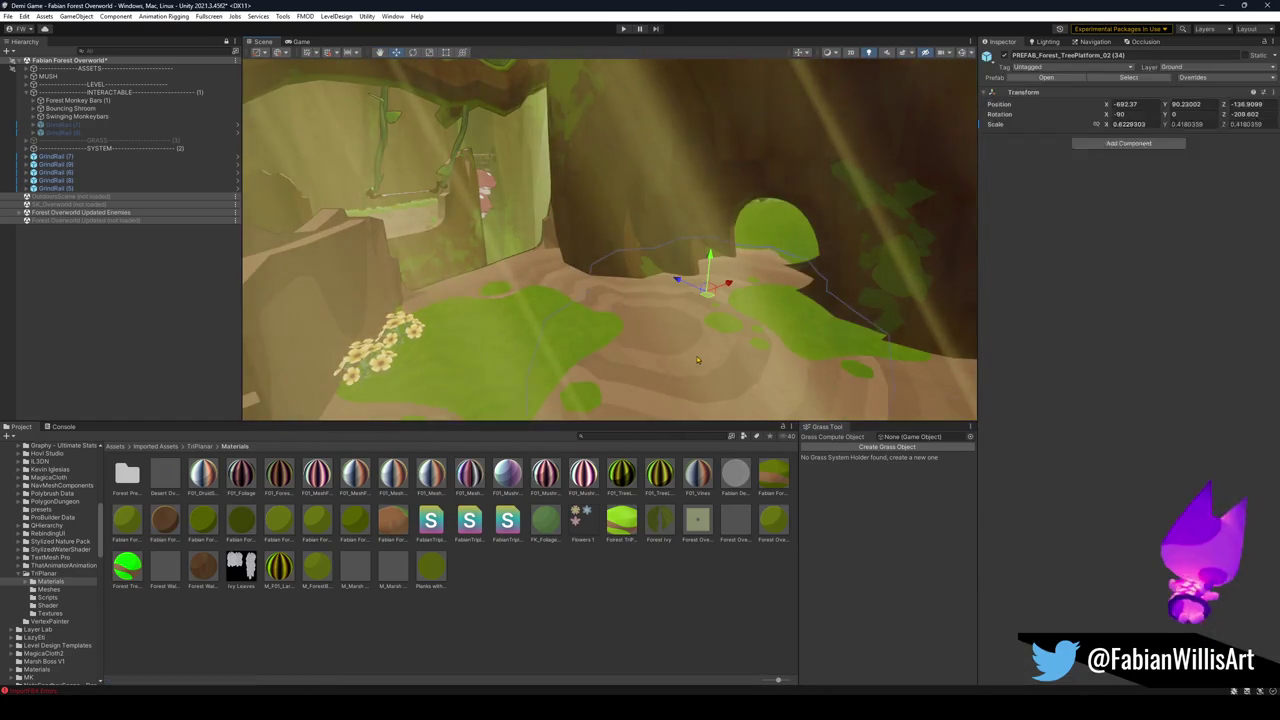
pyautogui.moveTo(705, 277)
pyautogui.mouseDown()
pyautogui.moveTo(320, 322)
pyautogui.moveTo(1054, 362)
pyautogui.mouseUp()
pyautogui.moveTo(530, 340)
pyautogui.mouseDown()
pyautogui.moveTo(557, 349)
pyautogui.moveTo(658, 296)
pyautogui.moveTo(555, 320)
pyautogui.moveTo(611, 324)
pyautogui.moveTo(586, 306)
pyautogui.moveTo(526, 322)
pyautogui.moveTo(560, 310)
pyautogui.moveTo(677, 297)
pyautogui.moveTo(571, 294)
pyautogui.moveTo(666, 294)
pyautogui.moveTo(540, 310)
pyautogui.mouseUp()
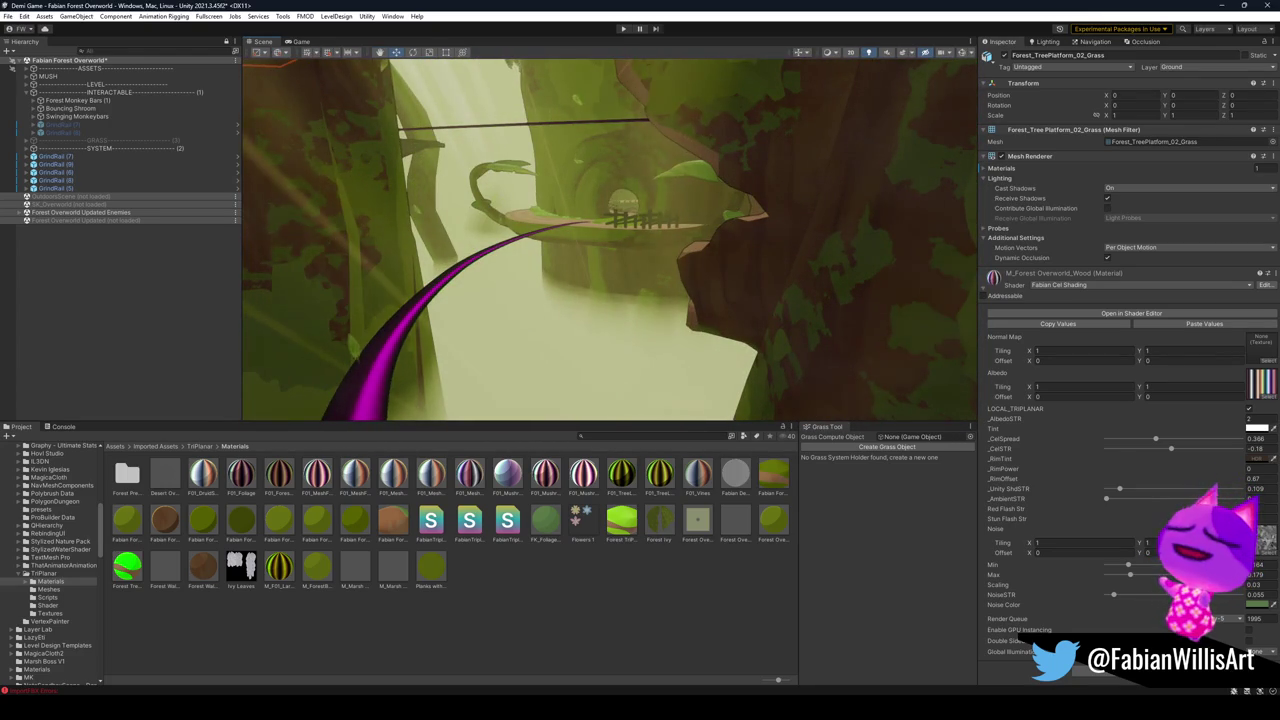
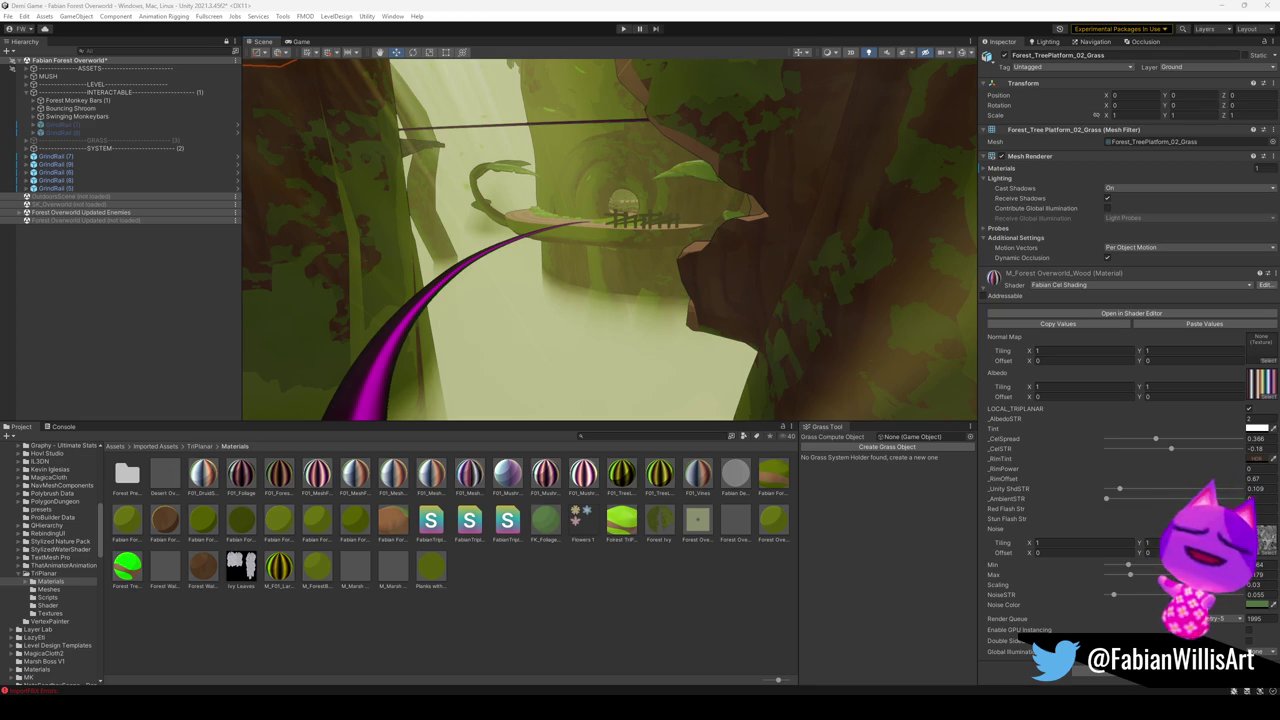
# Fly forward through the arch to the pink grind rail and select GrindRail (9).
pyautogui.scroll(5, 679, 263)
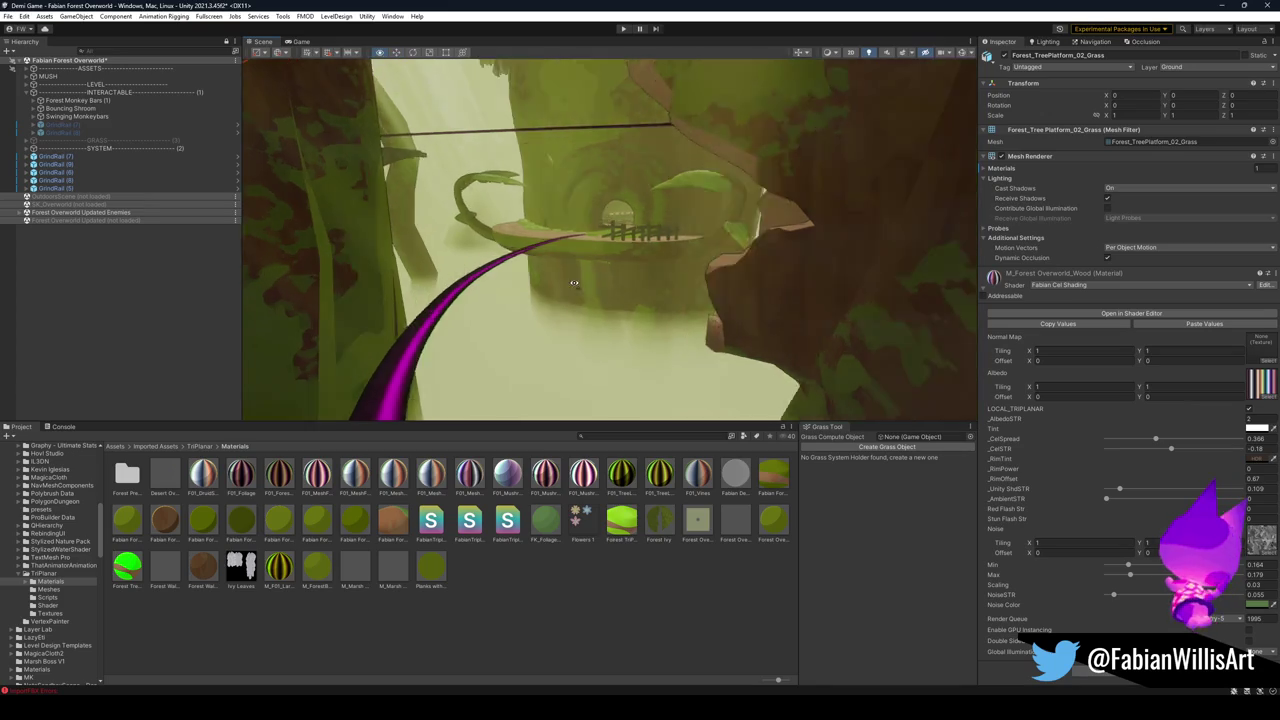
pyautogui.press('w')
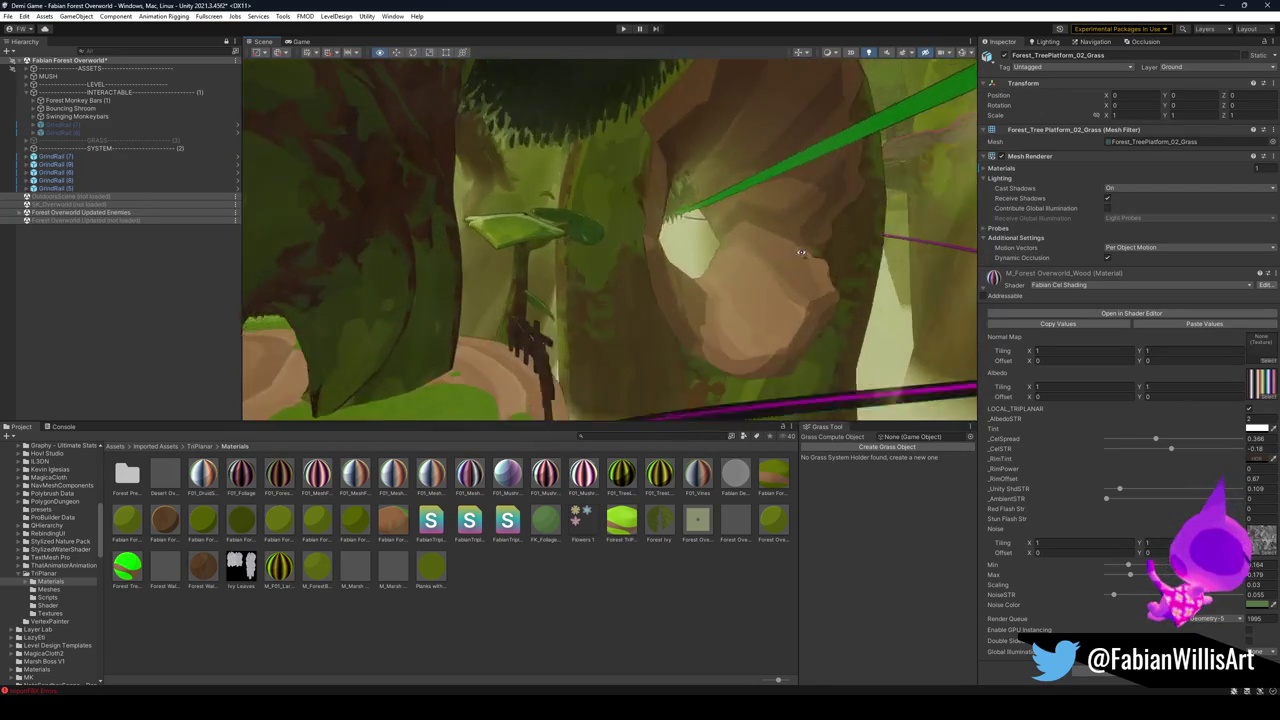
pyautogui.press('w')
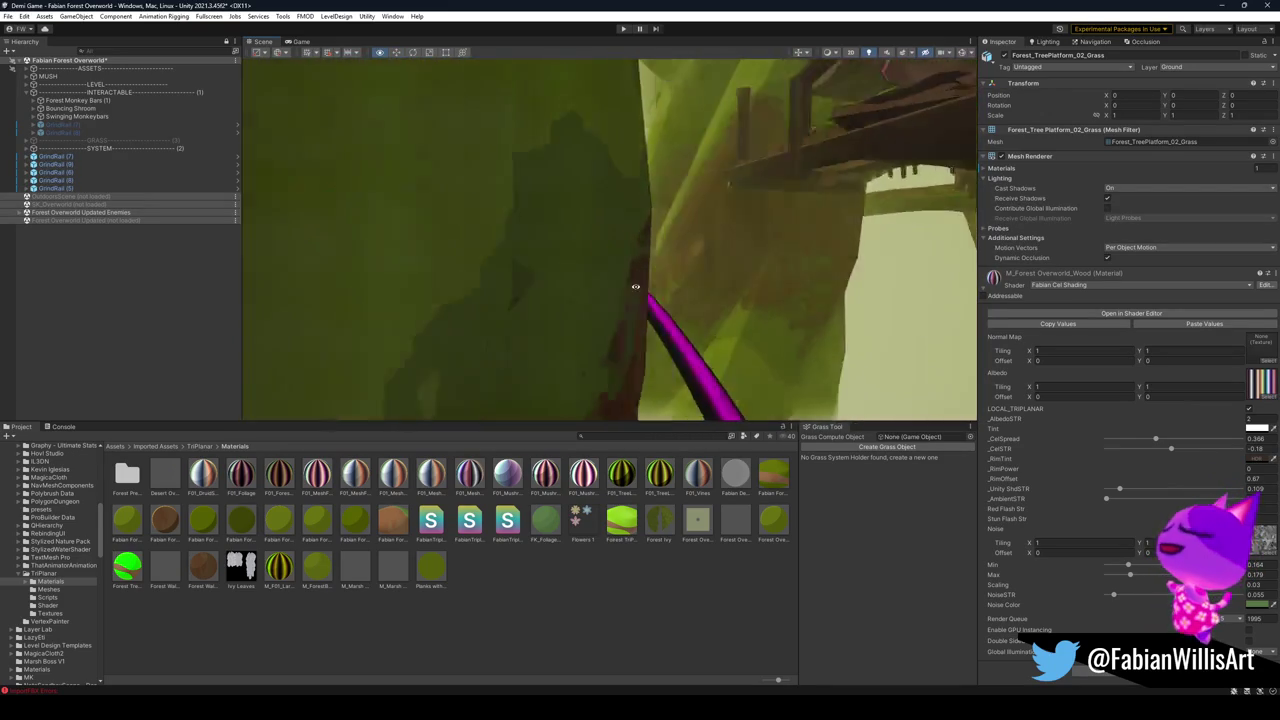
pyautogui.click(608, 346)
# Frame GrindRail (9), expand it to show VineObject, and orbit with fog off to see the full loop.
pyautogui.press('f')
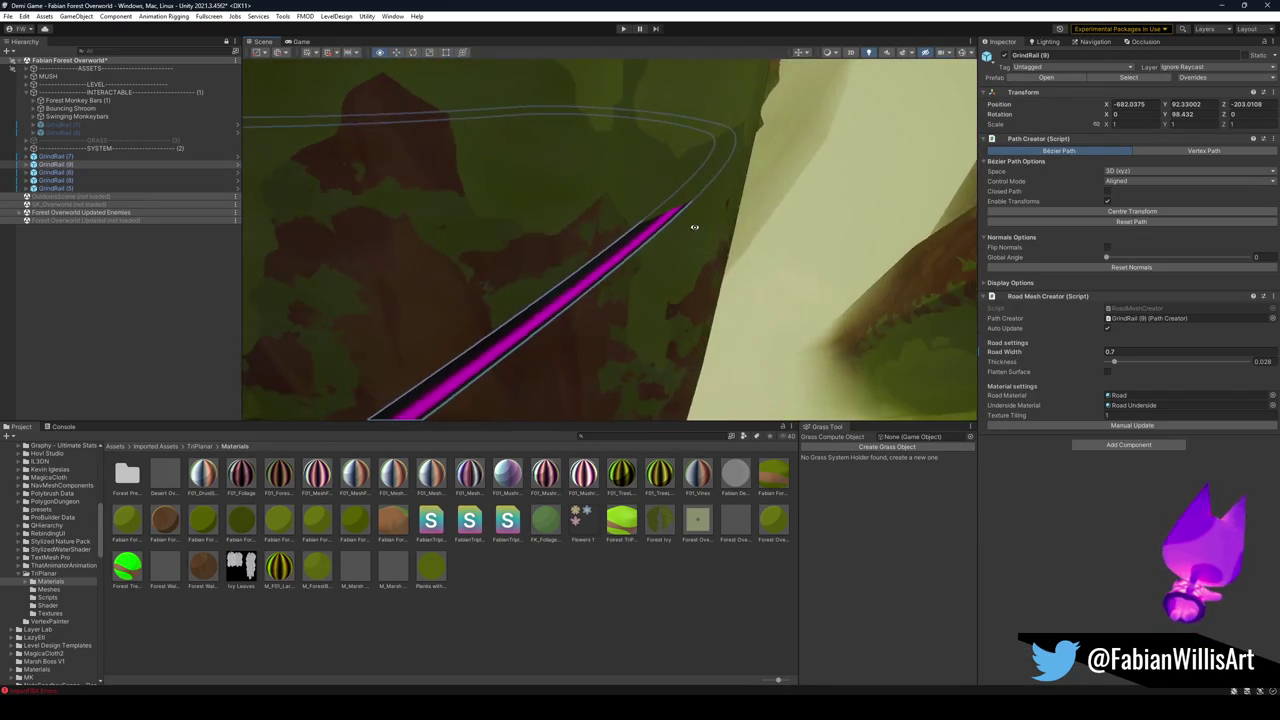
pyautogui.click(32, 164)
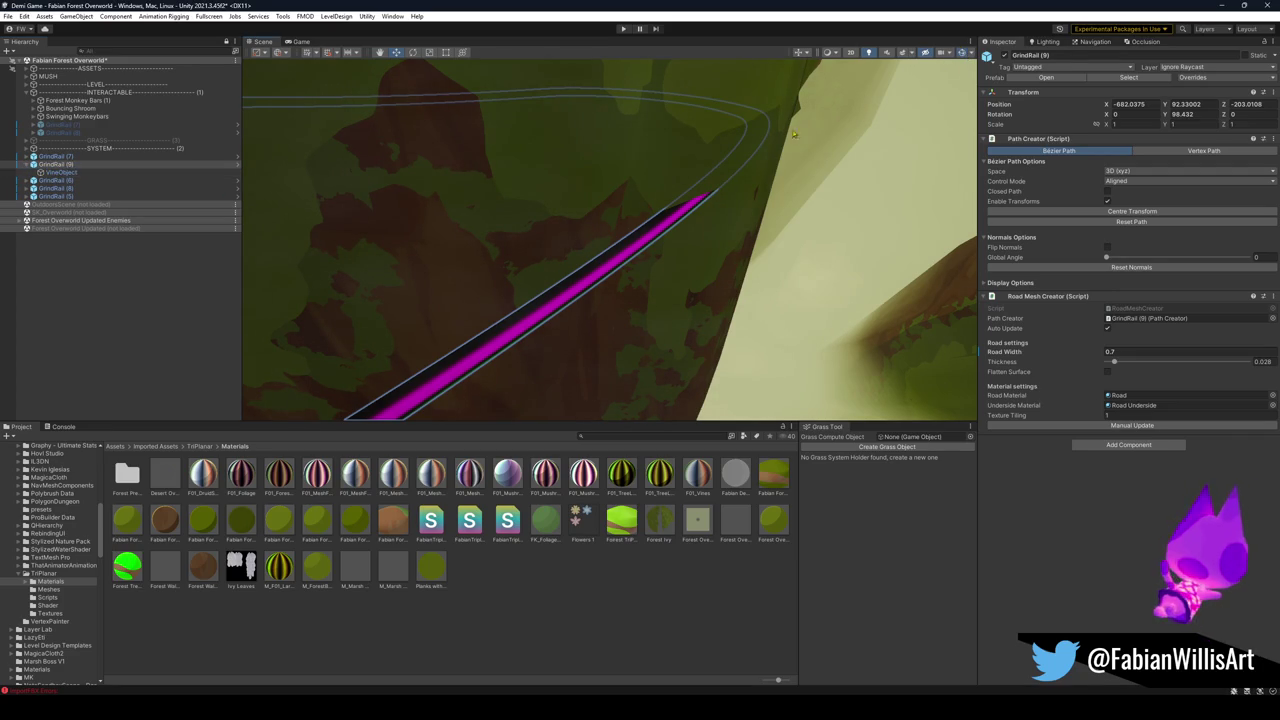
pyautogui.moveTo(793, 133); pyautogui.dragTo(672, 203)
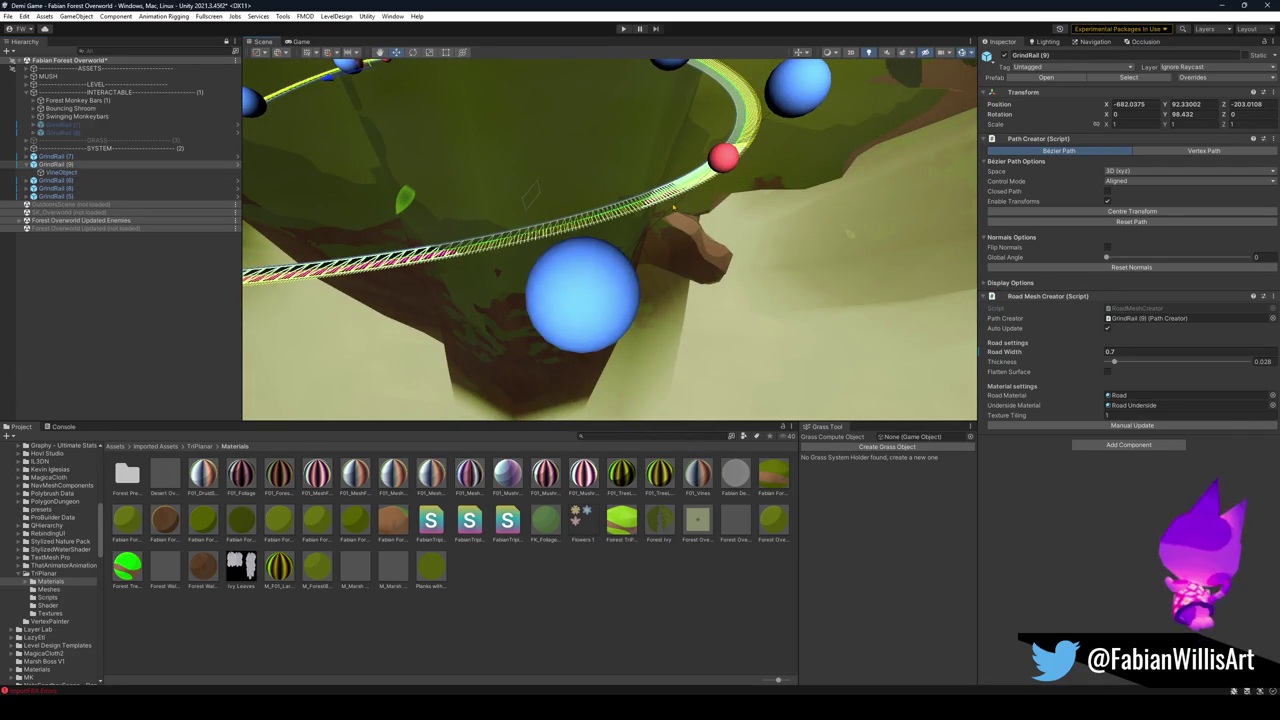
pyautogui.moveTo(530, 250)
pyautogui.mouseDown()
pyautogui.moveTo(515, 246)
pyautogui.moveTo(573, 241)
pyautogui.moveTo(677, 106)
pyautogui.moveTo(869, 60)
pyautogui.mouseUp()
pyautogui.click(868, 54)
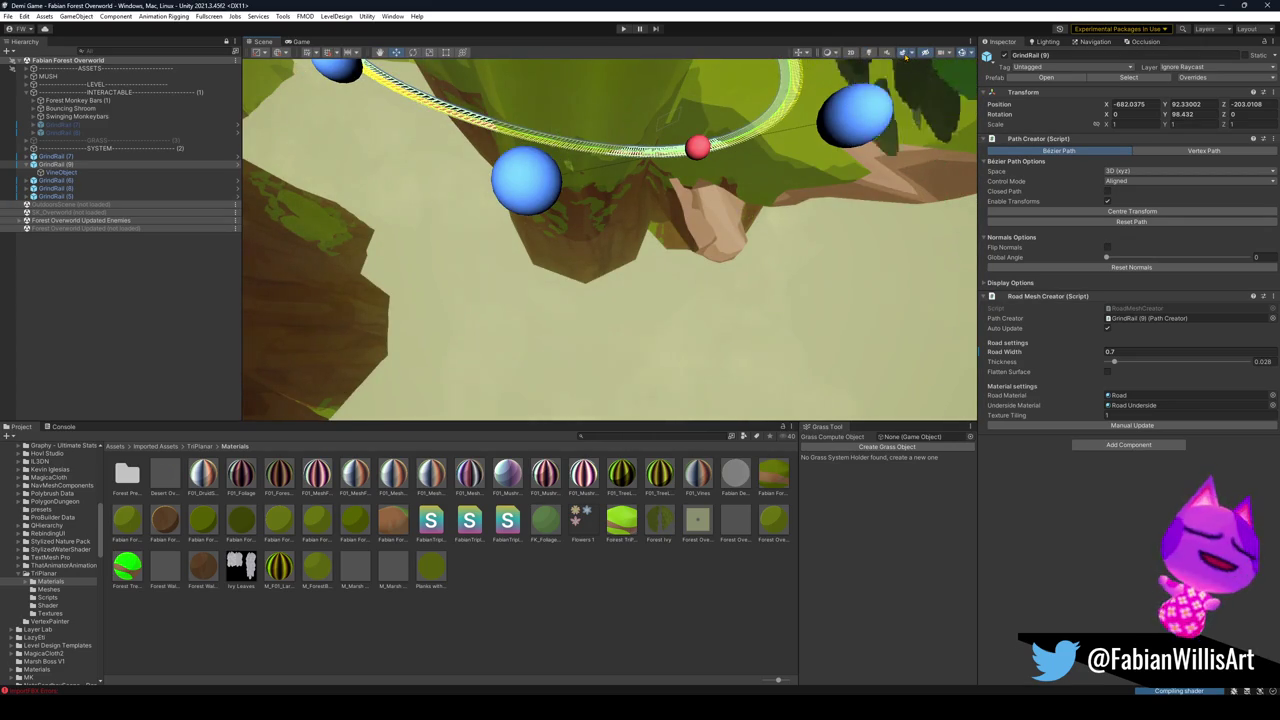
pyautogui.moveTo(815, 82); pyautogui.dragTo(780, 110)
# Drag a red path point on GrindRail (9) to lower its loop, then pick another point.
pyautogui.click(677, 207)
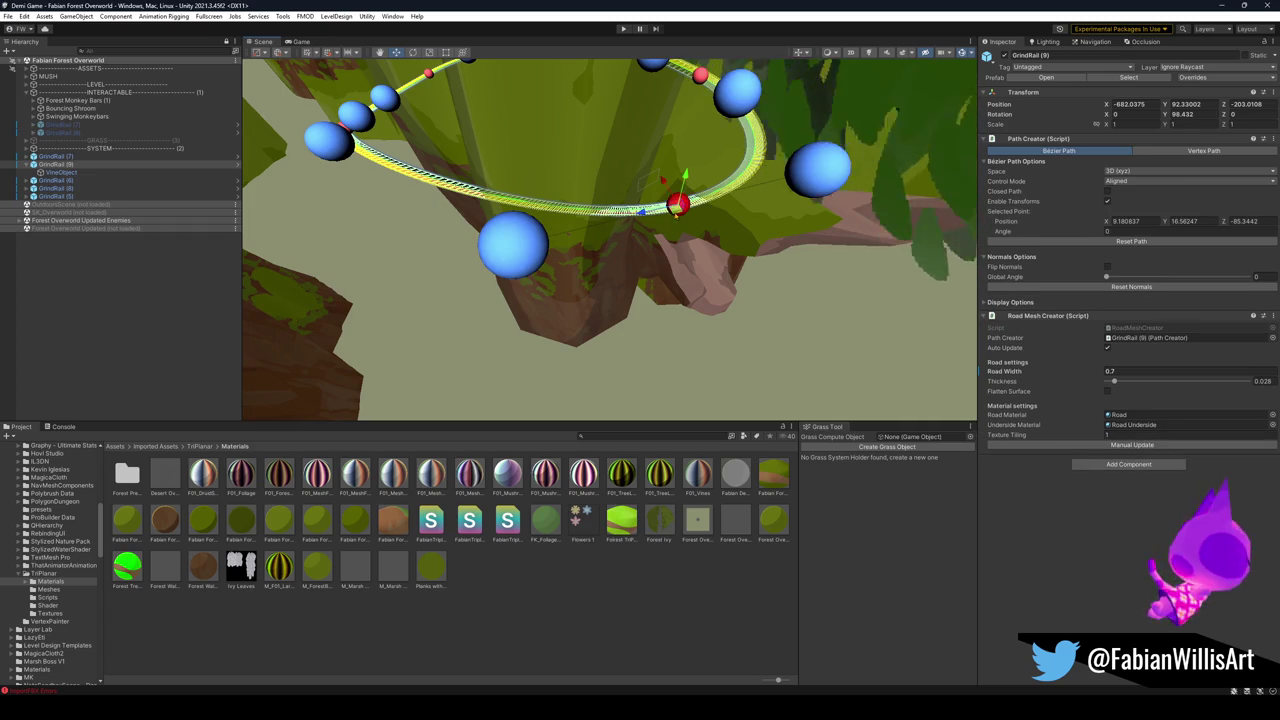
pyautogui.moveTo(677, 207)
pyautogui.mouseDown()
pyautogui.moveTo(697, 242)
pyautogui.moveTo(650, 206)
pyautogui.moveTo(714, 209)
pyautogui.moveTo(619, 184)
pyautogui.moveTo(523, 83)
pyautogui.moveTo(683, 209)
pyautogui.moveTo(710, 197)
pyautogui.mouseUp()
pyautogui.click(647, 204)
pyautogui.scroll(3, 651, 218)
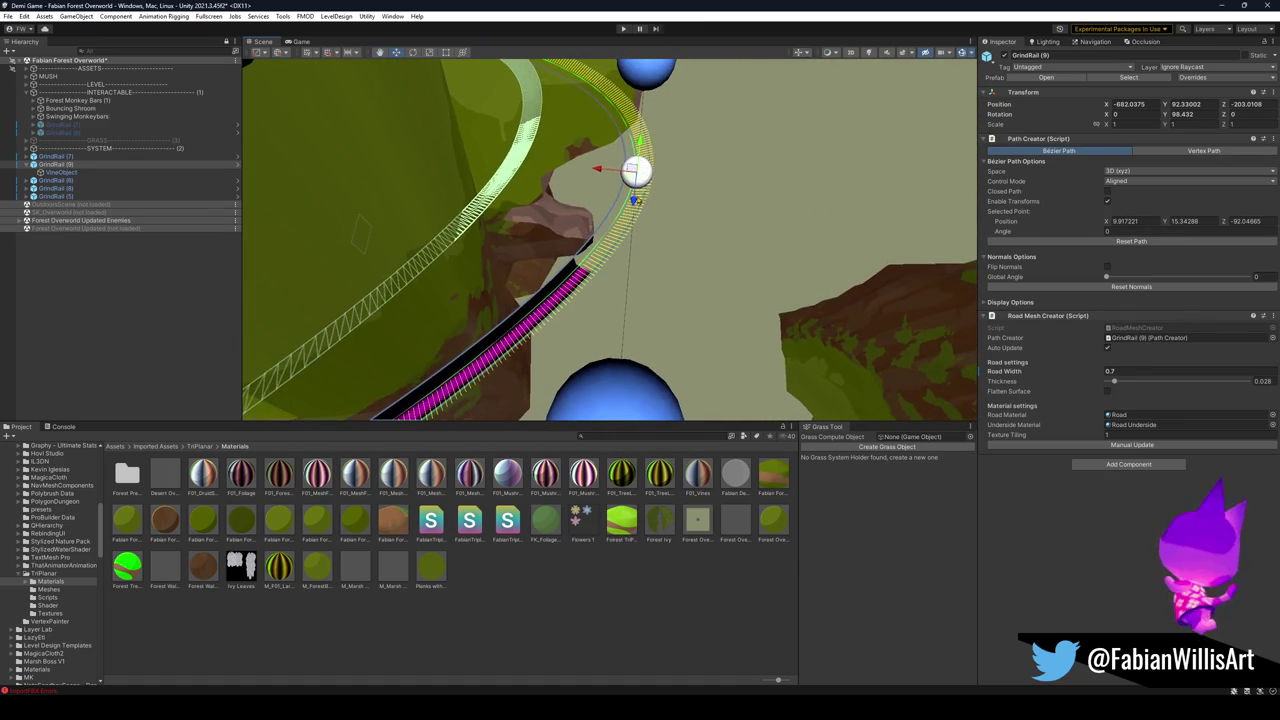
# Pull a rail anchor down the slope beside the tree trunk to reshape the path.
pyautogui.moveTo(603, 175)
pyautogui.mouseDown()
pyautogui.moveTo(811, 168)
pyautogui.moveTo(646, 117)
pyautogui.moveTo(625, 243)
pyautogui.mouseUp()
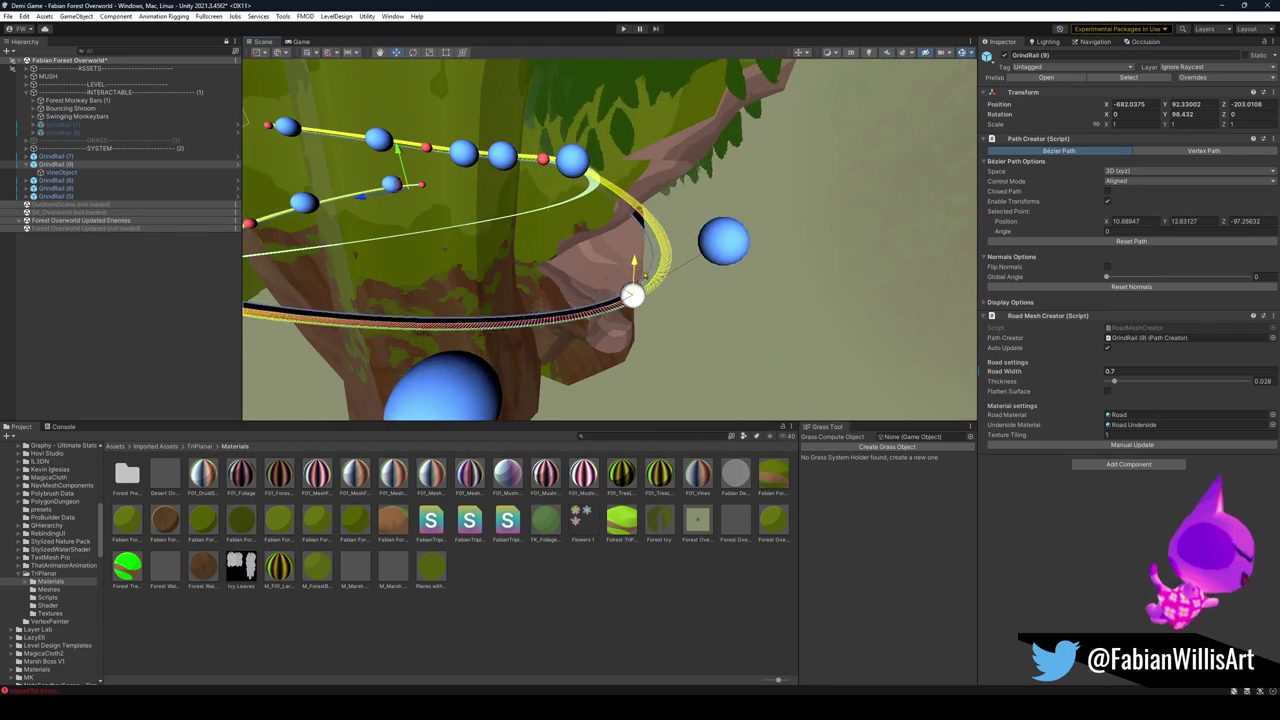
pyautogui.moveTo(671, 289); pyautogui.dragTo(611, 254)
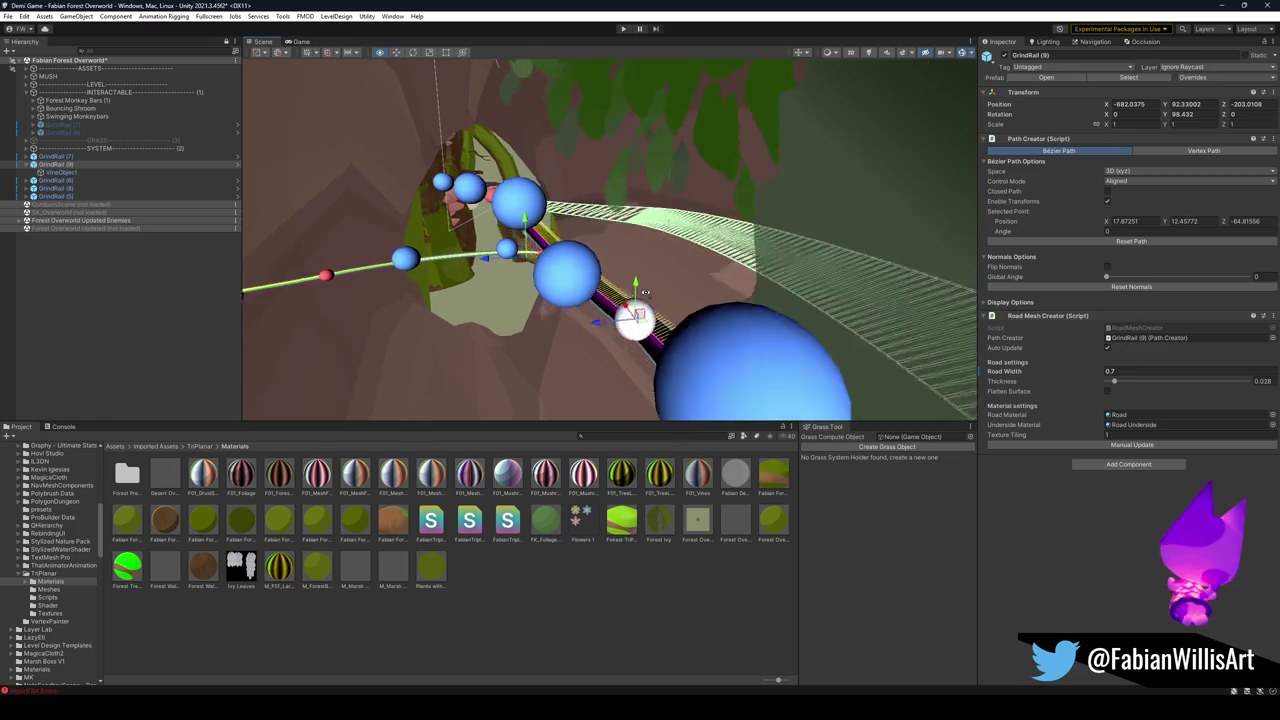
pyautogui.moveTo(645, 291)
pyautogui.mouseDown()
pyautogui.moveTo(578, 294)
pyautogui.moveTo(619, 308)
pyautogui.moveTo(740, 295)
pyautogui.moveTo(999, 230)
pyautogui.moveTo(921, 275)
pyautogui.moveTo(706, 289)
pyautogui.moveTo(724, 252)
pyautogui.mouseUp()
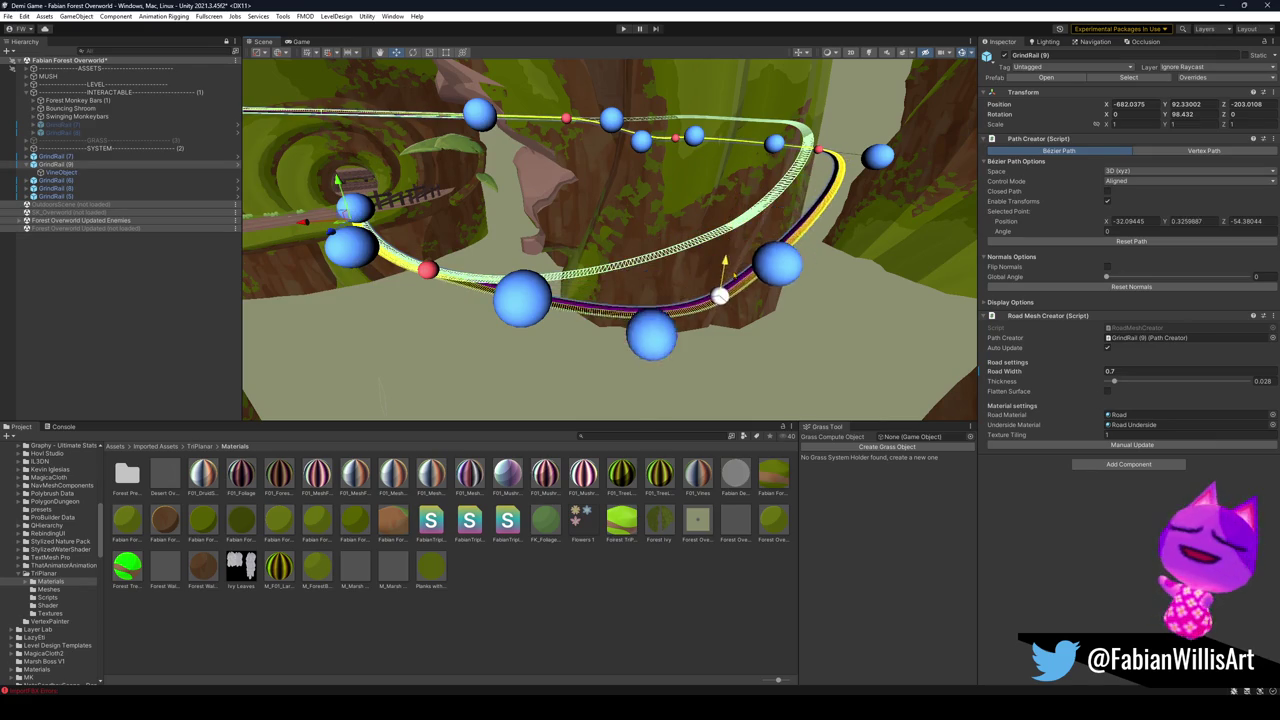
pyautogui.click(818, 148)
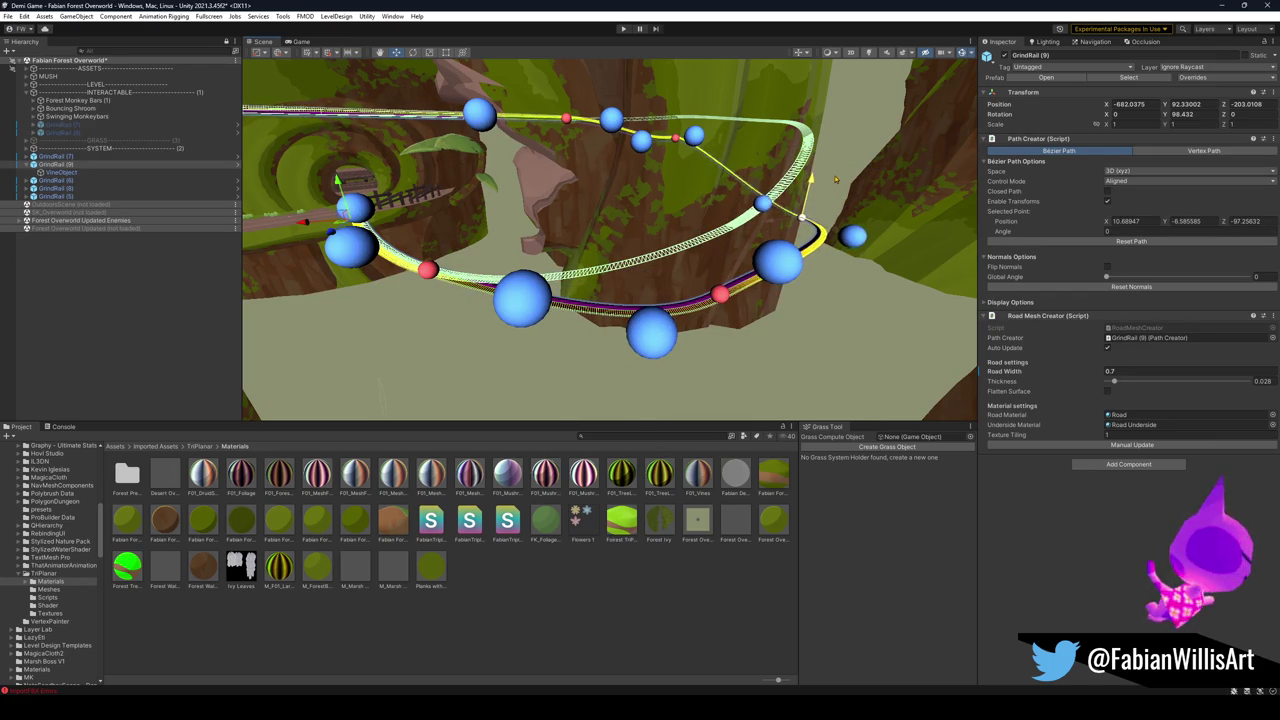
pyautogui.moveTo(838, 170)
pyautogui.mouseDown()
pyautogui.moveTo(716, 134)
pyautogui.moveTo(551, 132)
pyautogui.moveTo(545, 146)
pyautogui.mouseUp()
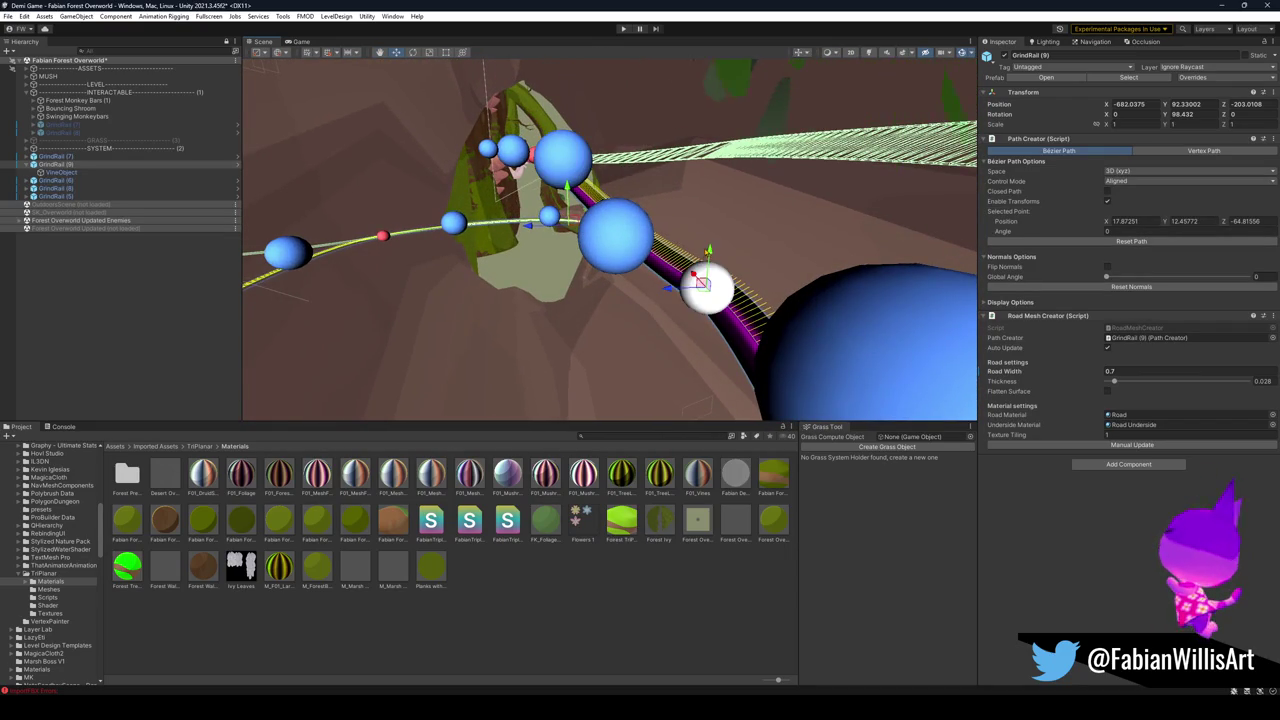
pyautogui.moveTo(700, 283)
pyautogui.mouseDown()
pyautogui.moveTo(695, 388)
pyautogui.moveTo(625, 360)
pyautogui.mouseUp()
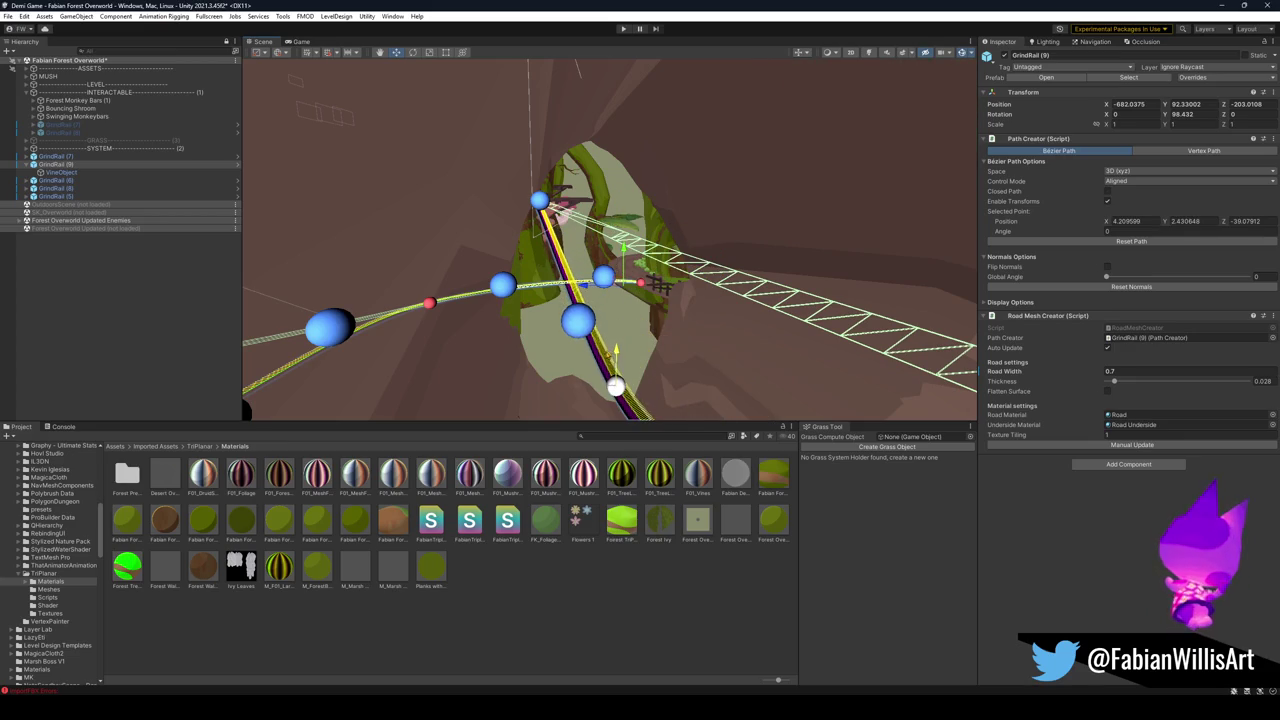
pyautogui.moveTo(620, 362)
pyautogui.mouseDown()
pyautogui.moveTo(616, 206)
pyautogui.moveTo(727, 320)
pyautogui.mouseUp()
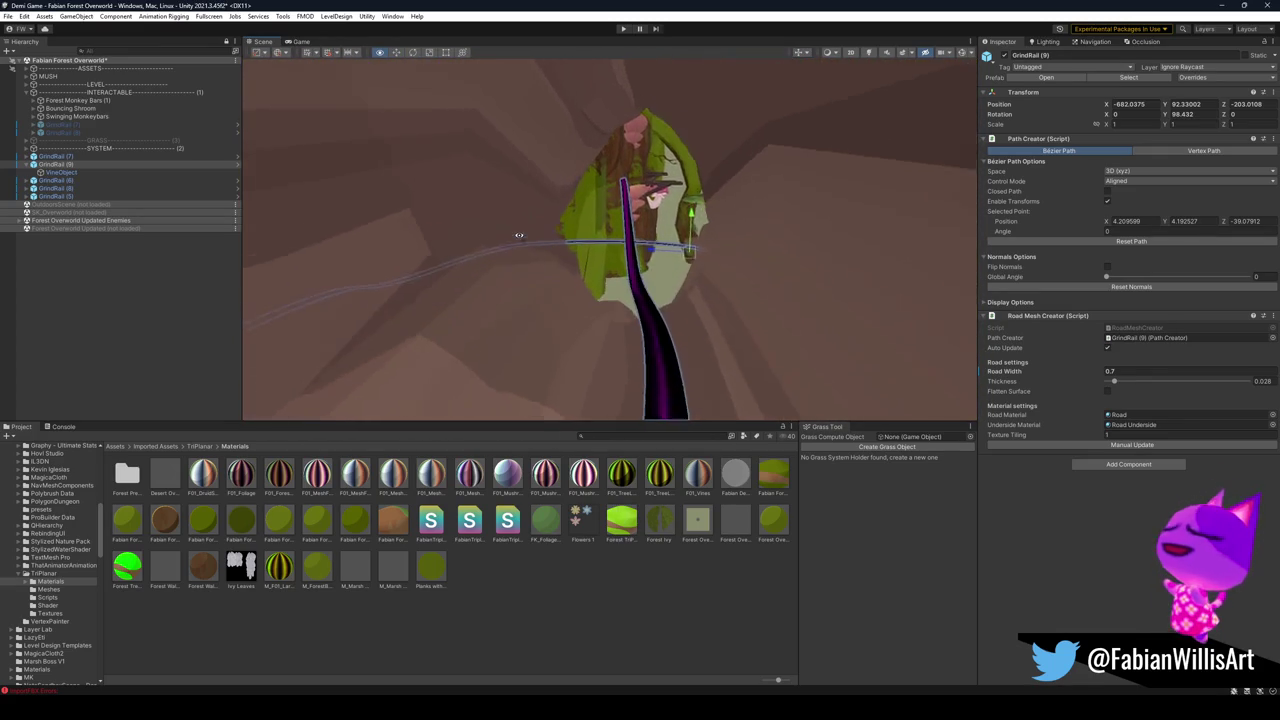
# Fly into the tree trunk to inspect the reshaped rail, then minimize Unity to reveal Blender.
pyautogui.press('w')
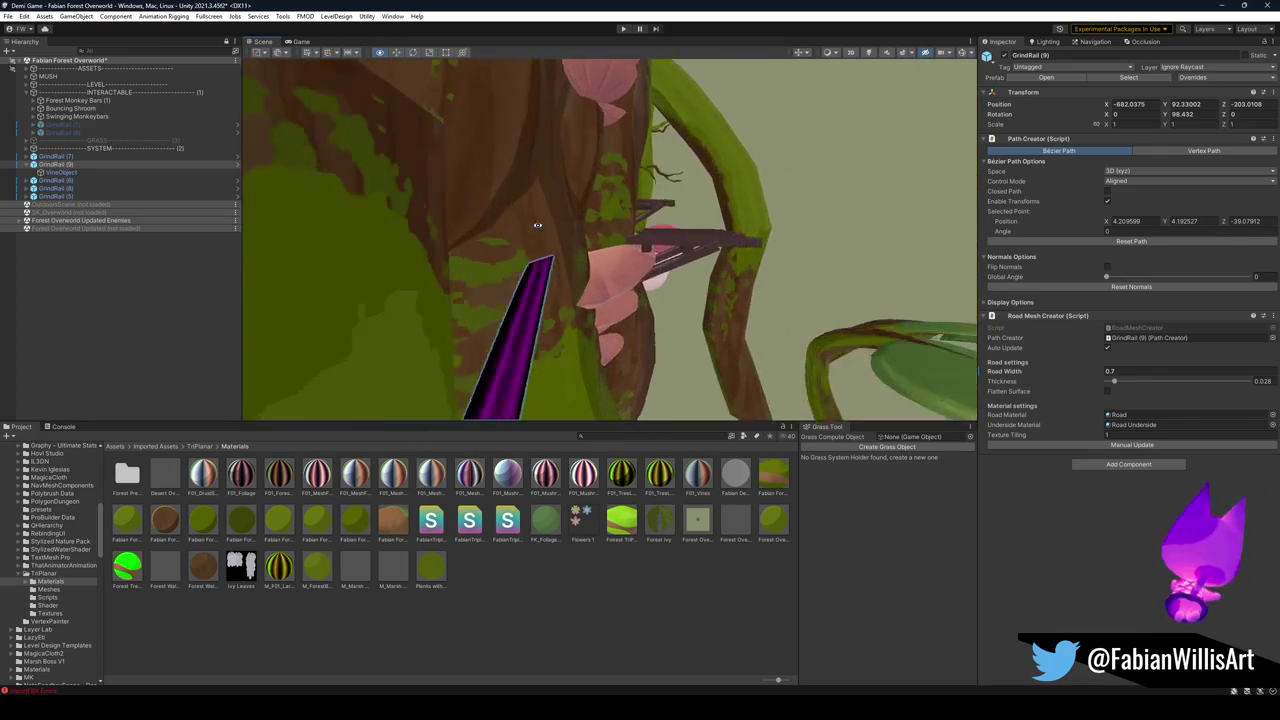
pyautogui.press('a')
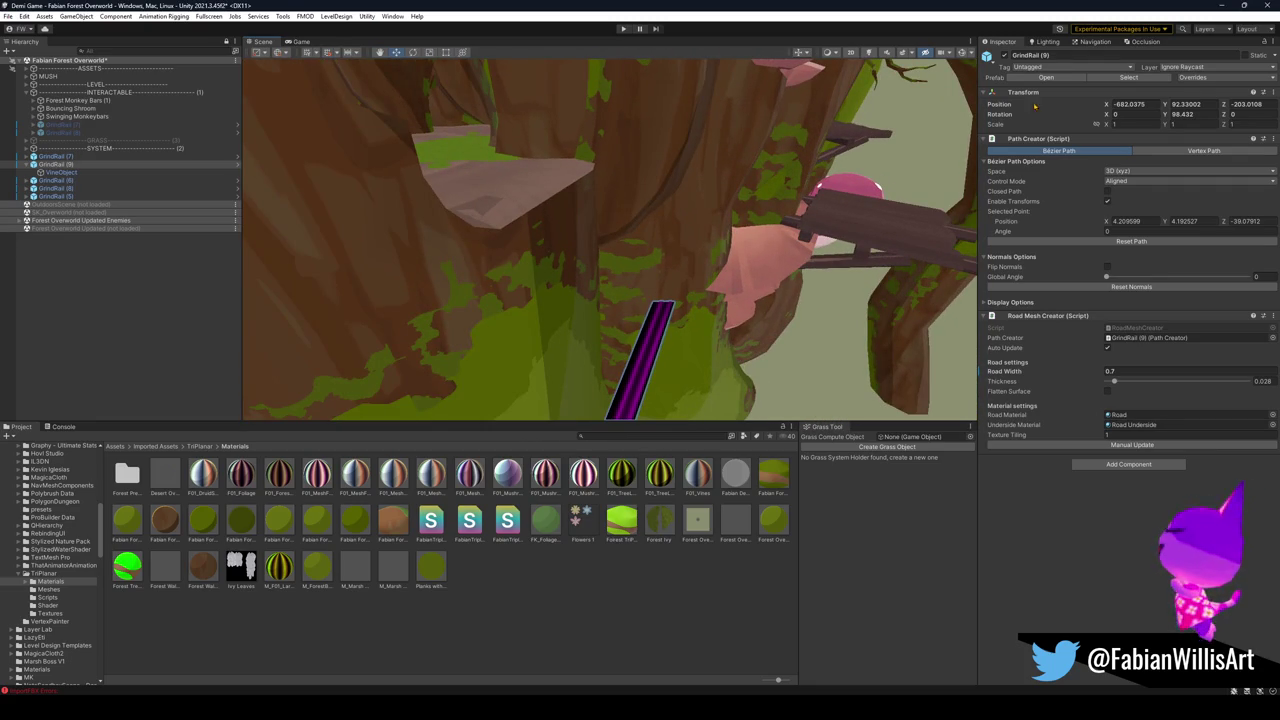
pyautogui.click(1222, 6)
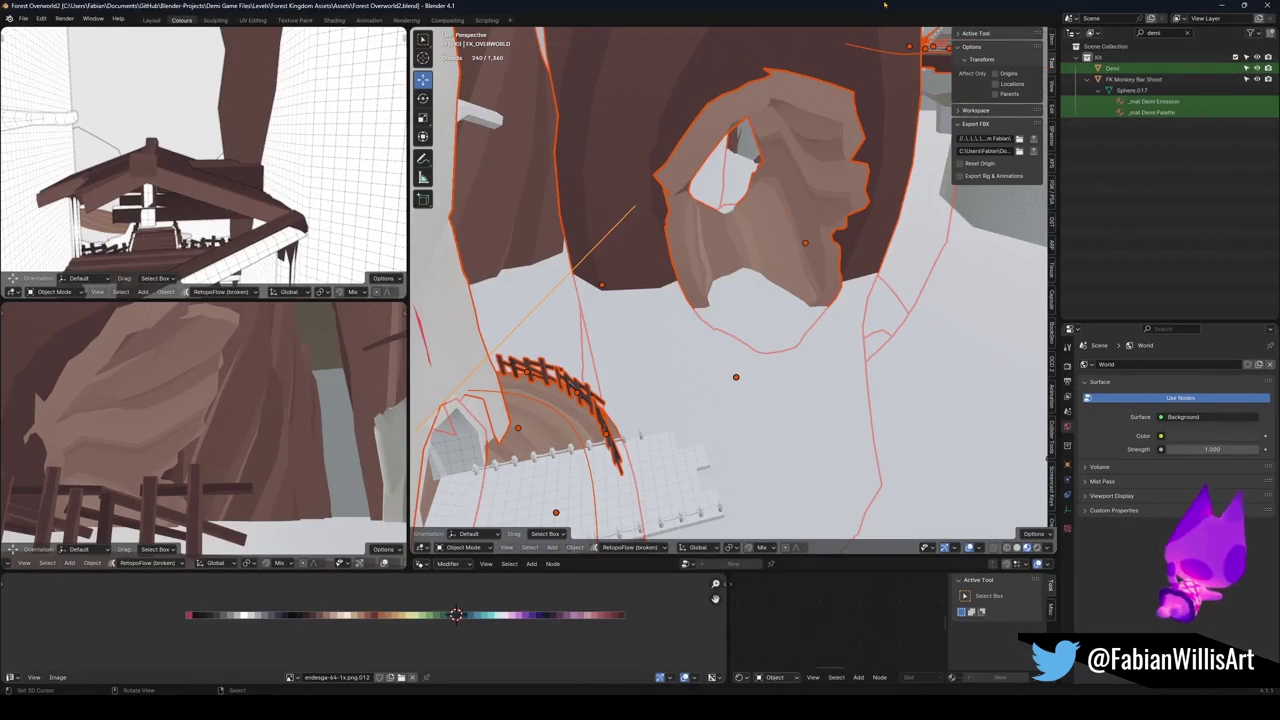
# Walk the viewport to the white ledge and select the wooden platform by the bridge.
pyautogui.hotkey('shift', '`')
pyautogui.press('w')
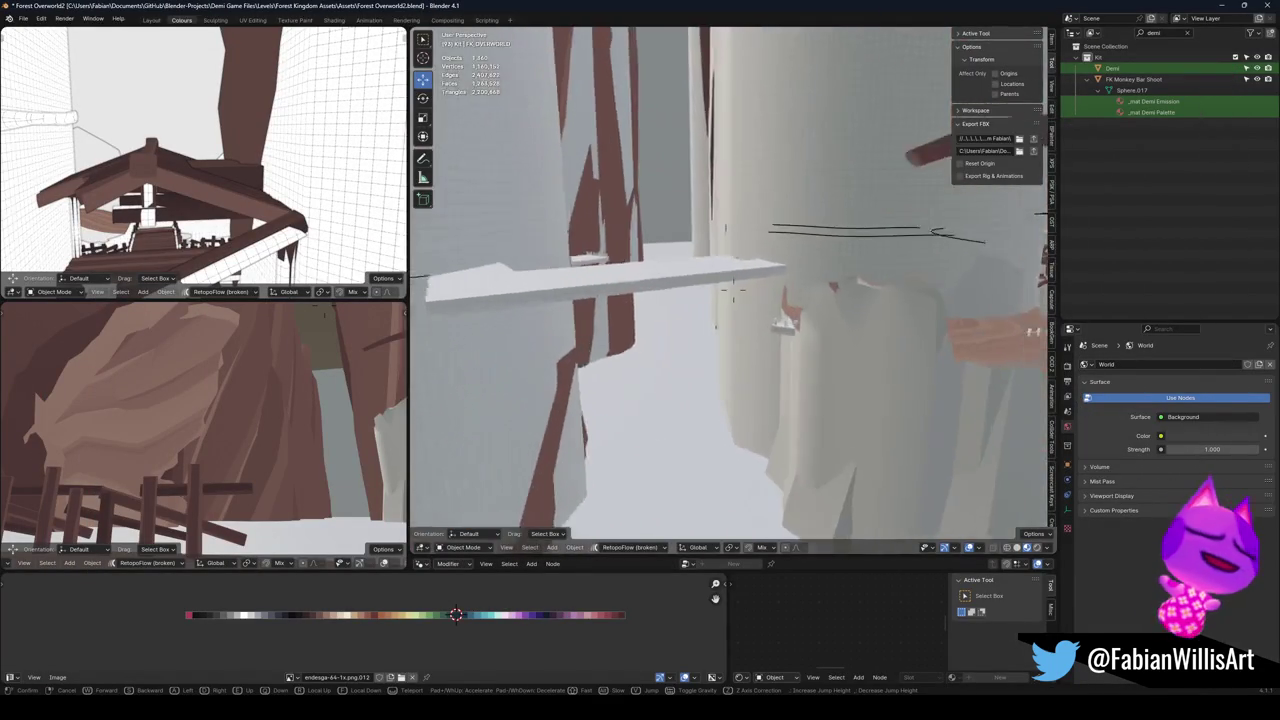
pyautogui.press('w')
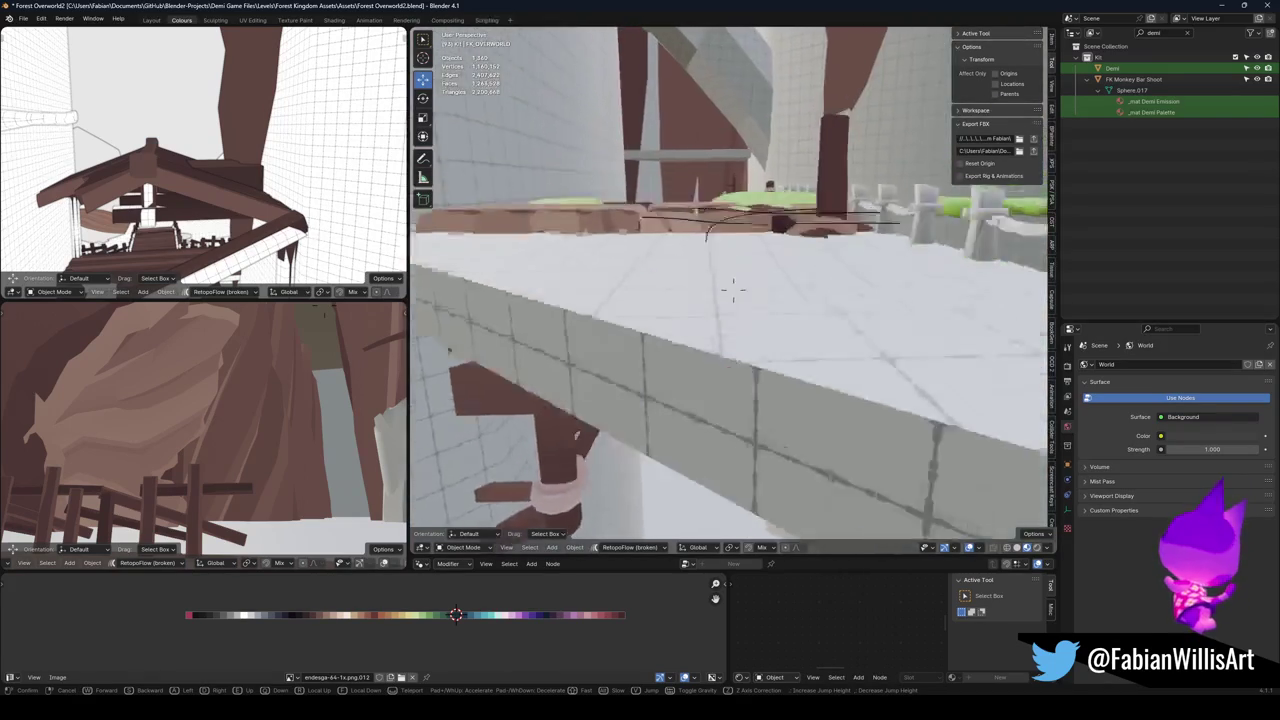
pyautogui.click(733, 290)
pyautogui.click(764, 254)
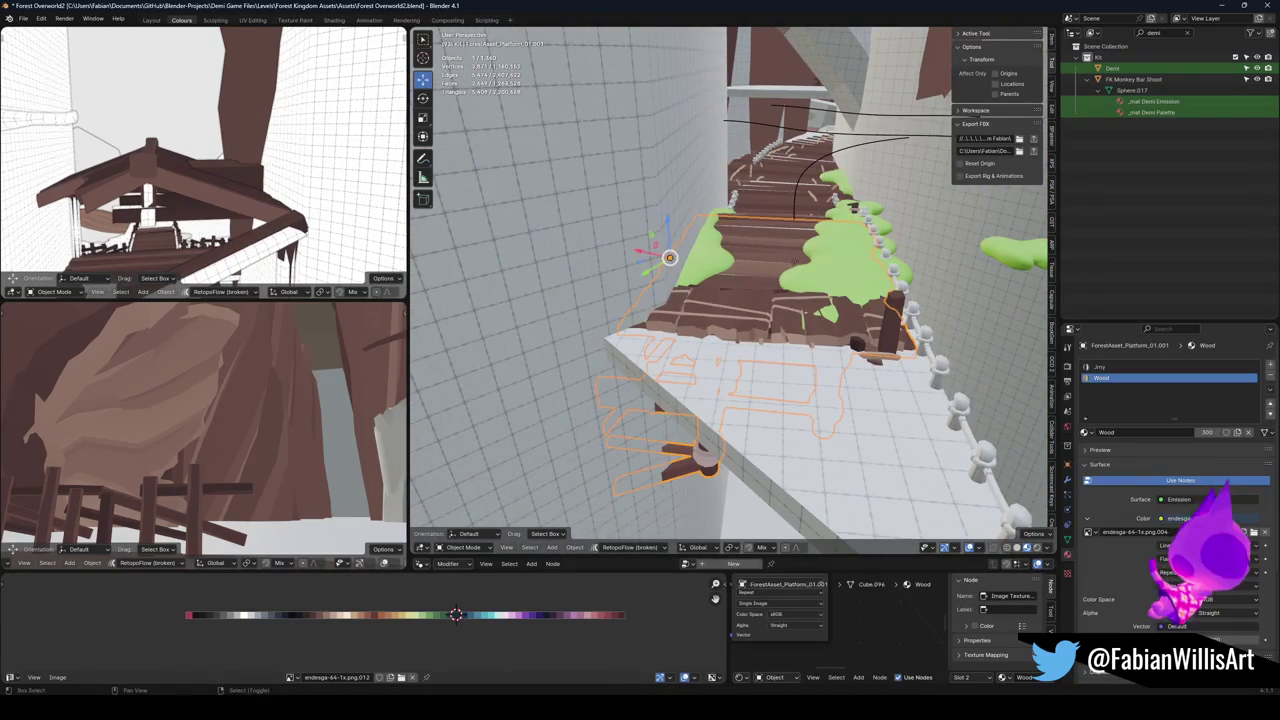
pyautogui.hotkey('shift', 'd')
pyautogui.press('Escape')
pyautogui.hotkey('shift', '`')
pyautogui.press('w')
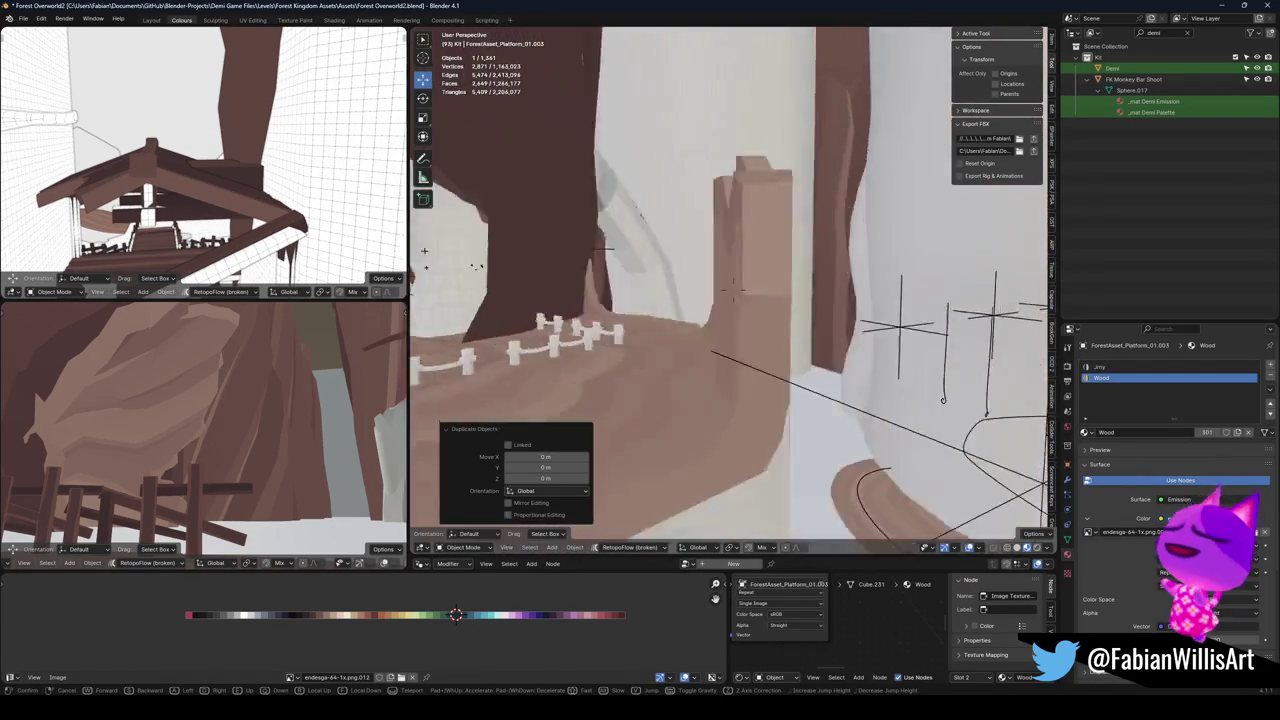
pyautogui.click(805, 271)
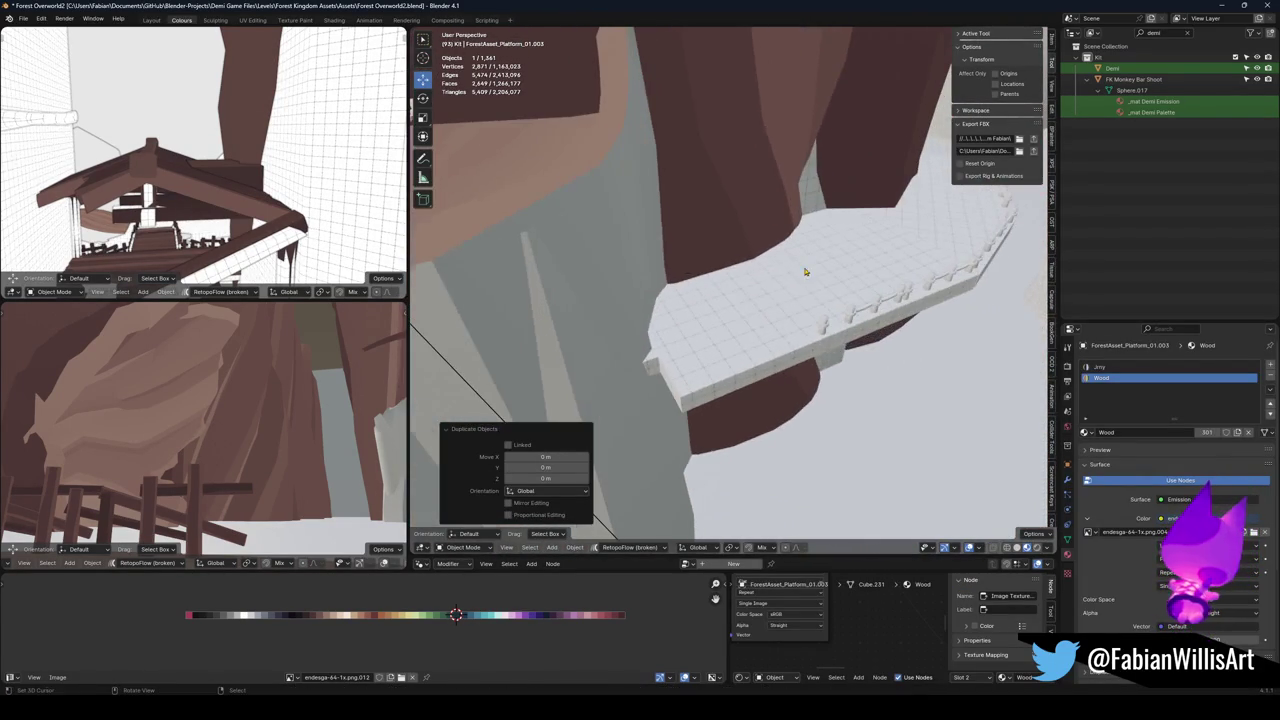
# Line up the platform with small Z rotations and a horizontal slide.
pyautogui.hotkey('shift', 's')
pyautogui.press('r')
pyautogui.press('z')
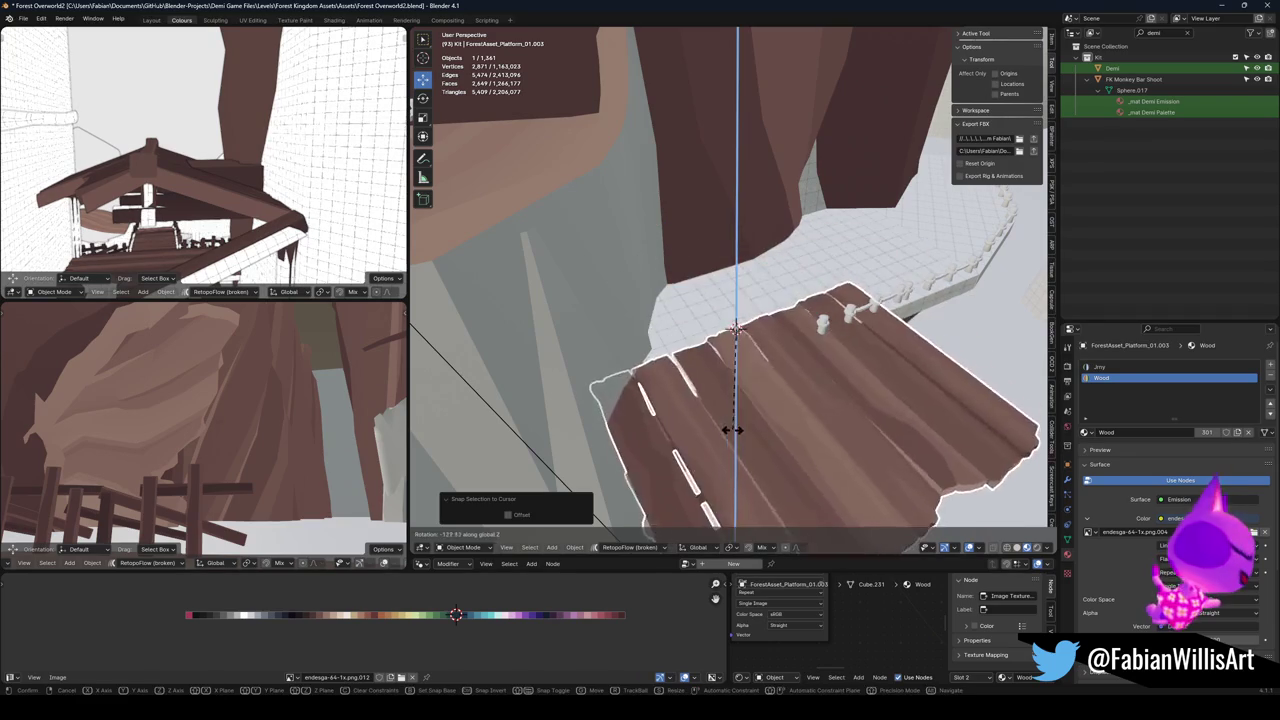
pyautogui.press('Return')
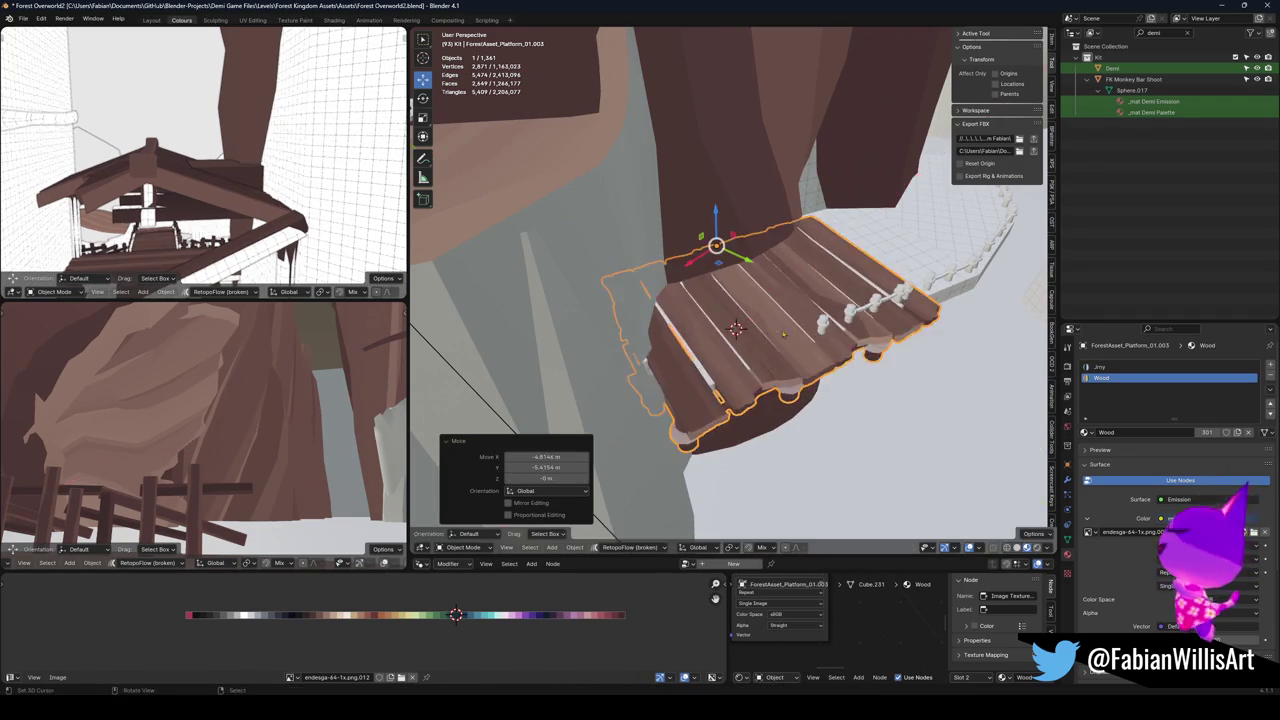
pyautogui.press('r')
pyautogui.press('z')
pyautogui.press('Return')
pyautogui.press('g')
pyautogui.hotkey('shift', 'z')
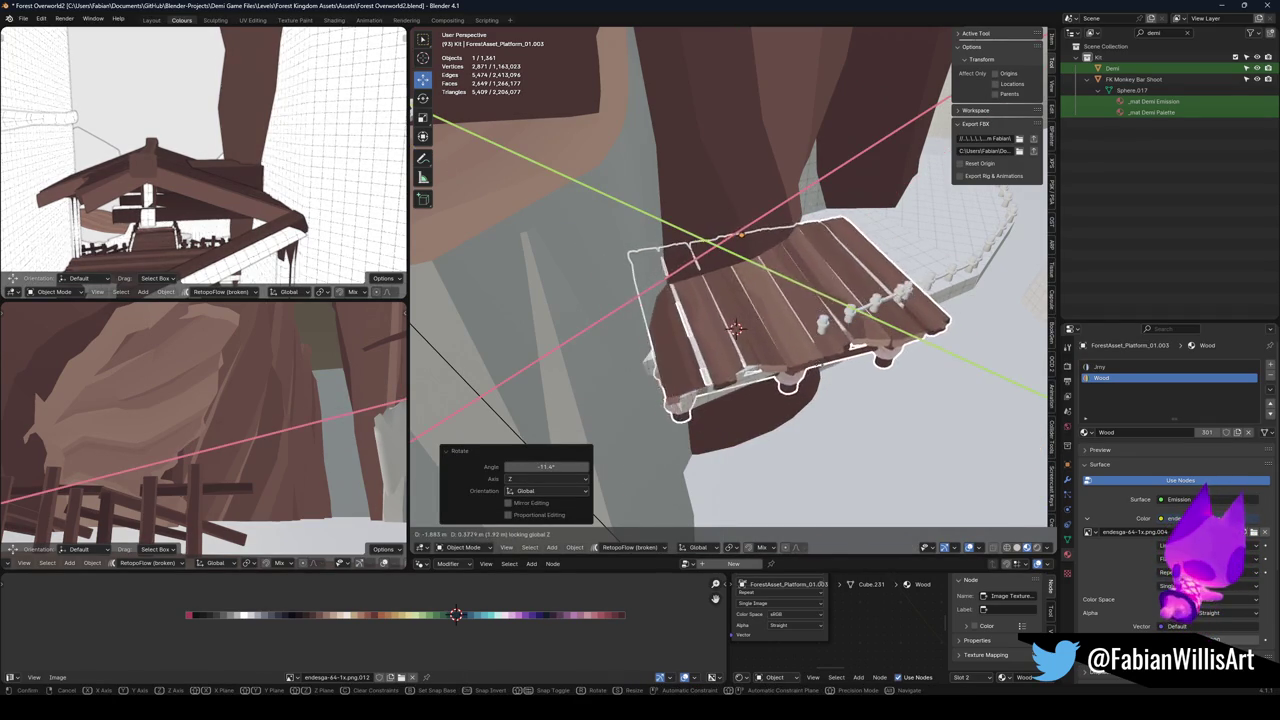
pyautogui.press('Return')
pyautogui.press('r')
pyautogui.press('z')
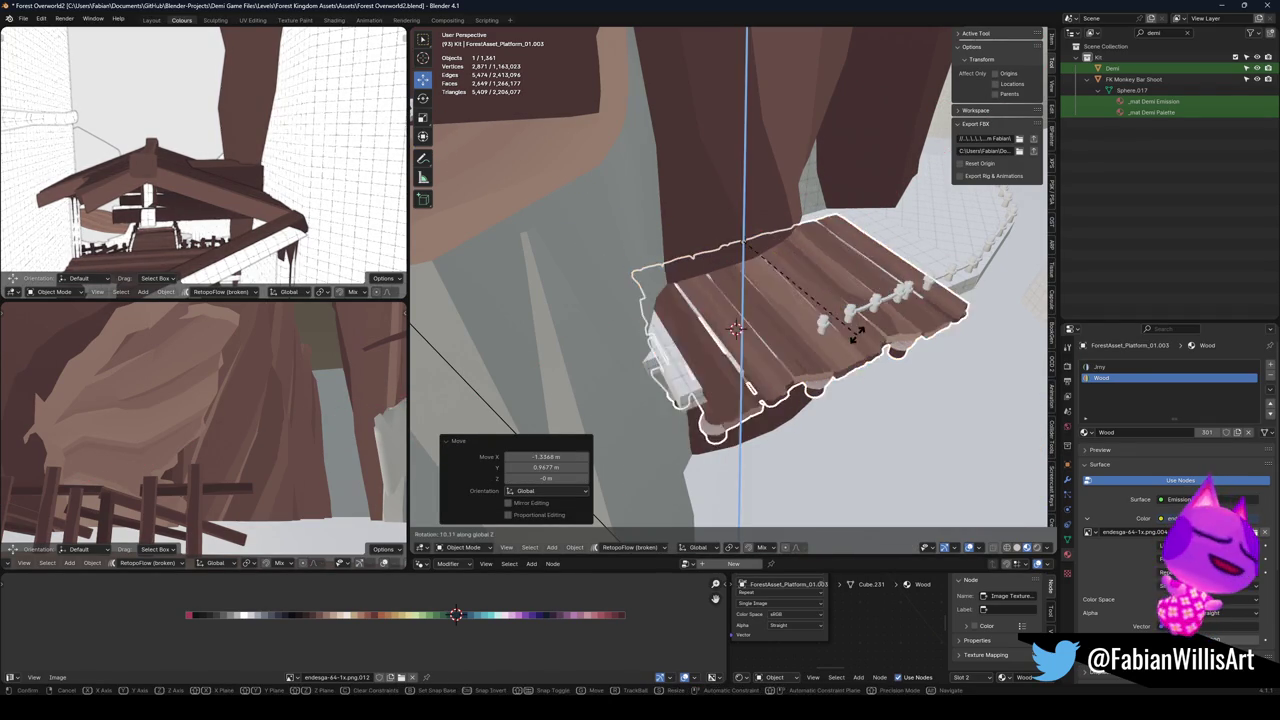
pyautogui.press('Return')
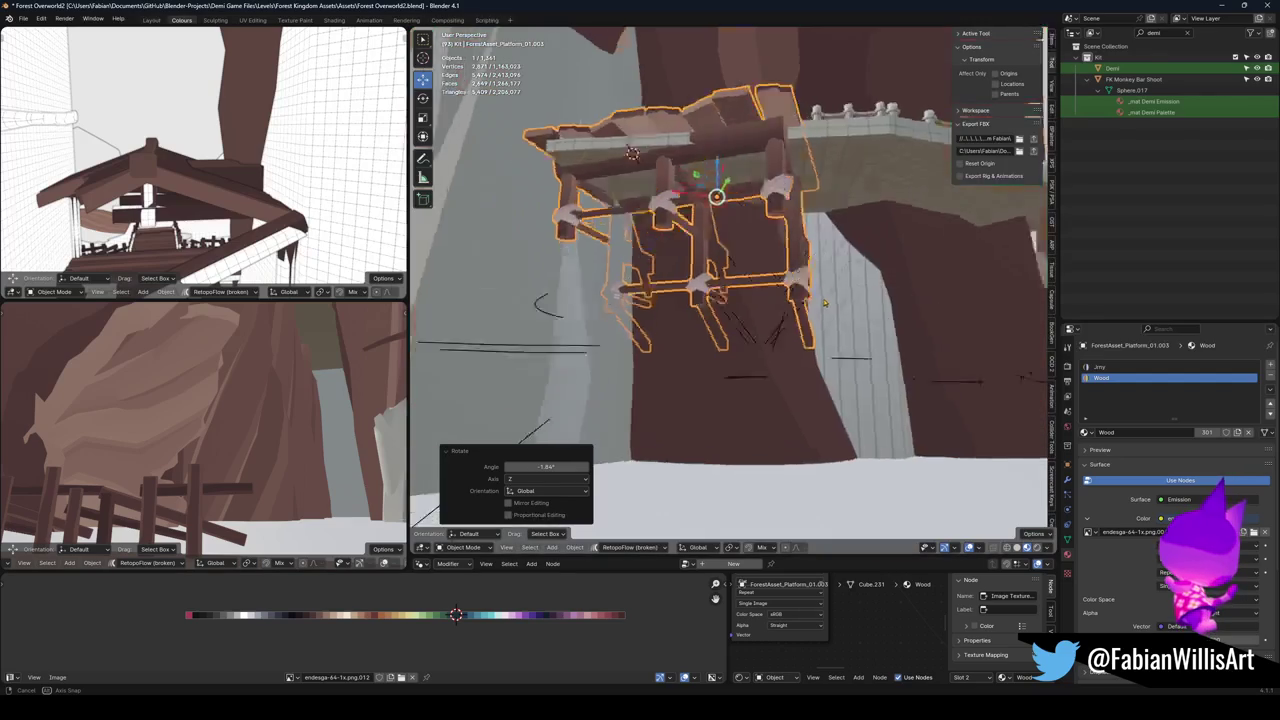
# Turn the platform 10.4° on Z, move it horizontally, and discard a trial duplicate.
pyautogui.press('r')
pyautogui.press('z')
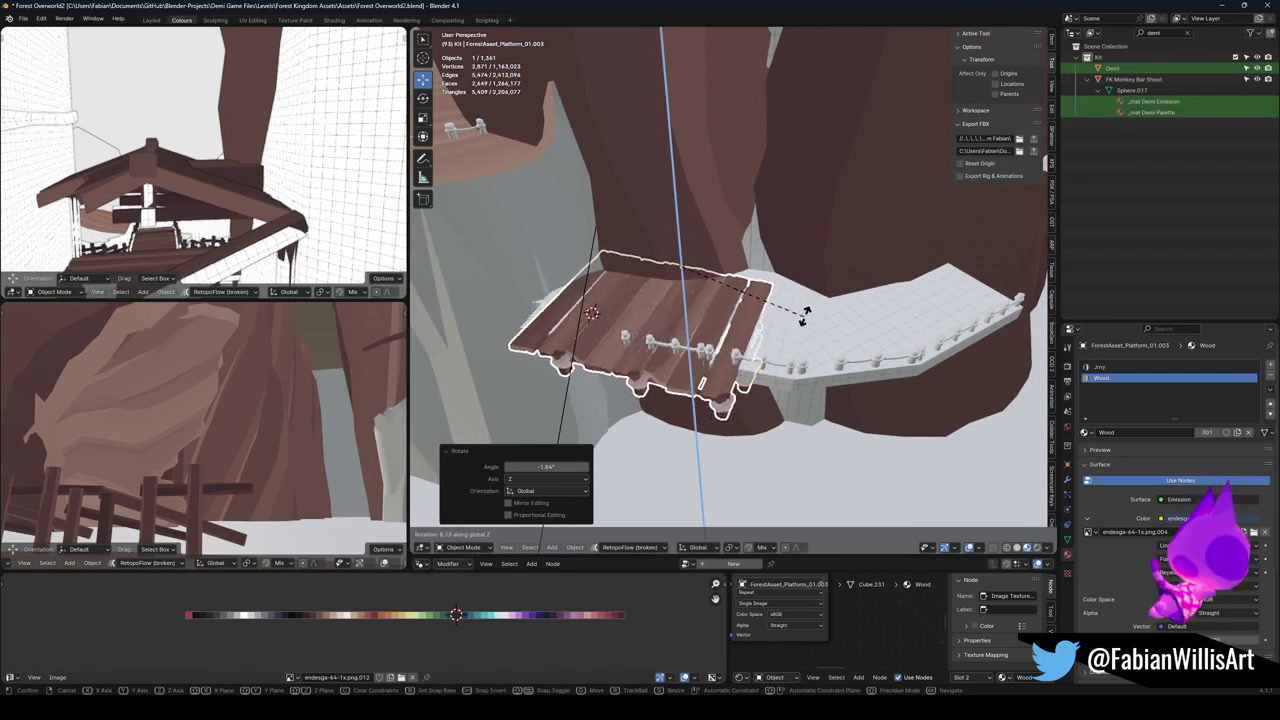
pyautogui.press('Return')
pyautogui.press('g')
pyautogui.hotkey('shift', 'z')
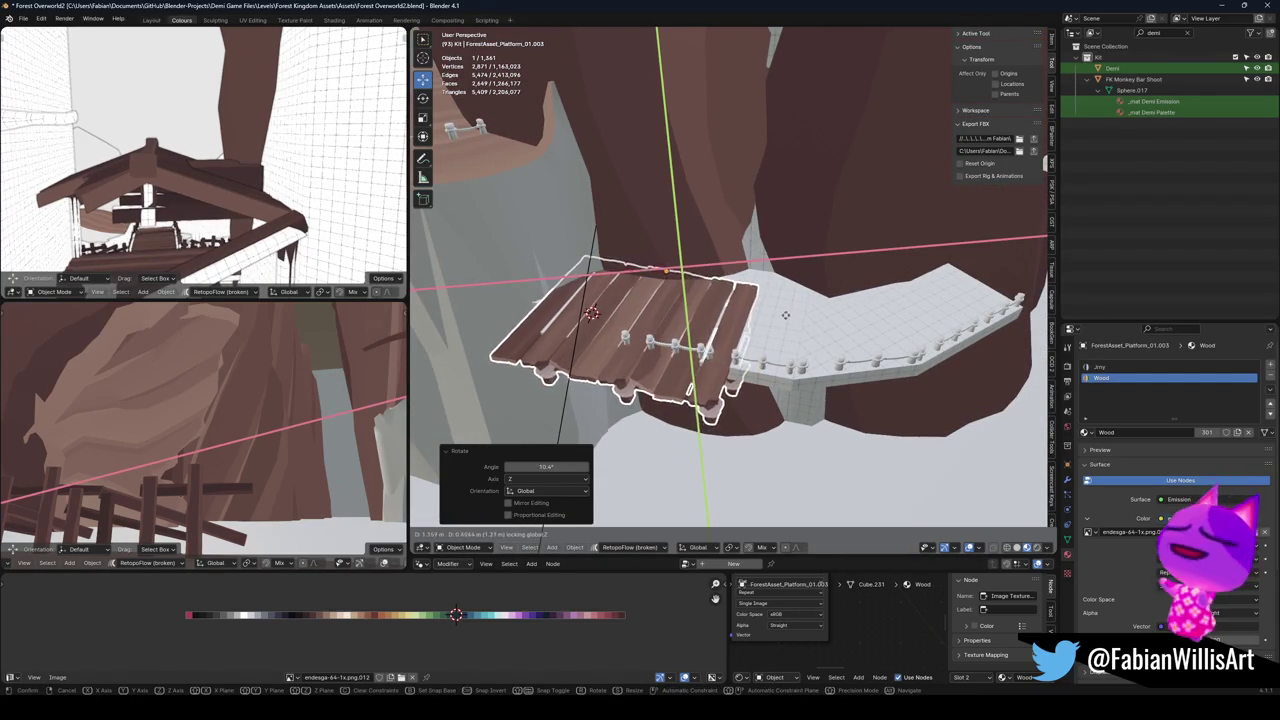
pyautogui.press('Return')
pyautogui.hotkey('shift', 'd')
pyautogui.hotkey('shift', 'z')
pyautogui.press('Return')
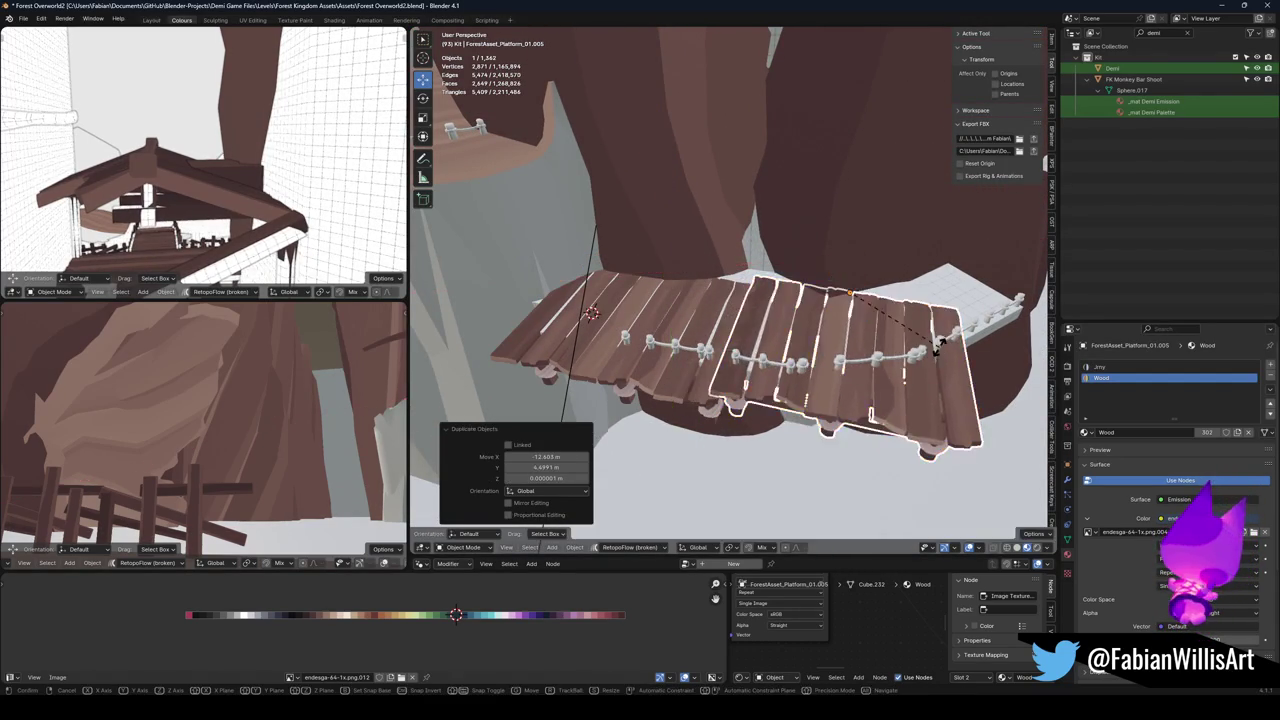
pyautogui.press('Escape')
pyautogui.press('Delete')
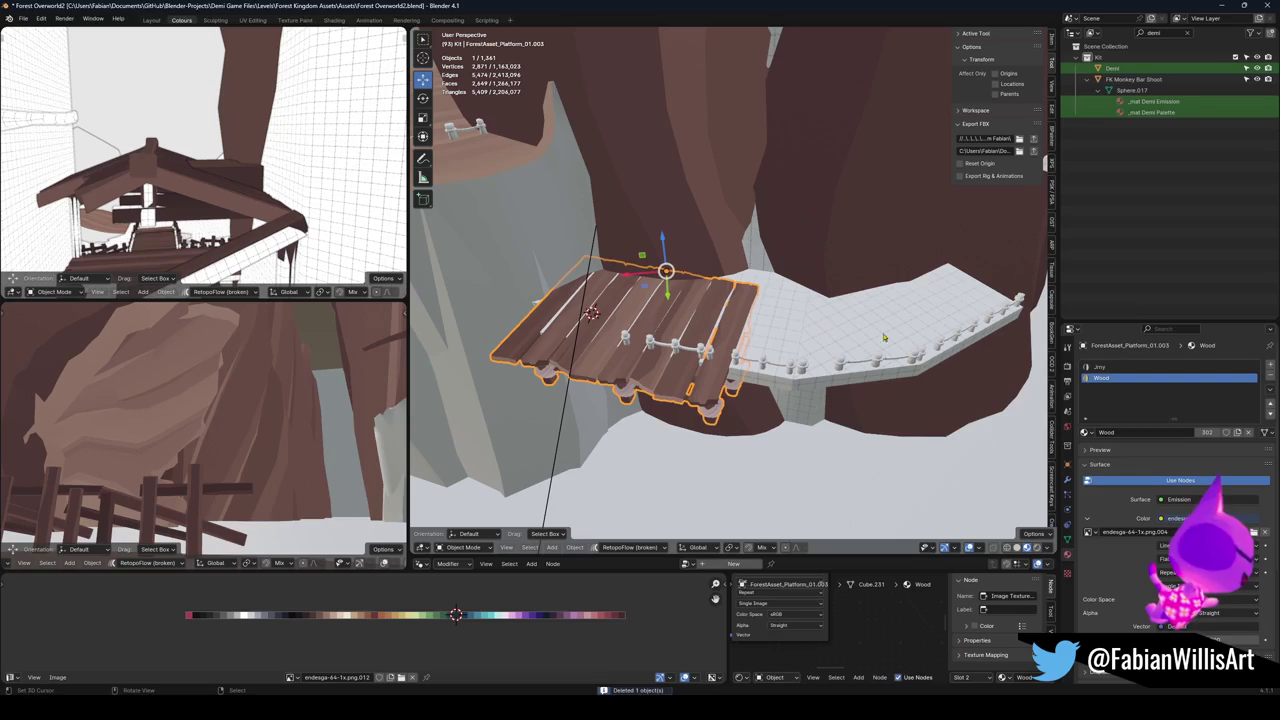
# Add an Array modifier (count 2) and rotate the bridge about -19° on Z along the cliff path.
pyautogui.click(1068, 480)
pyautogui.click(1122, 364)
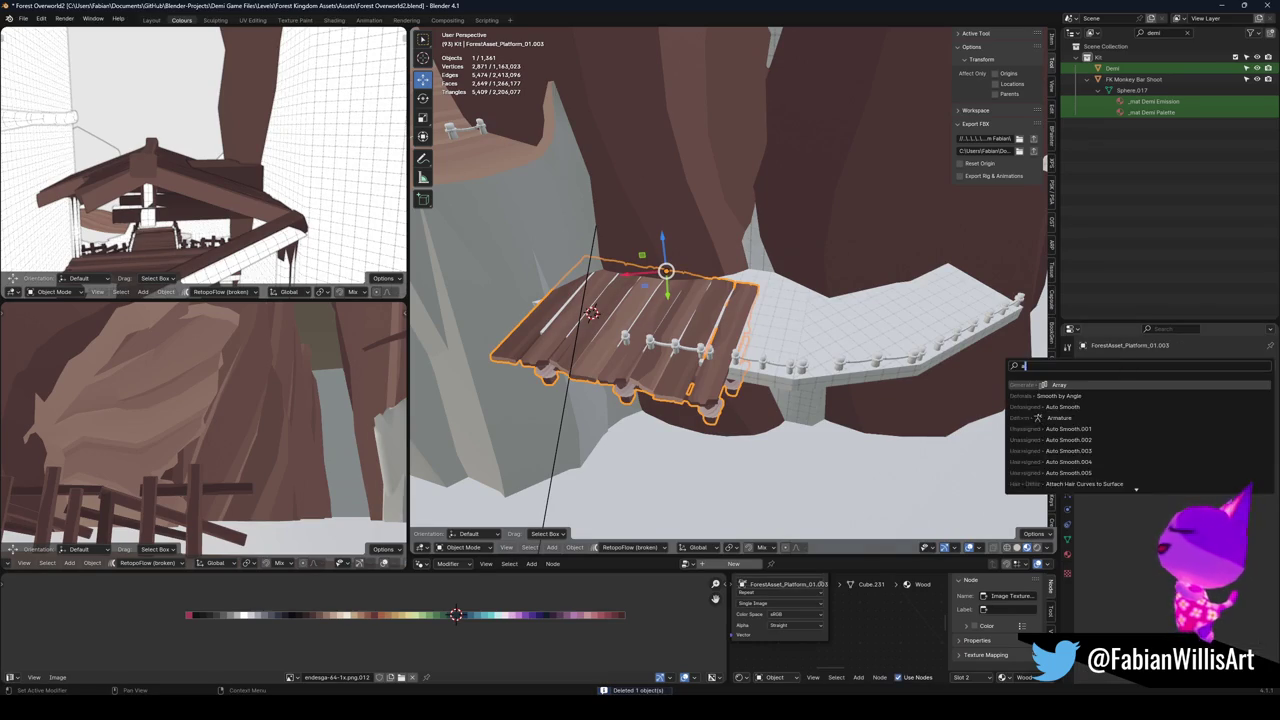
pyautogui.click(1033, 383)
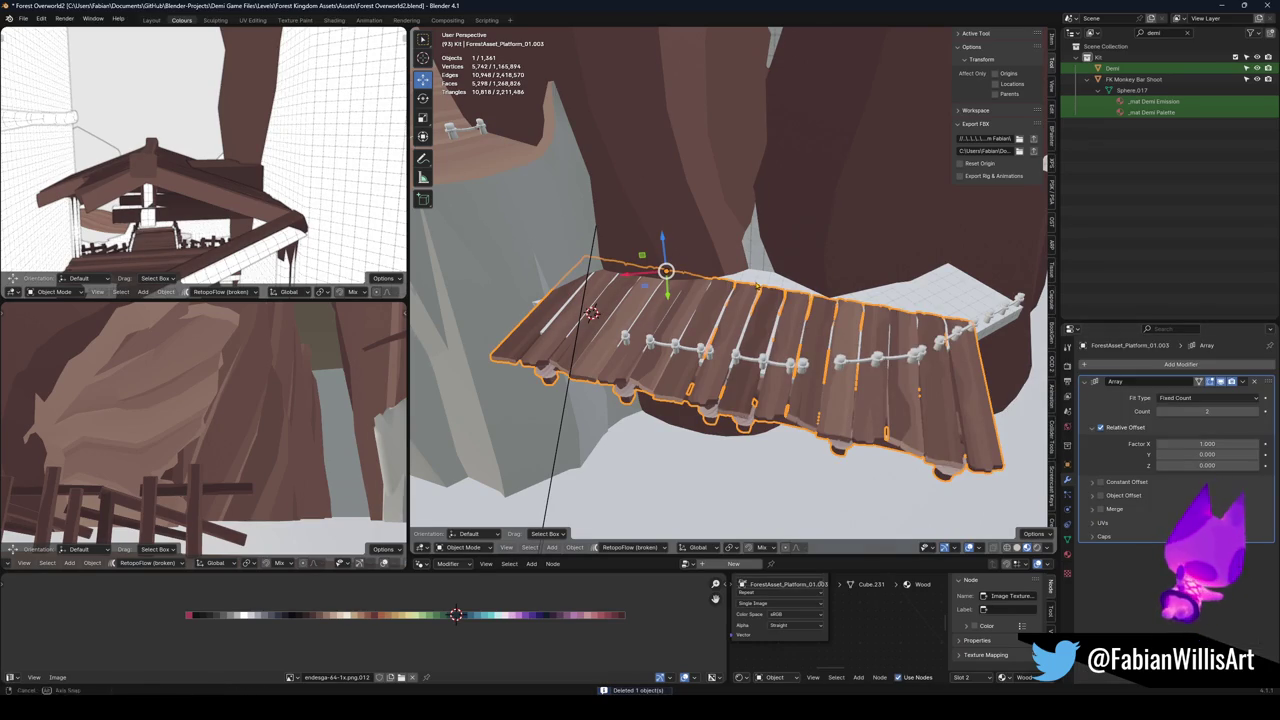
pyautogui.press('r')
pyautogui.press('z')
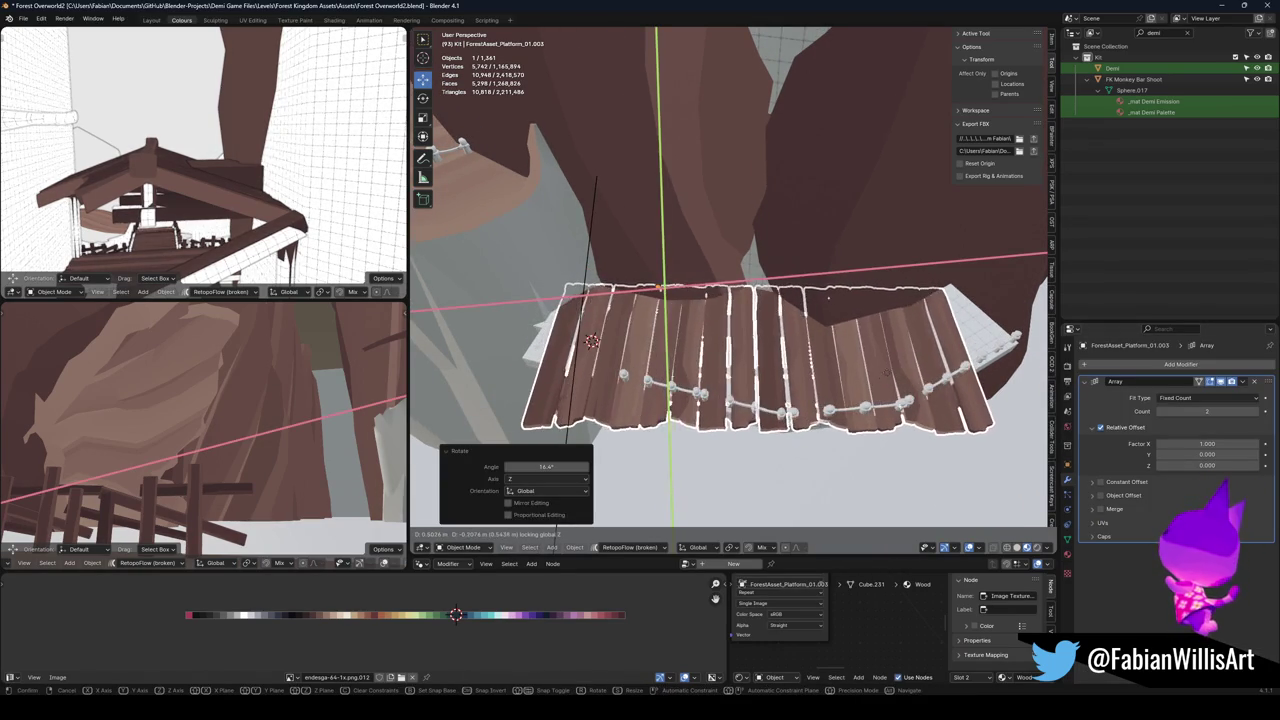
pyautogui.click(882, 375)
pyautogui.press('r')
pyautogui.press('z')
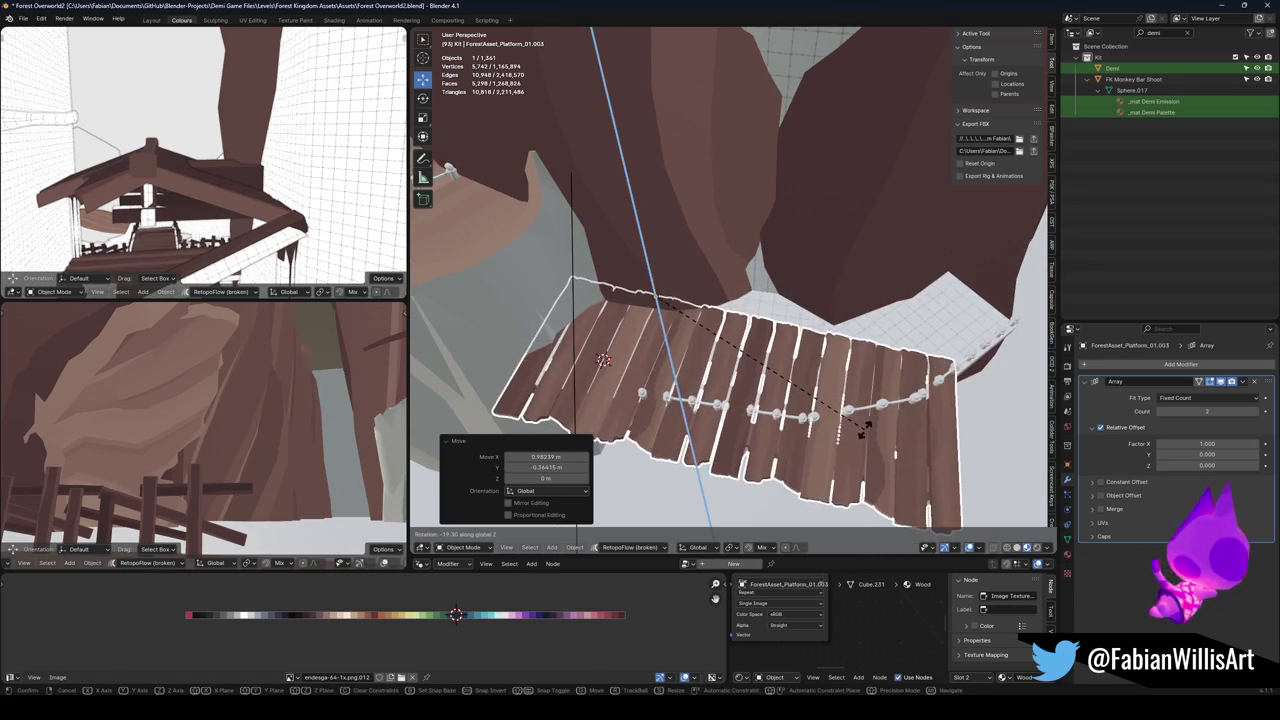
pyautogui.click(864, 428)
# Add a SimpleDeform modifier to the bridge set to Bend on the Z axis.
pyautogui.click(1133, 368)
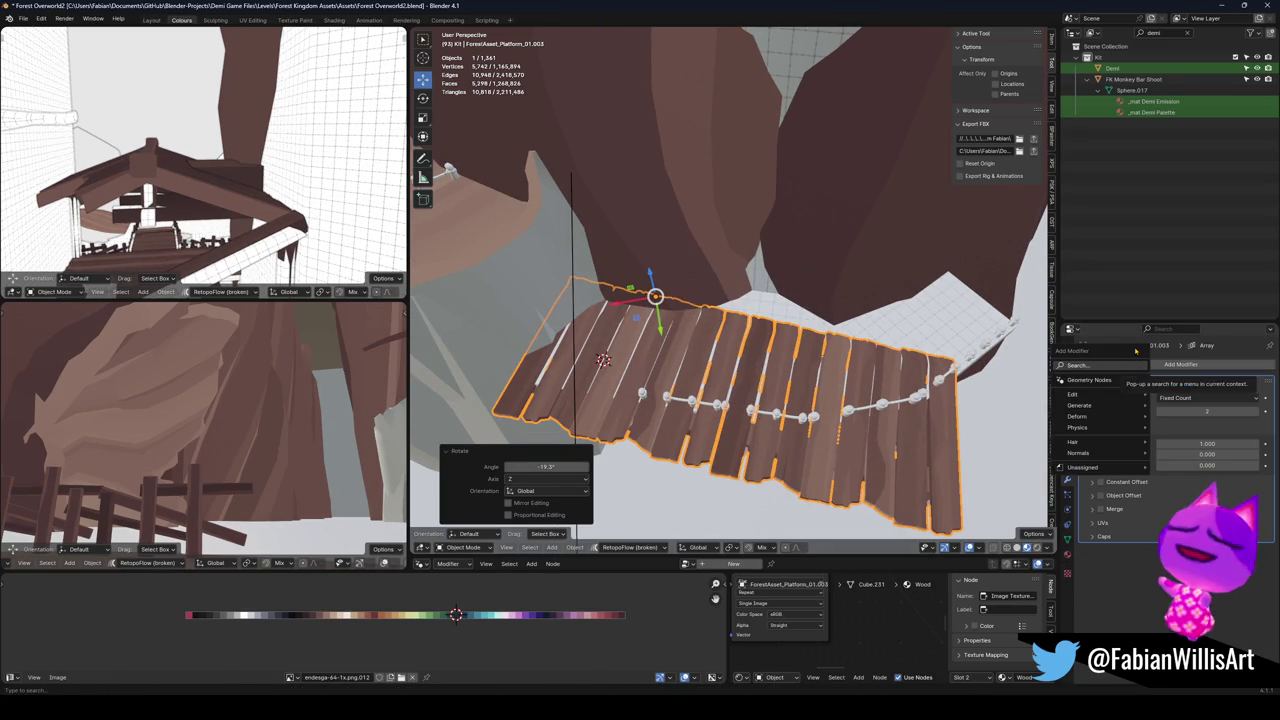
pyautogui.write('simple')
pyautogui.press('Return')
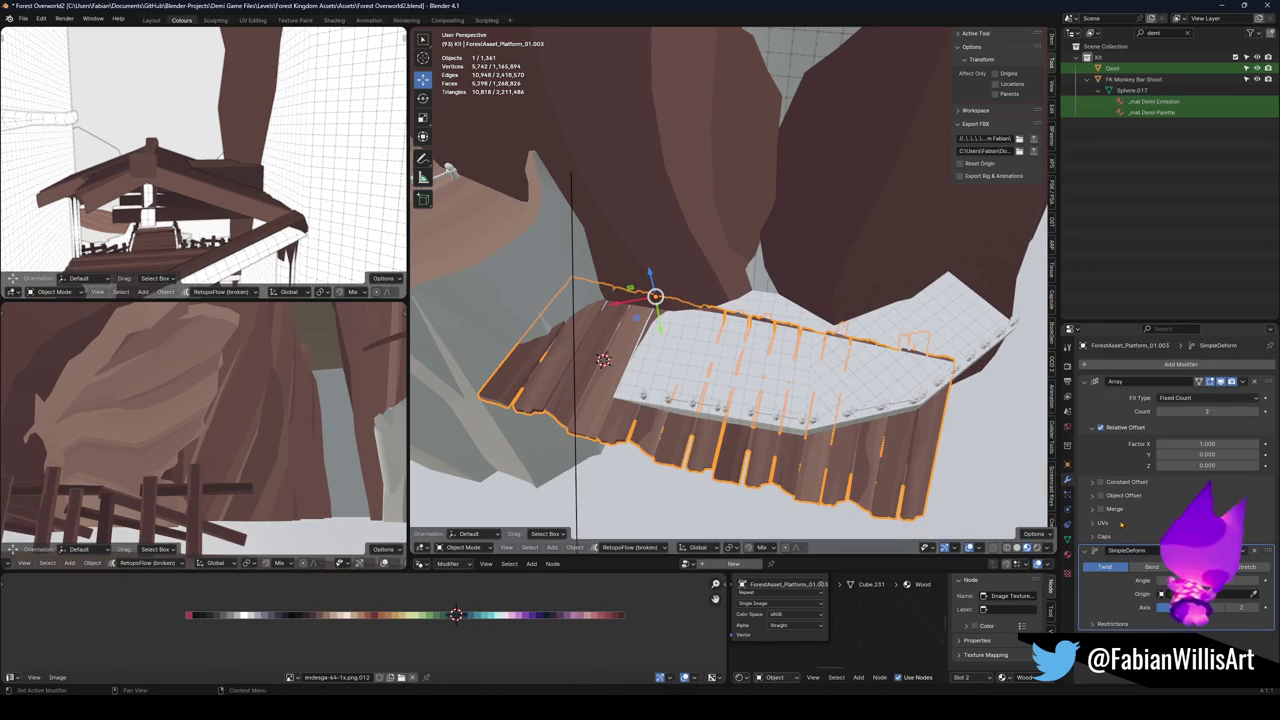
pyautogui.click(1152, 567)
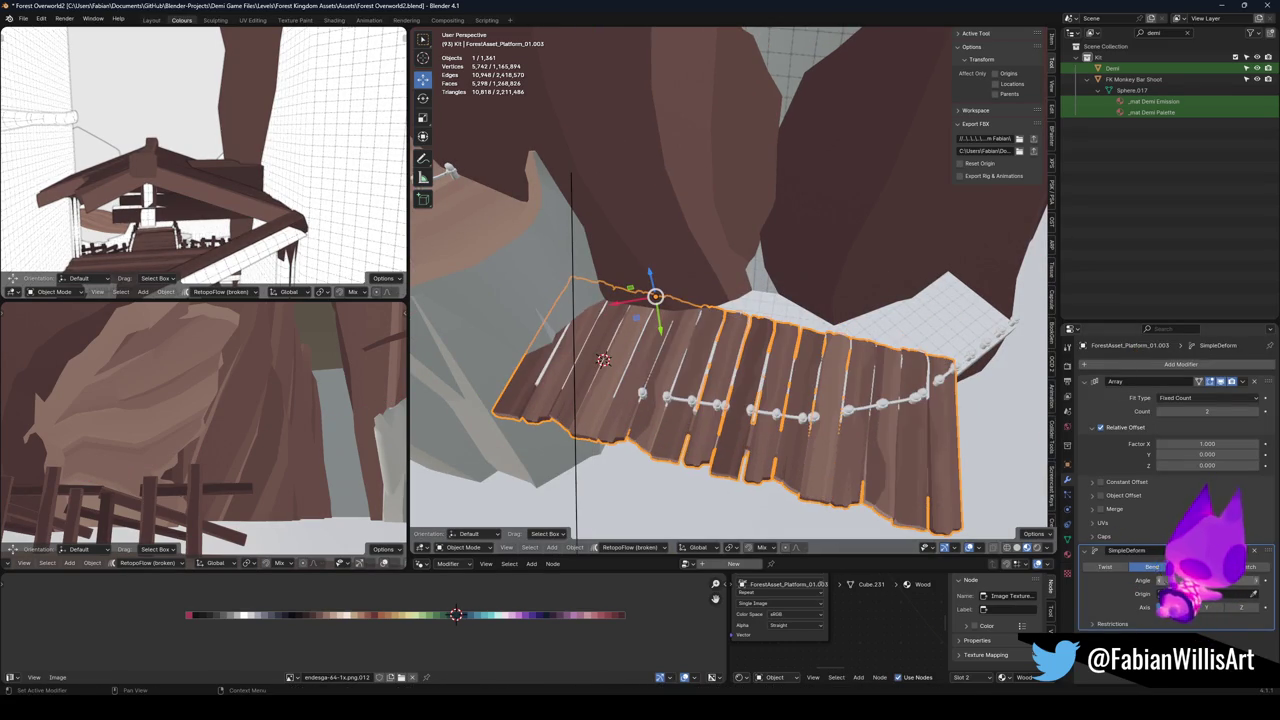
pyautogui.click(1245, 607)
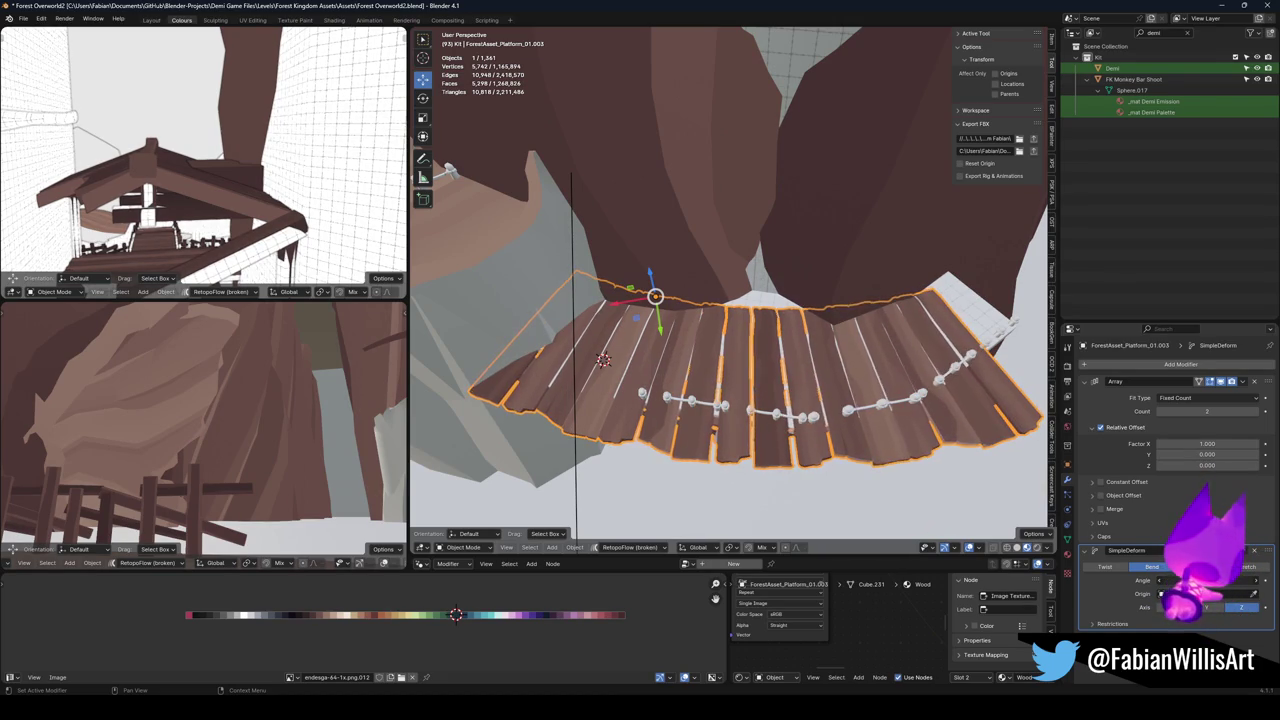
pyautogui.press('Tab')
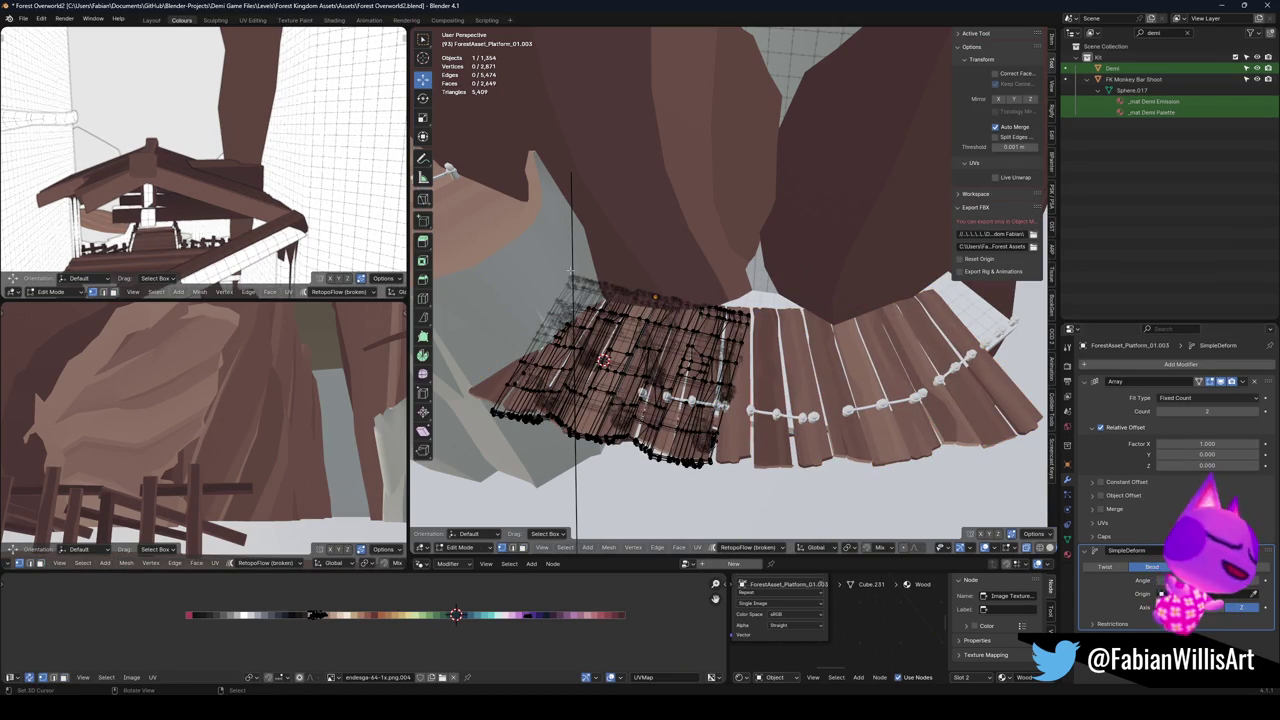
pyautogui.press('Tab')
# Set the bridge's origin to the 3D cursor, then rotate it on Z and slide it horizontally.
pyautogui.press('q')
pyautogui.click(581, 275)
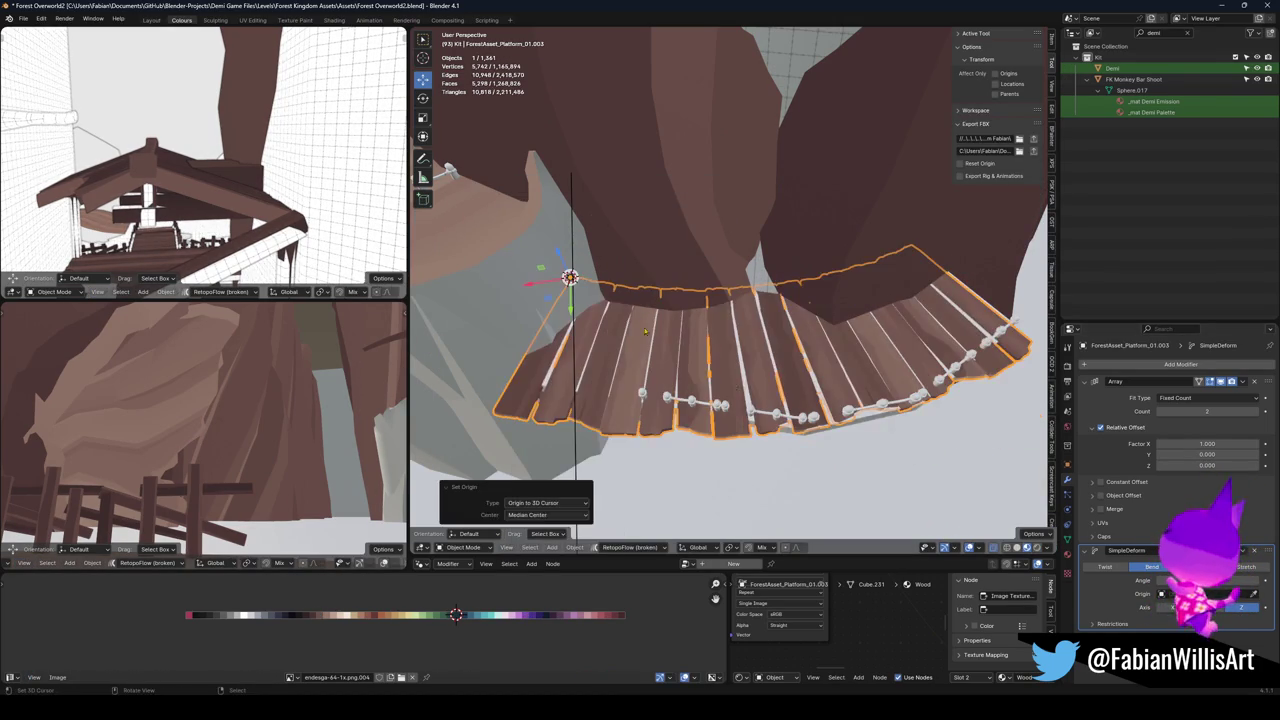
pyautogui.press('r')
pyautogui.press('z')
pyautogui.press('Return')
pyautogui.press('g')
pyautogui.hotkey('shift', 'z')
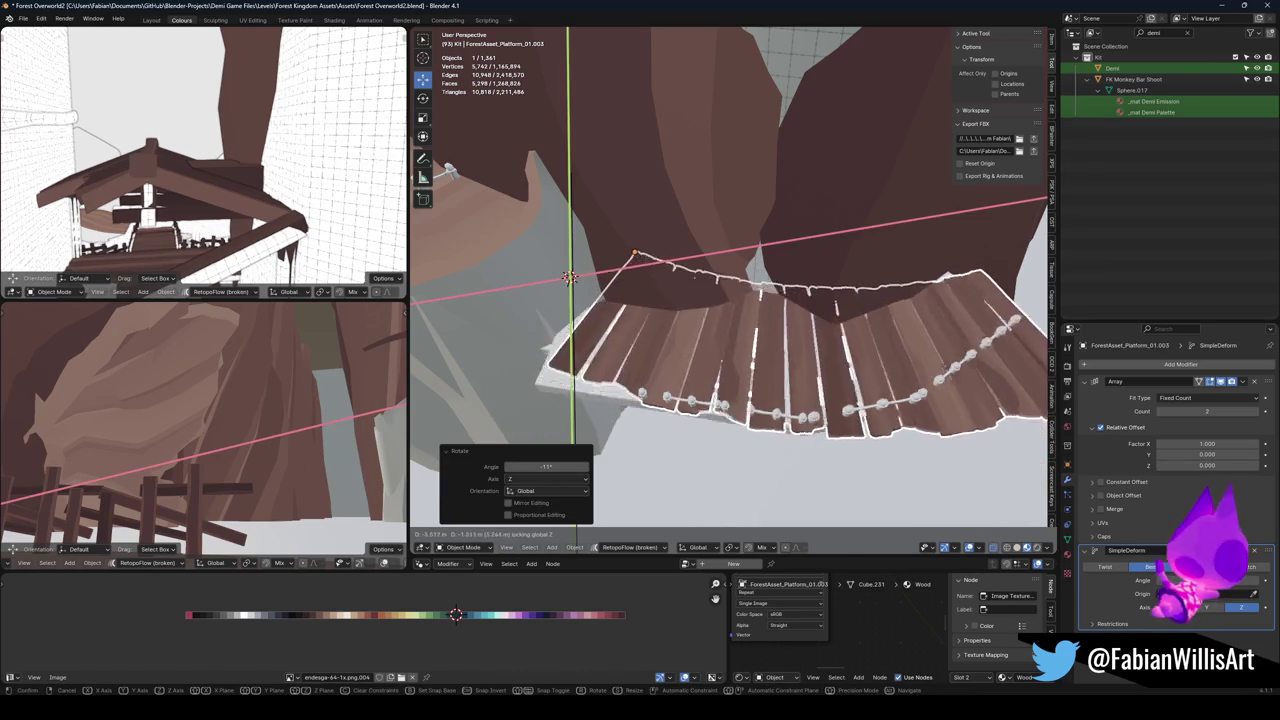
pyautogui.press('Return')
pyautogui.press('r')
pyautogui.press('z')
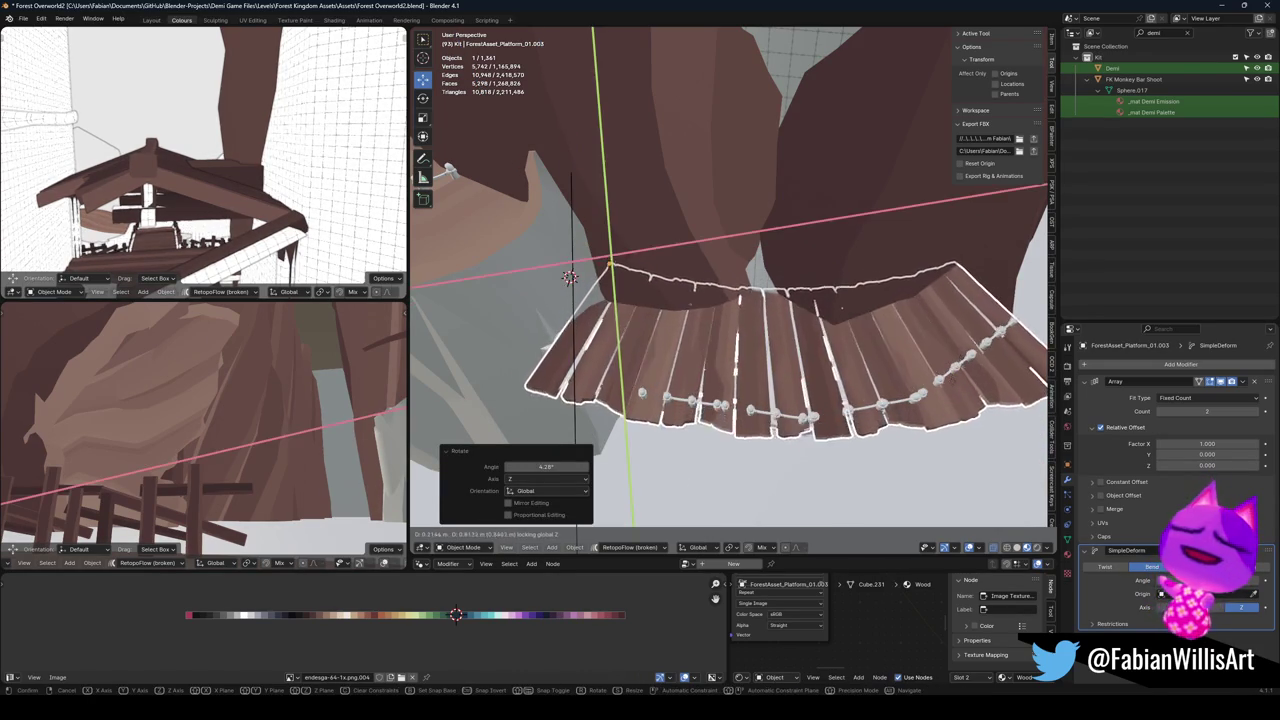
pyautogui.click(606, 271)
# Select the curved bridge and shift it sideways along the cliff.
pyautogui.moveTo(908, 335); pyautogui.dragTo(838, 288)
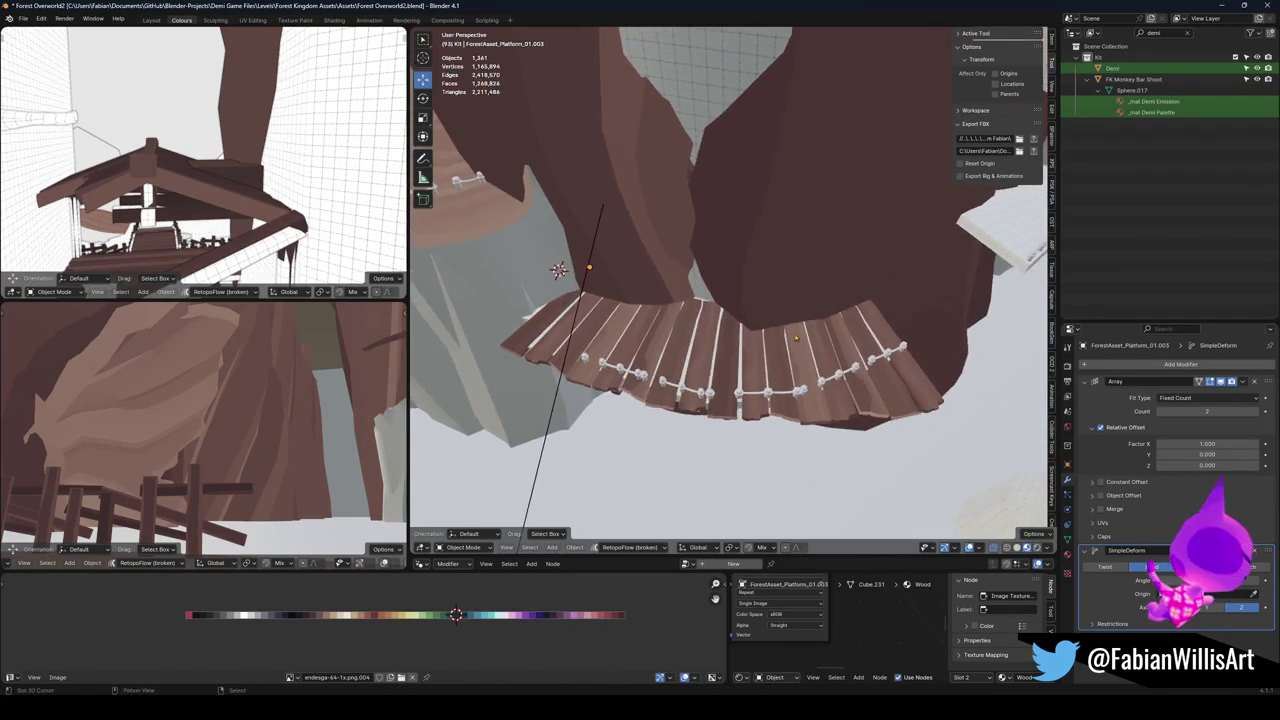
pyautogui.scroll(5, 838, 288)
pyautogui.moveTo(563, 294)
pyautogui.mouseDown()
pyautogui.moveTo(600, 349)
pyautogui.moveTo(808, 380)
pyautogui.mouseUp()
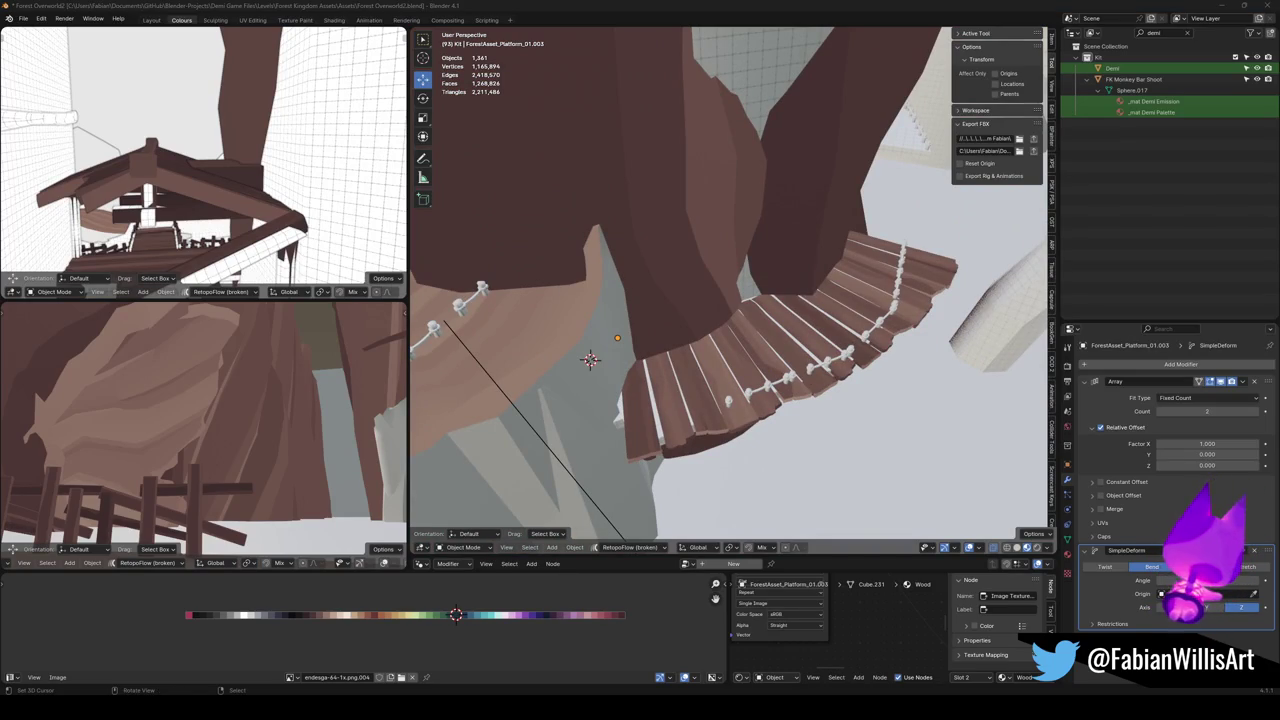
pyautogui.click(721, 367)
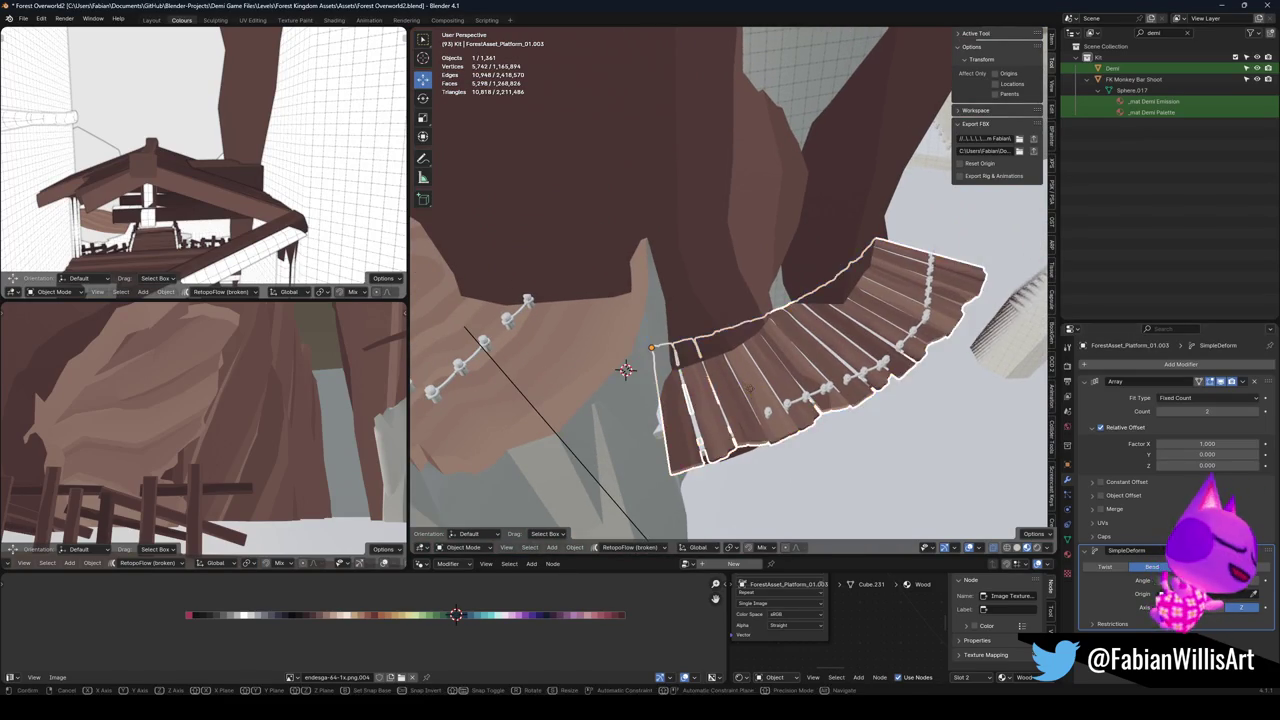
pyautogui.press('g')
pyautogui.press('z')
pyautogui.click(625, 369)
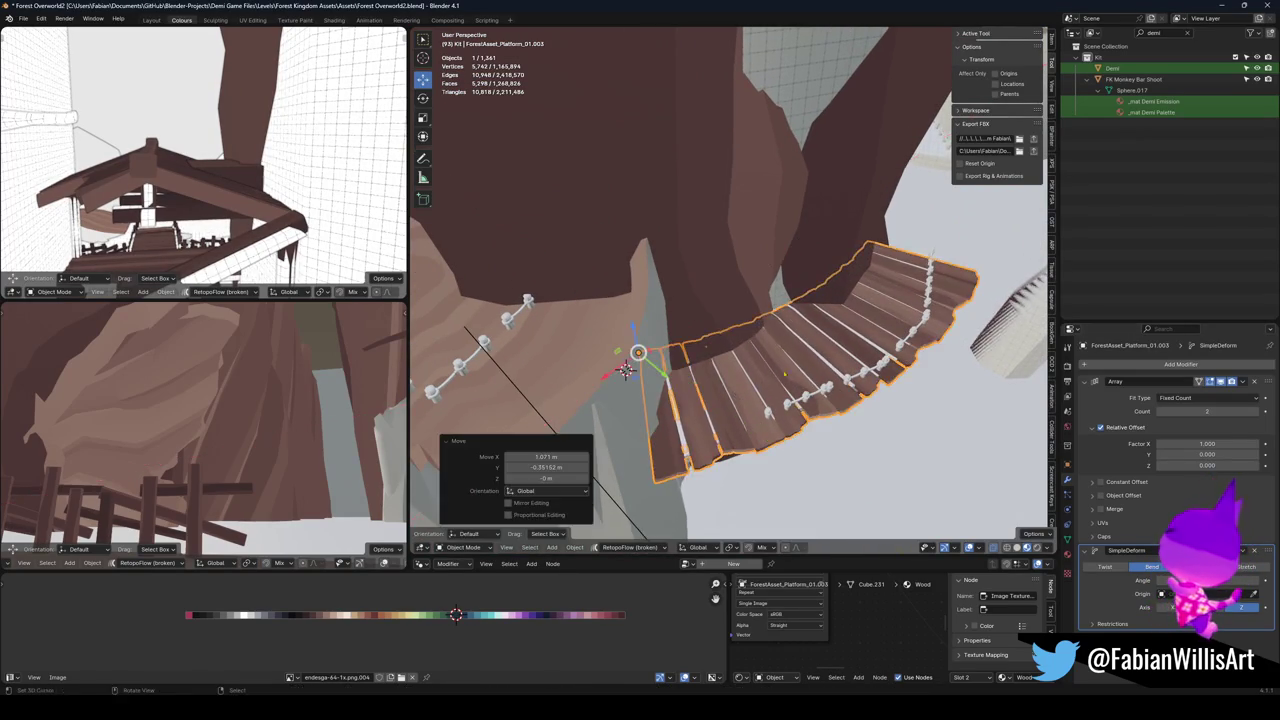
# Turn and nudge the bridge against the rock pillar, then duplicate it in place.
pyautogui.moveTo(625, 369); pyautogui.dragTo(570, 310)
pyautogui.press('r')
pyautogui.press('z')
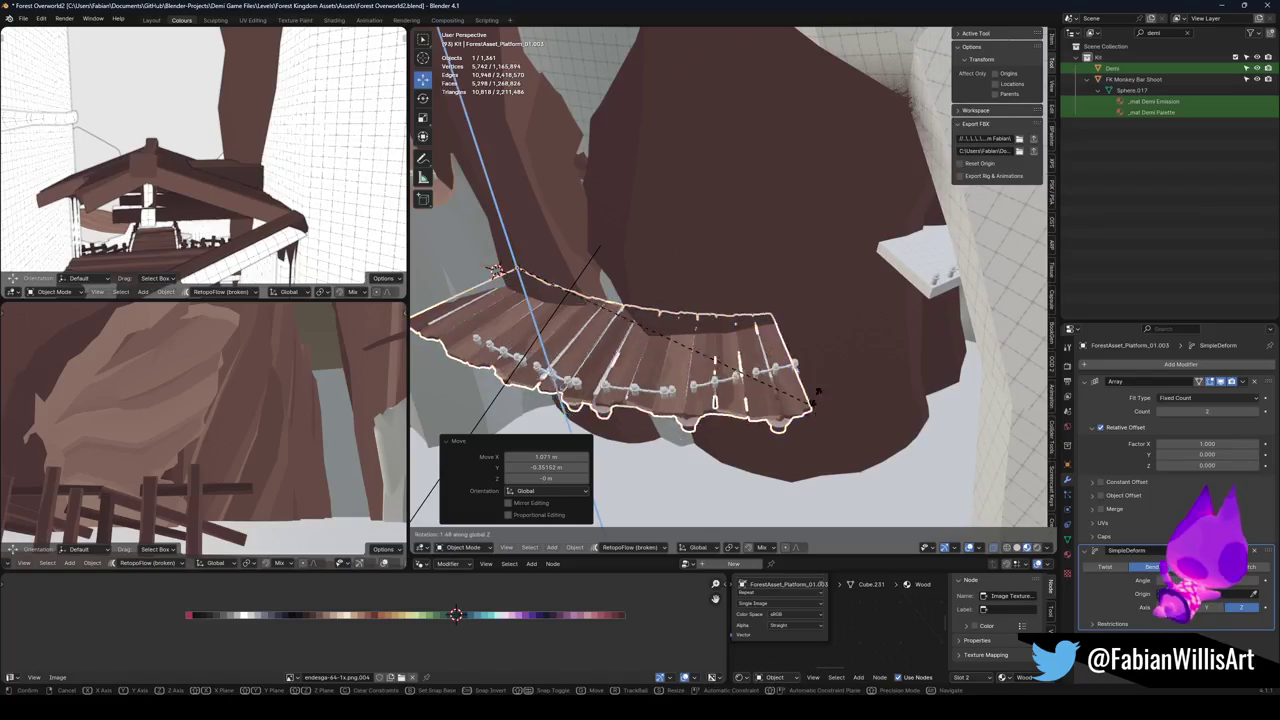
pyautogui.click(497, 271)
pyautogui.press('g')
pyautogui.hotkey('shift', 'z')
pyautogui.click(497, 271)
pyautogui.moveTo(497, 271); pyautogui.dragTo(550, 295)
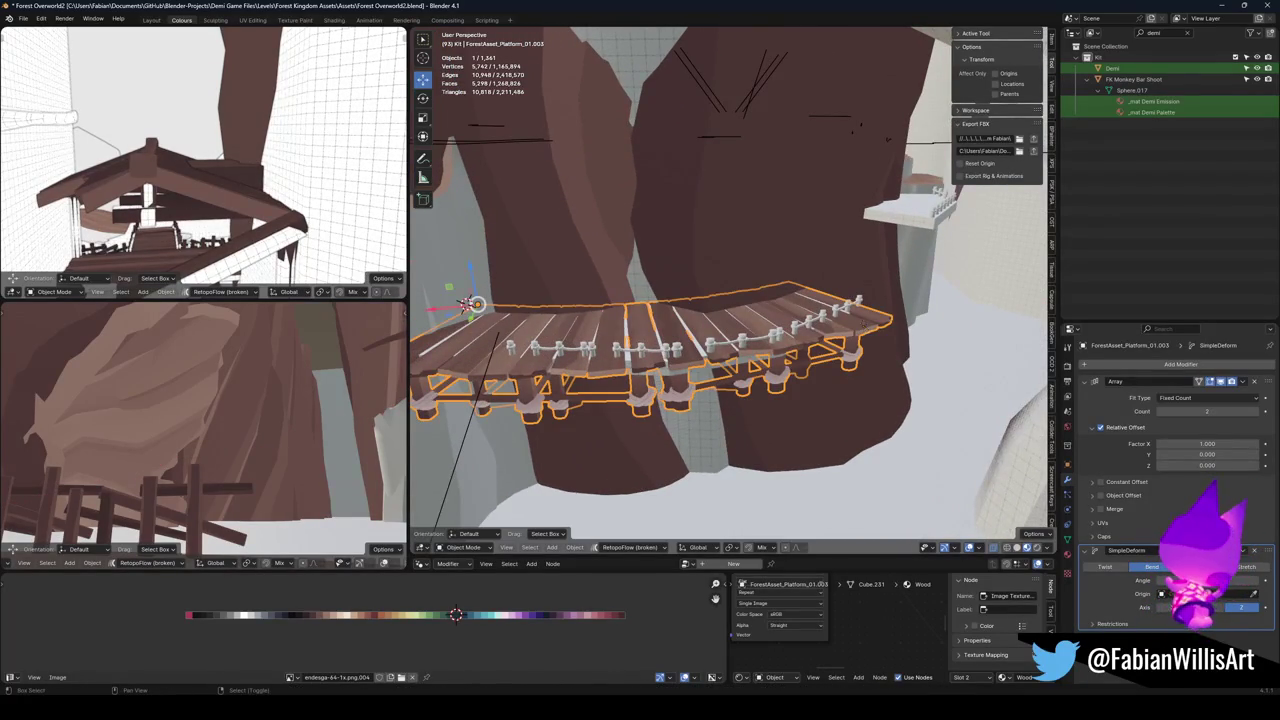
pyautogui.hotkey('shift', 'd')
pyautogui.press('Escape')
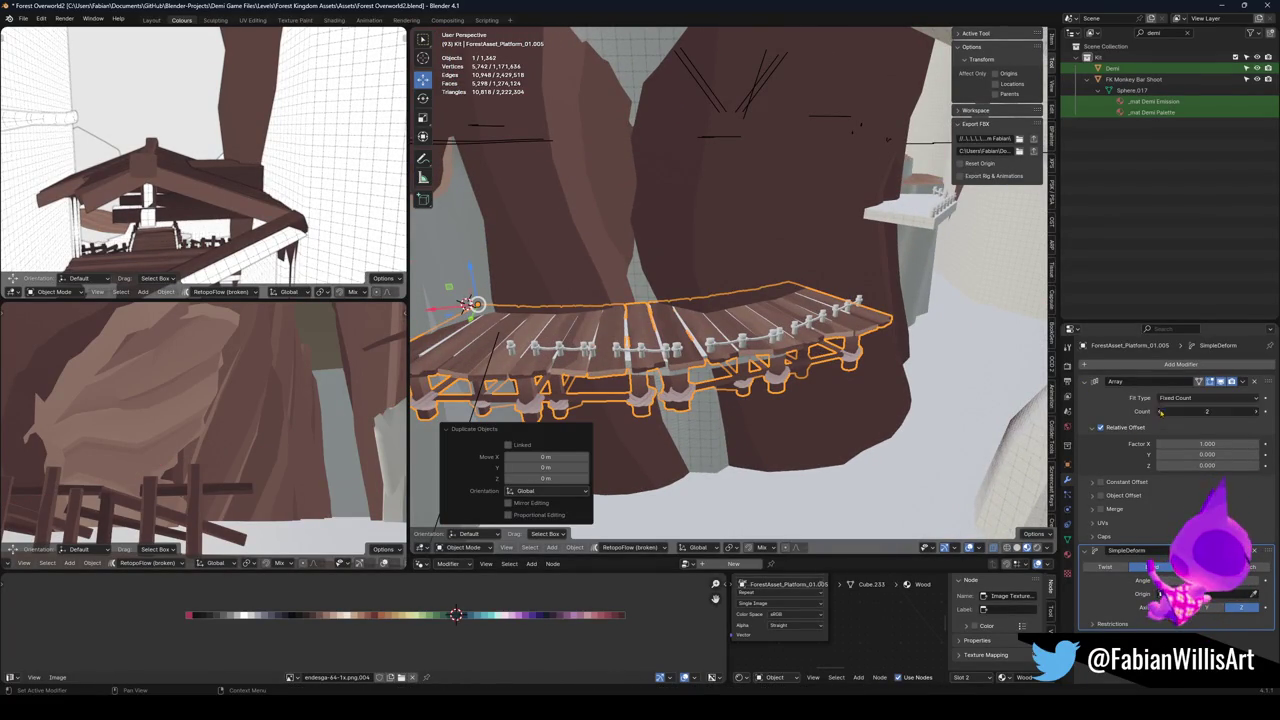
# Reduce the copy to a single section, then turn and move it into position.
pyautogui.moveTo(1160, 411); pyautogui.dragTo(1150, 411)
pyautogui.press('KP_Decimal')
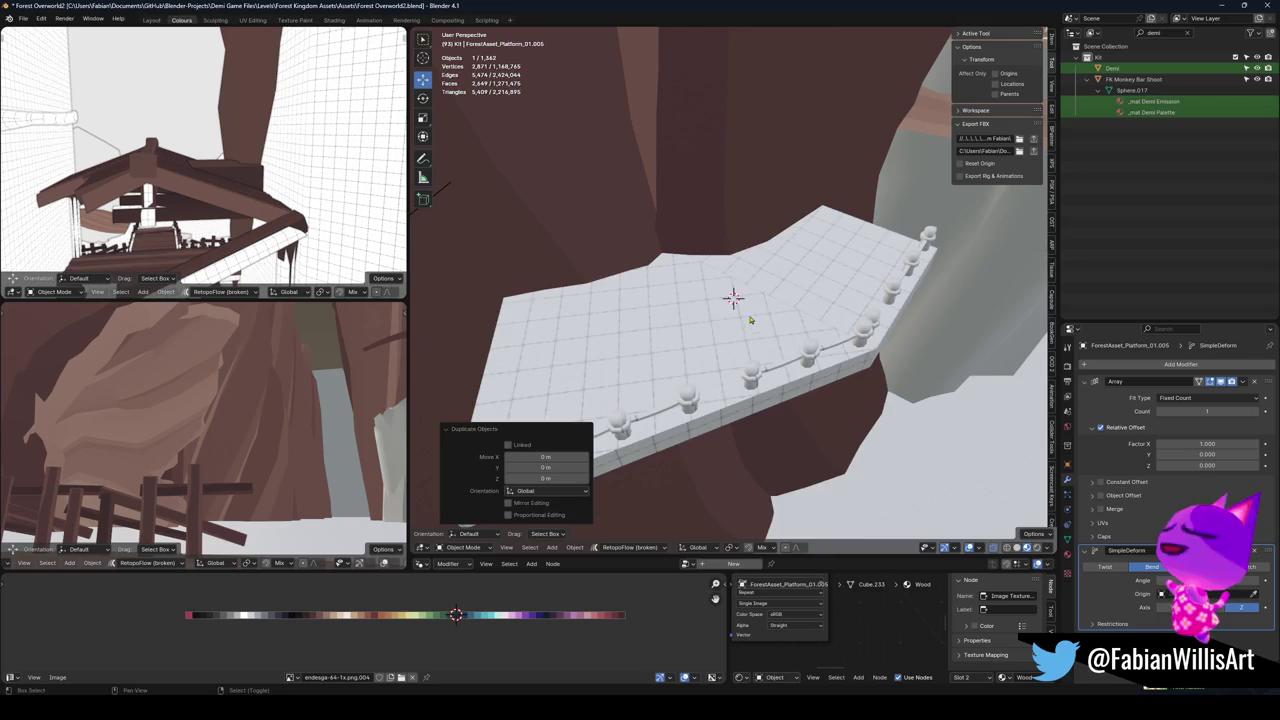
pyautogui.press('r')
pyautogui.press('z')
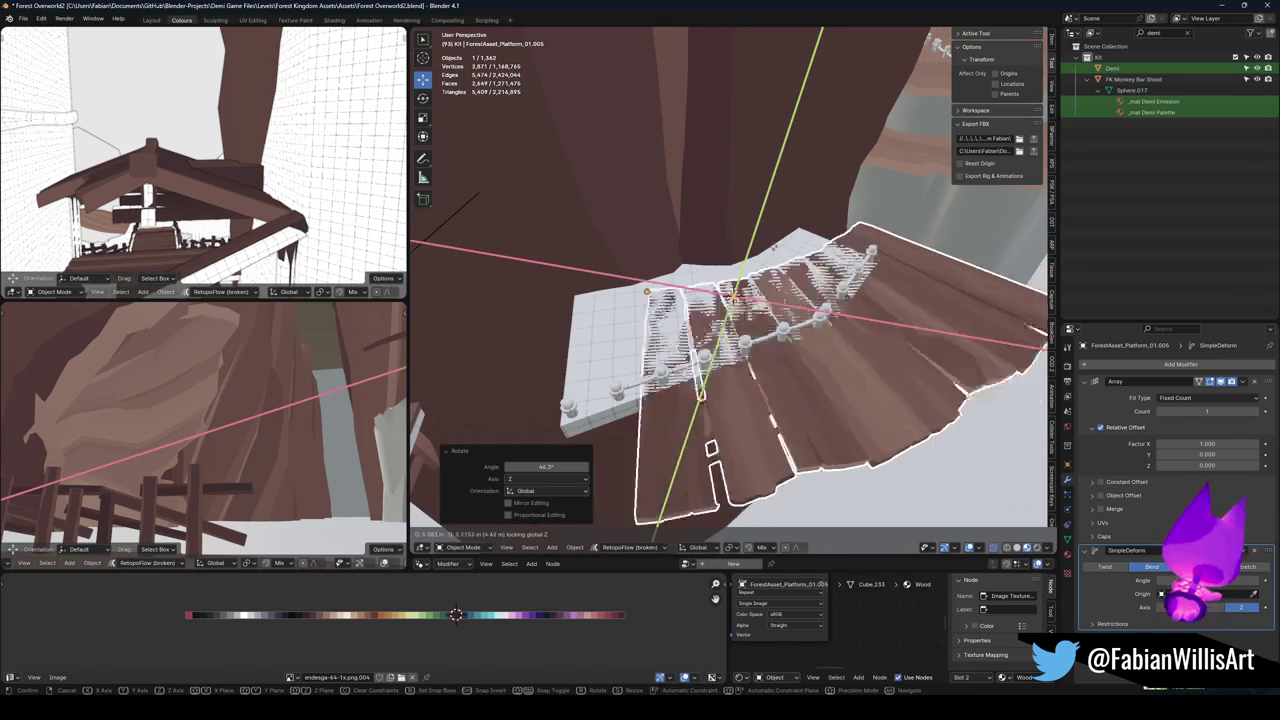
pyautogui.click(711, 447)
pyautogui.press('g')
pyautogui.click(844, 244)
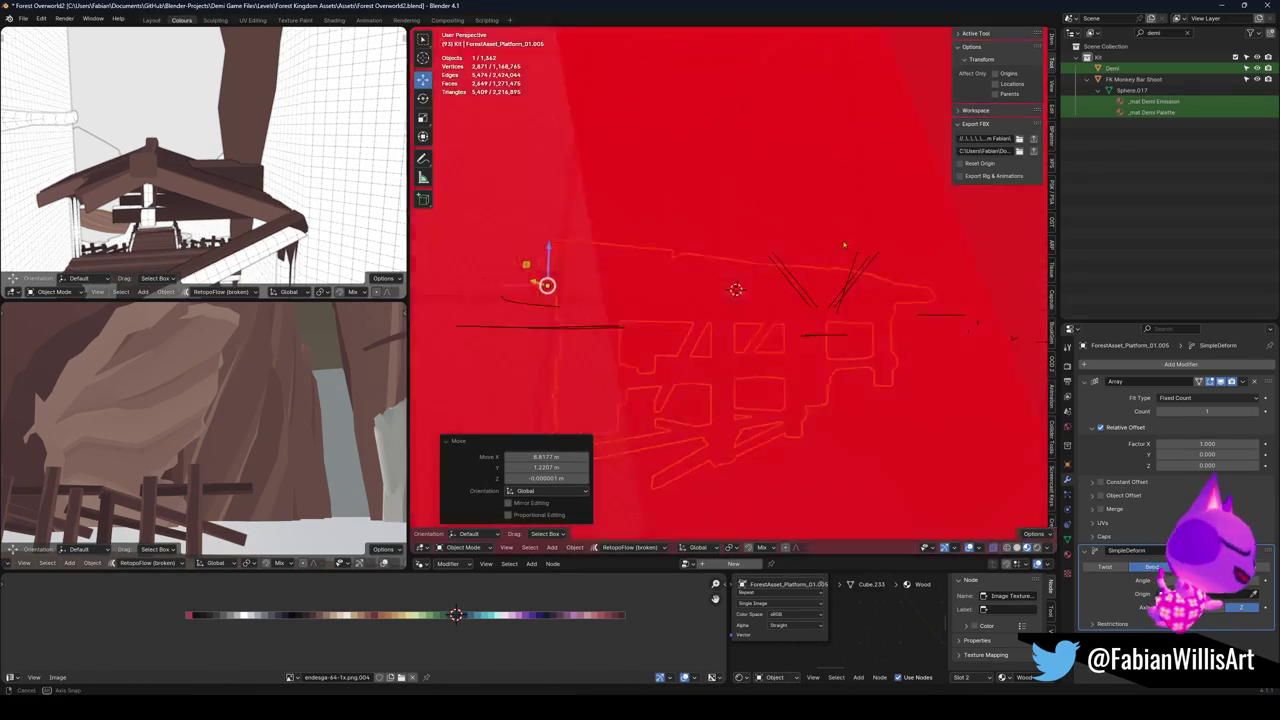
# Turn the copy 2.69° on Z, cancelling a trial vertical move.
pyautogui.press('KP_Decimal')
pyautogui.press('r')
pyautogui.press('z')
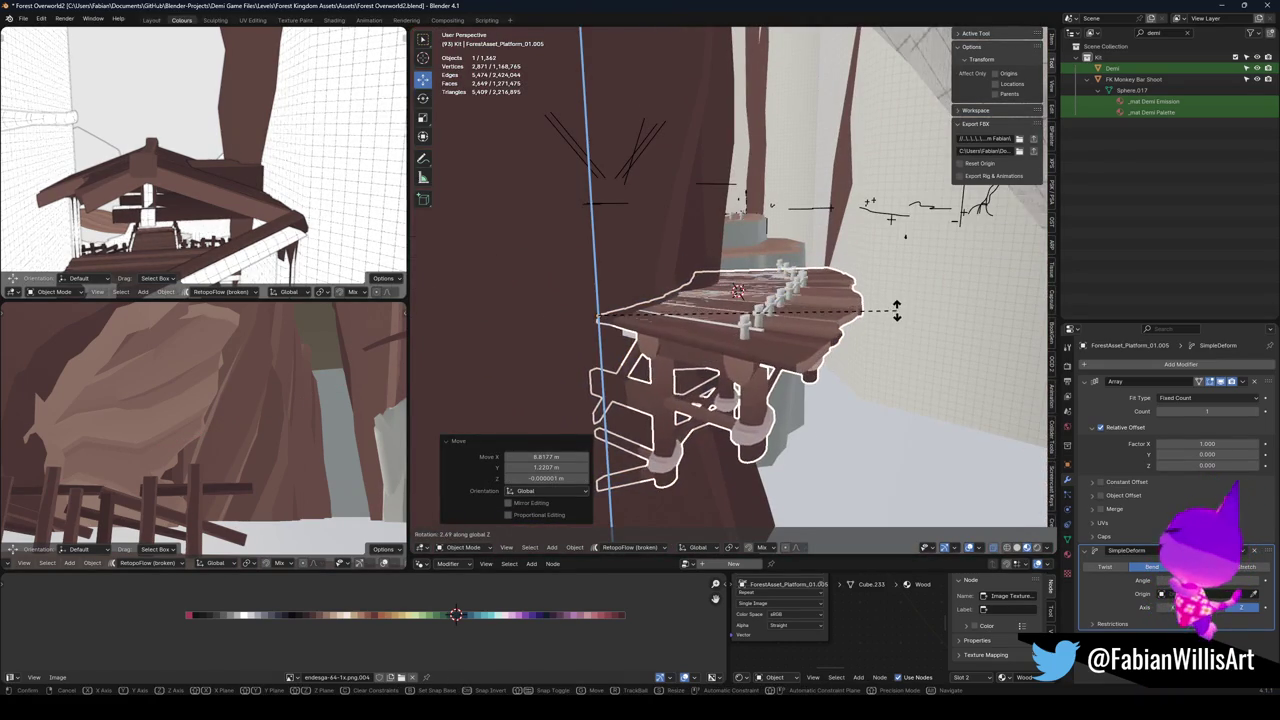
pyautogui.click(896, 311)
pyautogui.press('g')
pyautogui.press('z')
pyautogui.rightClick(900, 302)
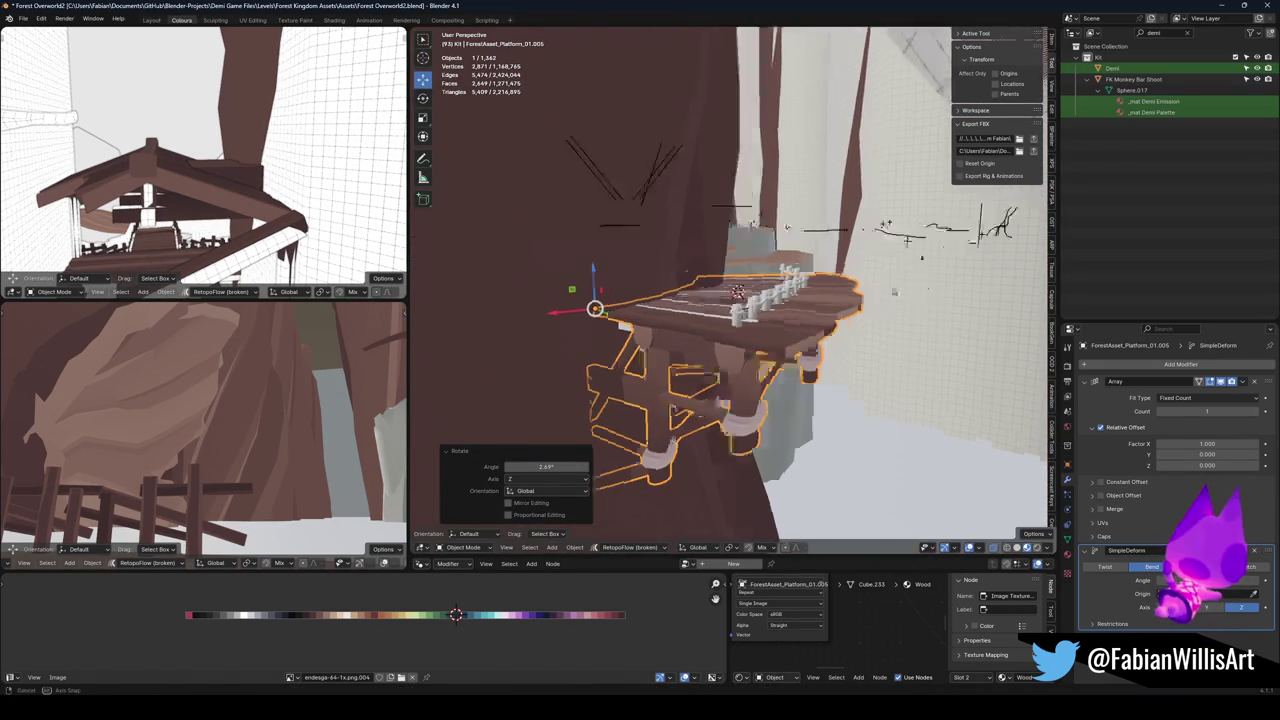
pyautogui.moveTo(900, 302)
pyautogui.mouseDown()
pyautogui.moveTo(720, 300)
pyautogui.moveTo(665, 322)
pyautogui.mouseUp()
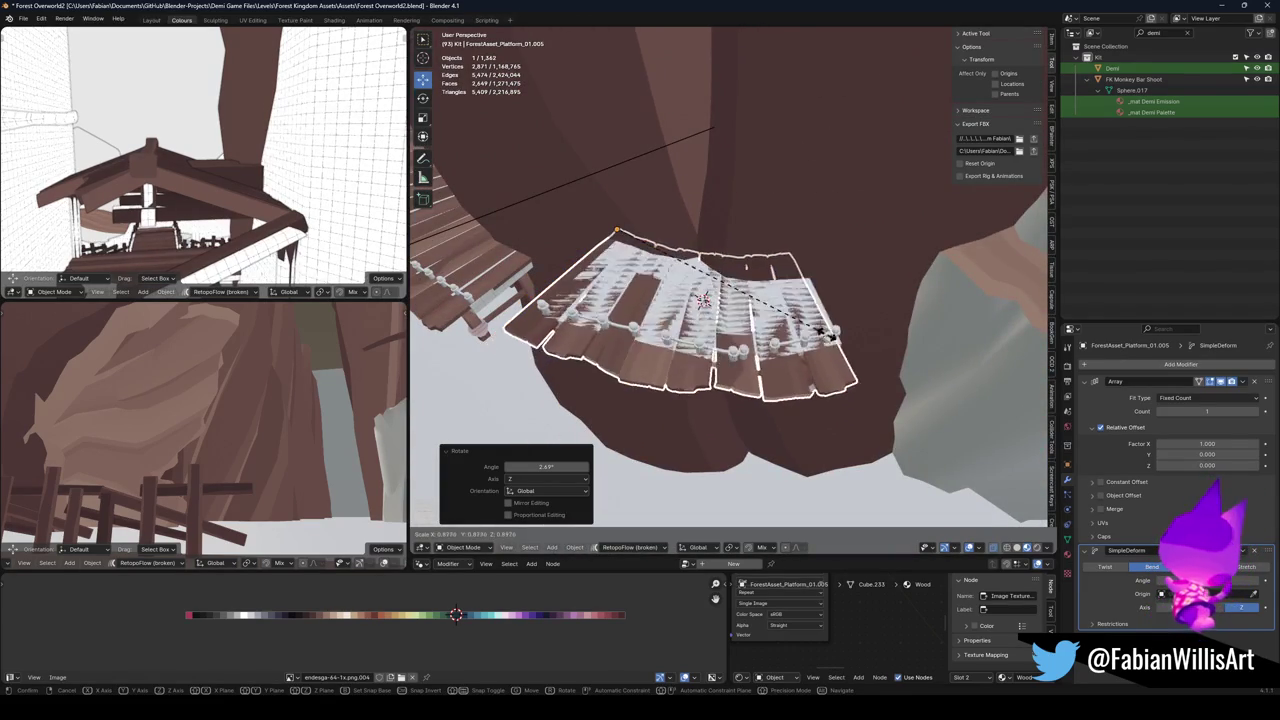
# Scale the platform to 0.927 then 0.966 and slide it horizontally to hug the trunk.
pyautogui.click(830, 328)
pyautogui.press('g')
pyautogui.hotkey('shift', 'z')
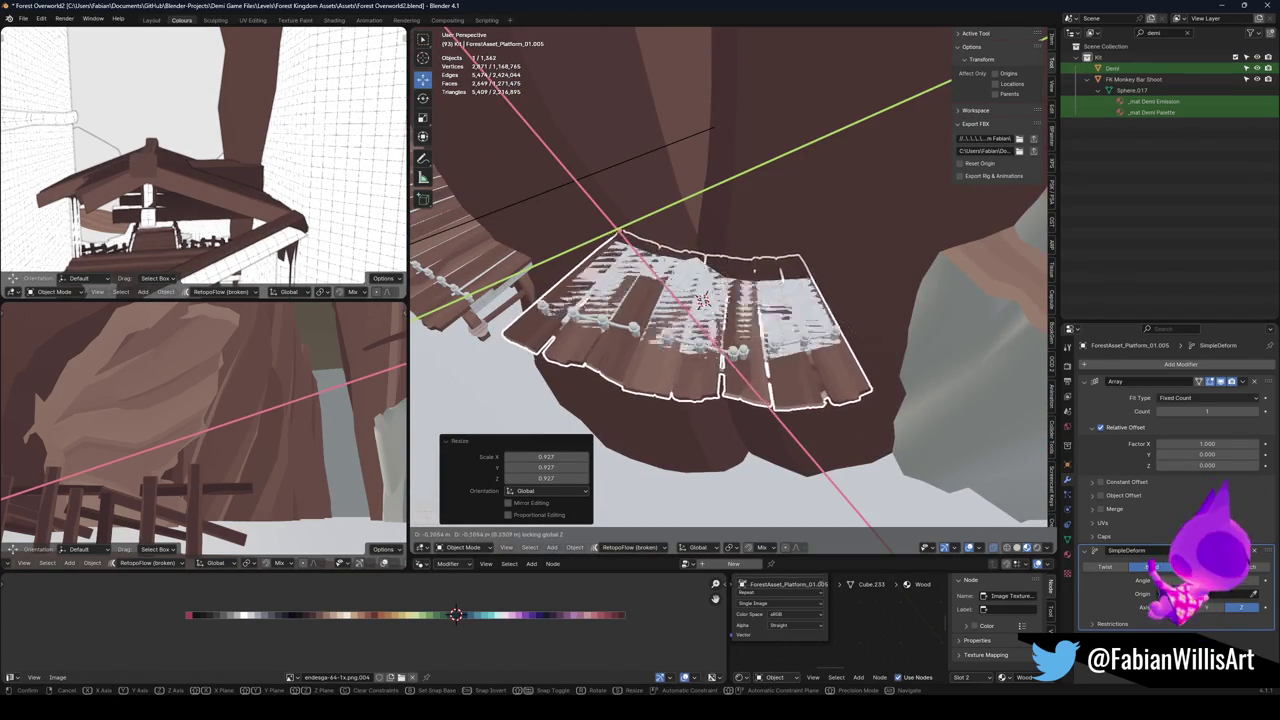
pyautogui.click(850, 332)
pyautogui.press('s')
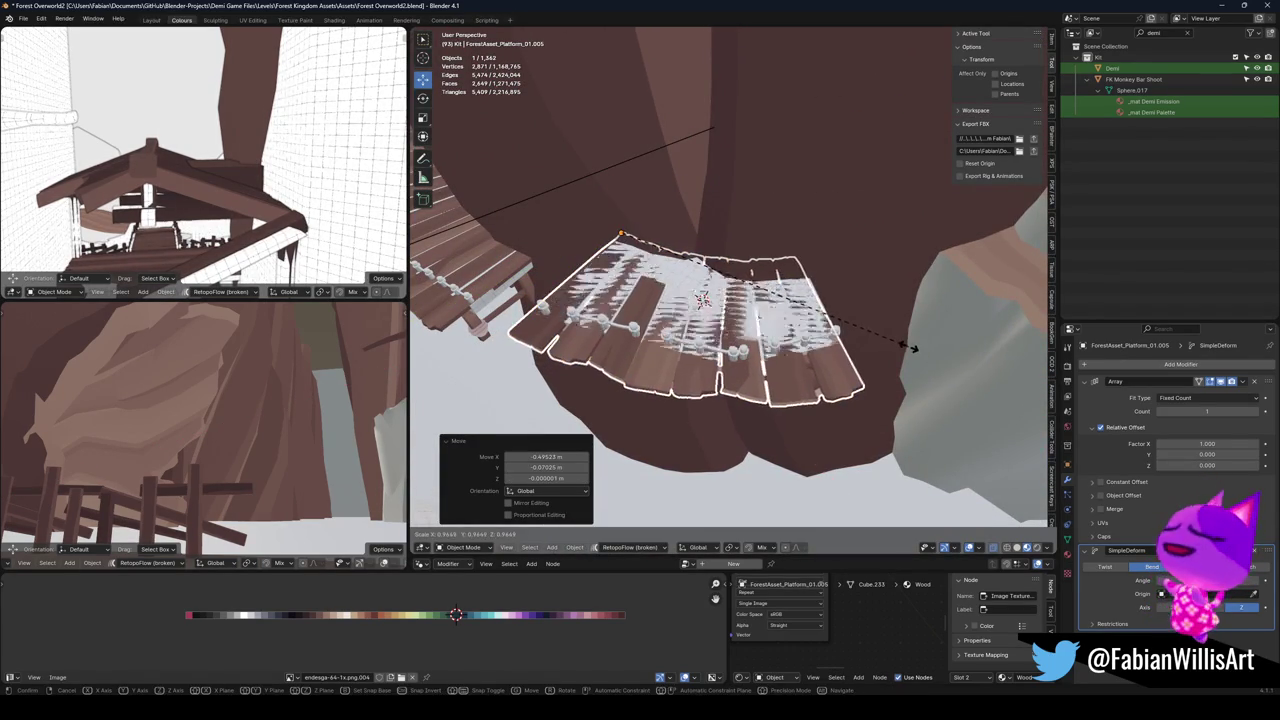
pyautogui.click(912, 347)
pyautogui.moveTo(912, 347)
pyautogui.mouseDown()
pyautogui.moveTo(615, 230)
pyautogui.moveTo(586, 357)
pyautogui.mouseUp()
pyautogui.press('g')
pyautogui.hotkey('shift', 'z')
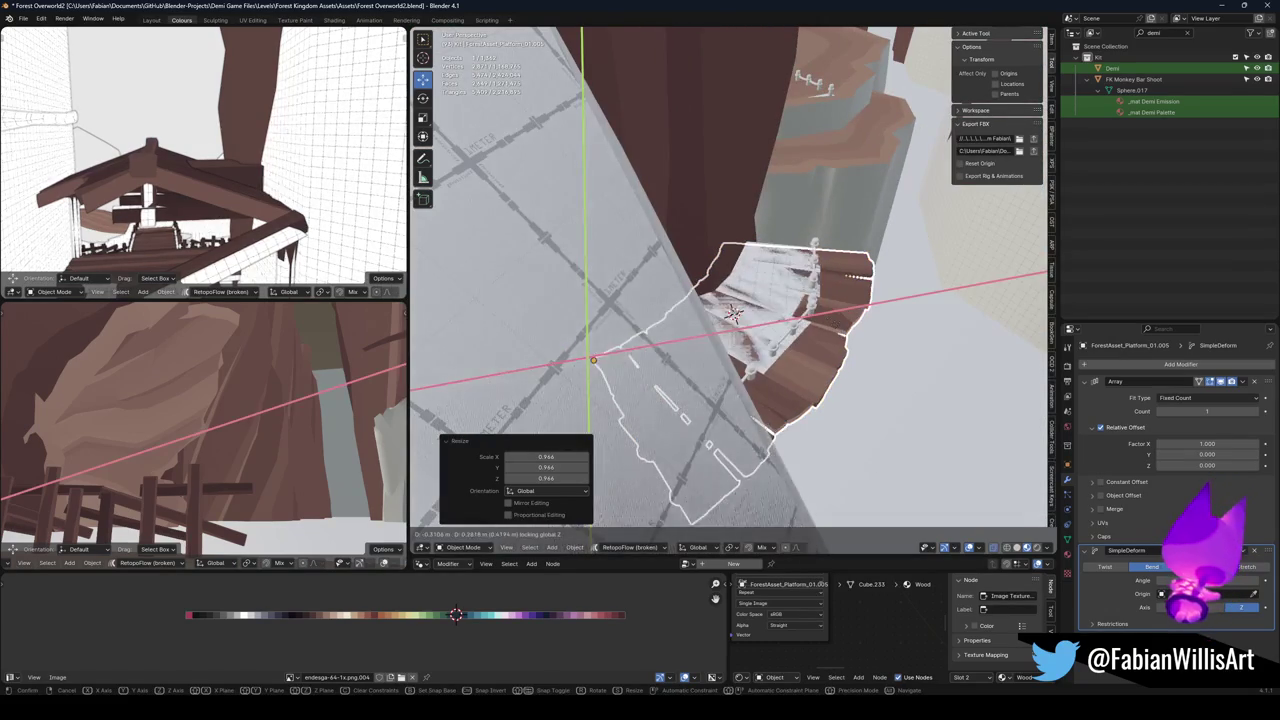
pyautogui.moveTo(733, 314)
pyautogui.mouseDown()
pyautogui.moveTo(606, 363)
pyautogui.moveTo(849, 197)
pyautogui.moveTo(754, 289)
pyautogui.moveTo(760, 308)
pyautogui.mouseUp()
pyautogui.click(849, 197)
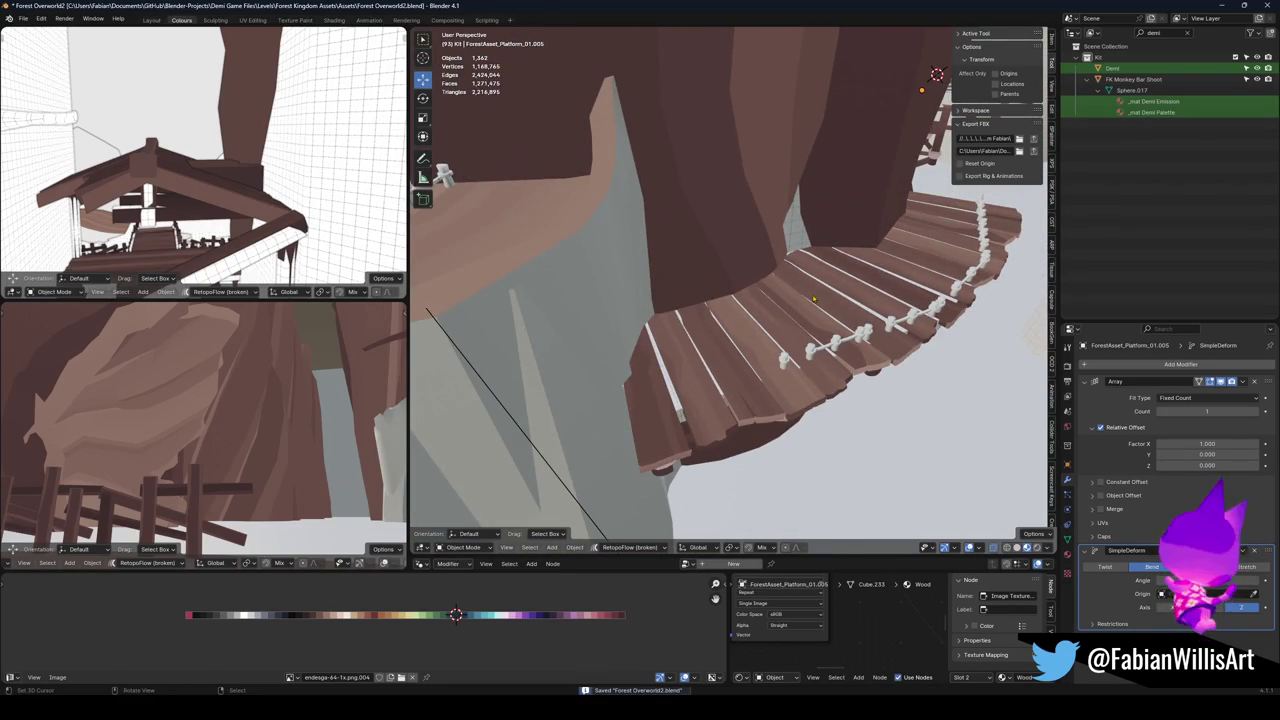
# Select everything in FK_OVERWORLD, export it as FK_OVERWORLD.fbx, then view the reimported bridges in Unity.
pyautogui.moveTo(860, 283)
pyautogui.mouseDown()
pyautogui.moveTo(826, 313)
pyautogui.moveTo(768, 308)
pyautogui.mouseUp()
pyautogui.scroll(8, 740, 300)
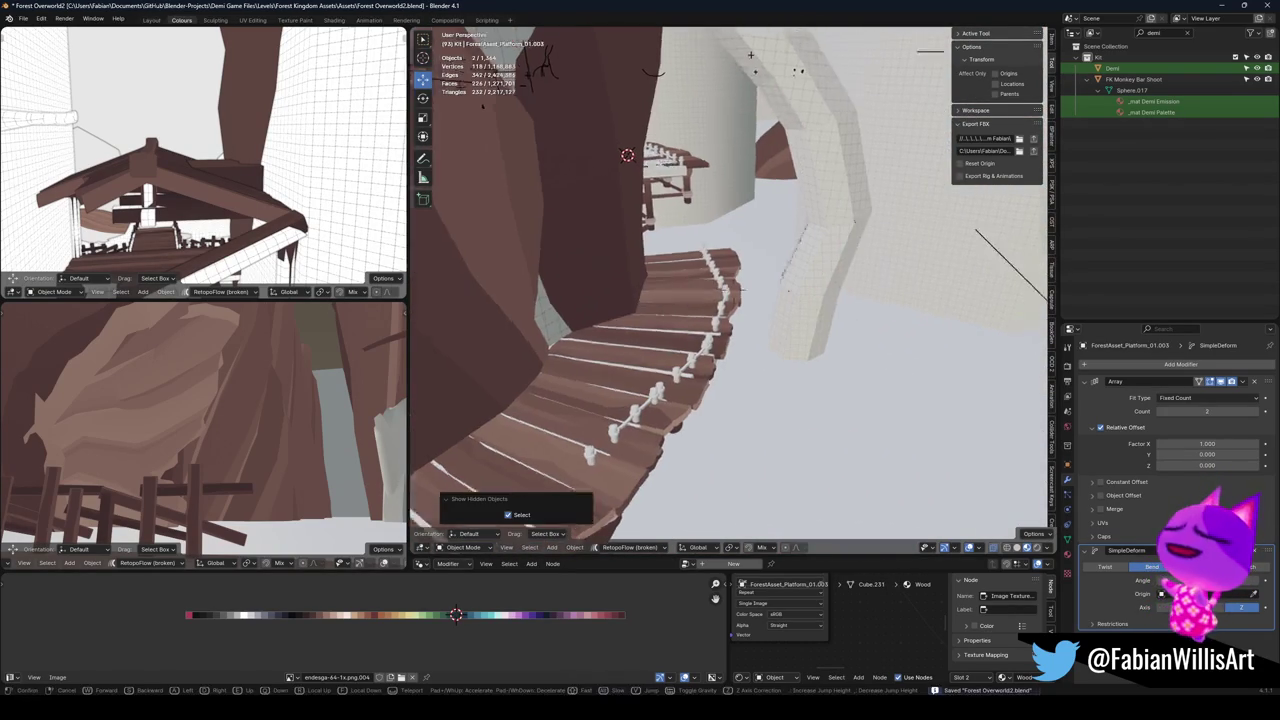
pyautogui.click(720, 291)
pyautogui.click(728, 288)
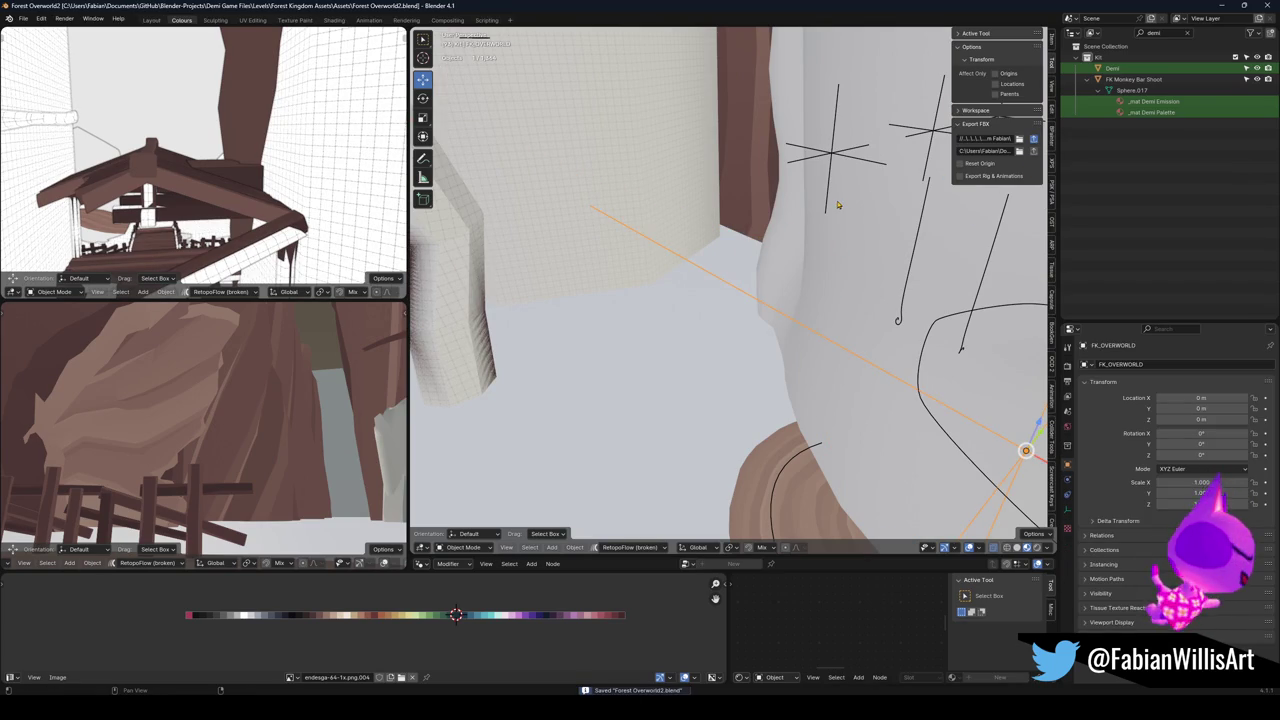
pyautogui.press('a')
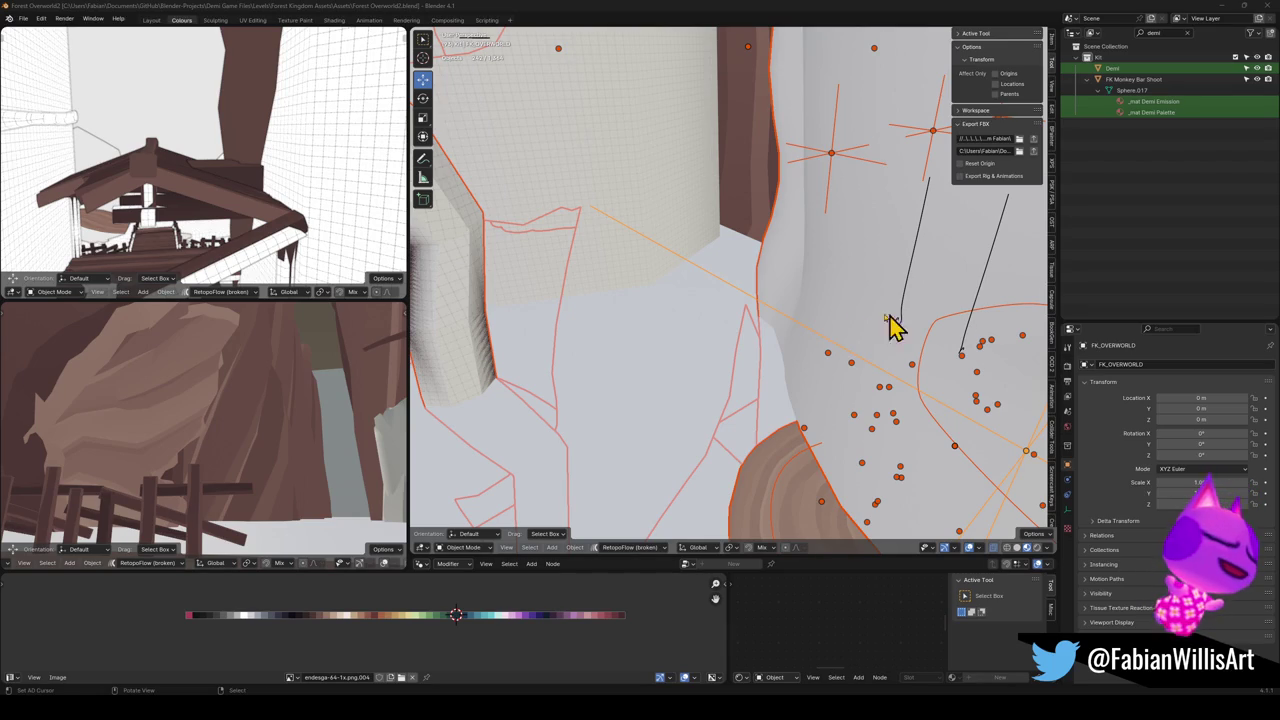
pyautogui.hotkey('alt', 'a')
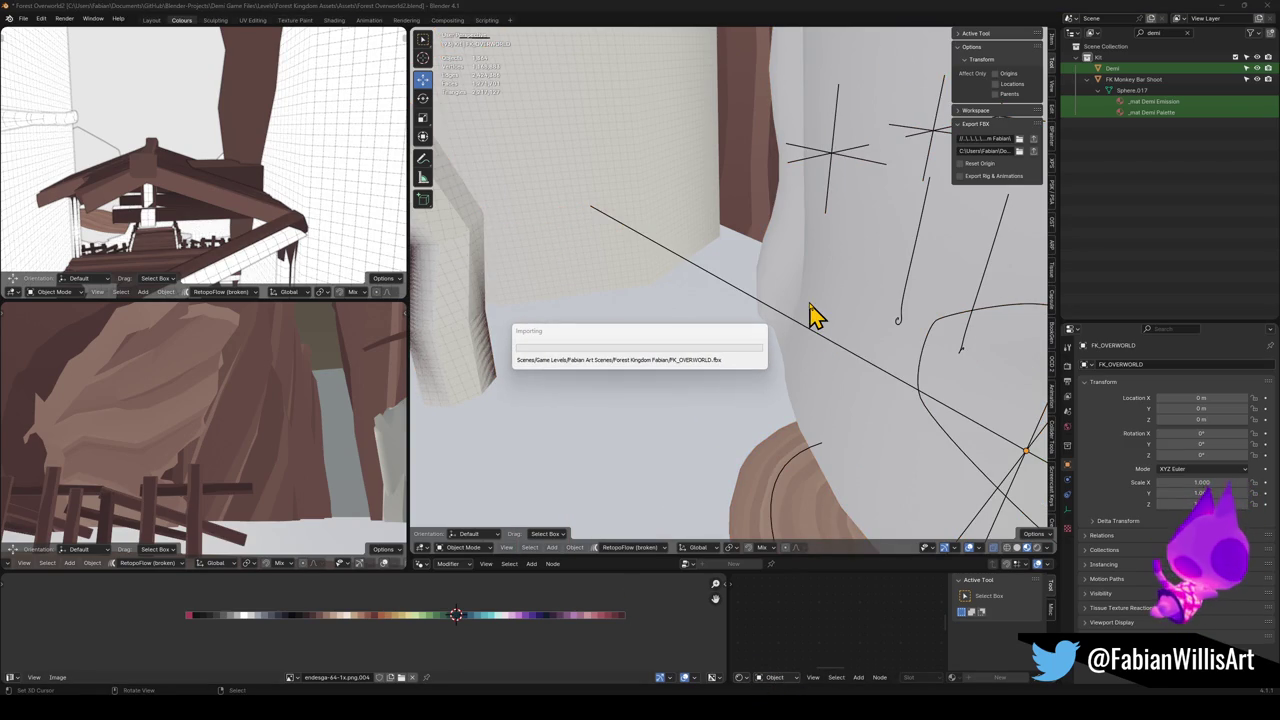
pyautogui.hotkey('alt', 'Tab')
pyautogui.moveTo(734, 266)
pyautogui.mouseDown()
pyautogui.moveTo(694, 263)
pyautogui.moveTo(730, 240)
pyautogui.moveTo(706, 226)
pyautogui.moveTo(629, 231)
pyautogui.moveTo(727, 255)
pyautogui.mouseUp()
# Turn on fog and light-ray scene effects and orbit around the reimported plank bridge.
pyautogui.click(868, 52)
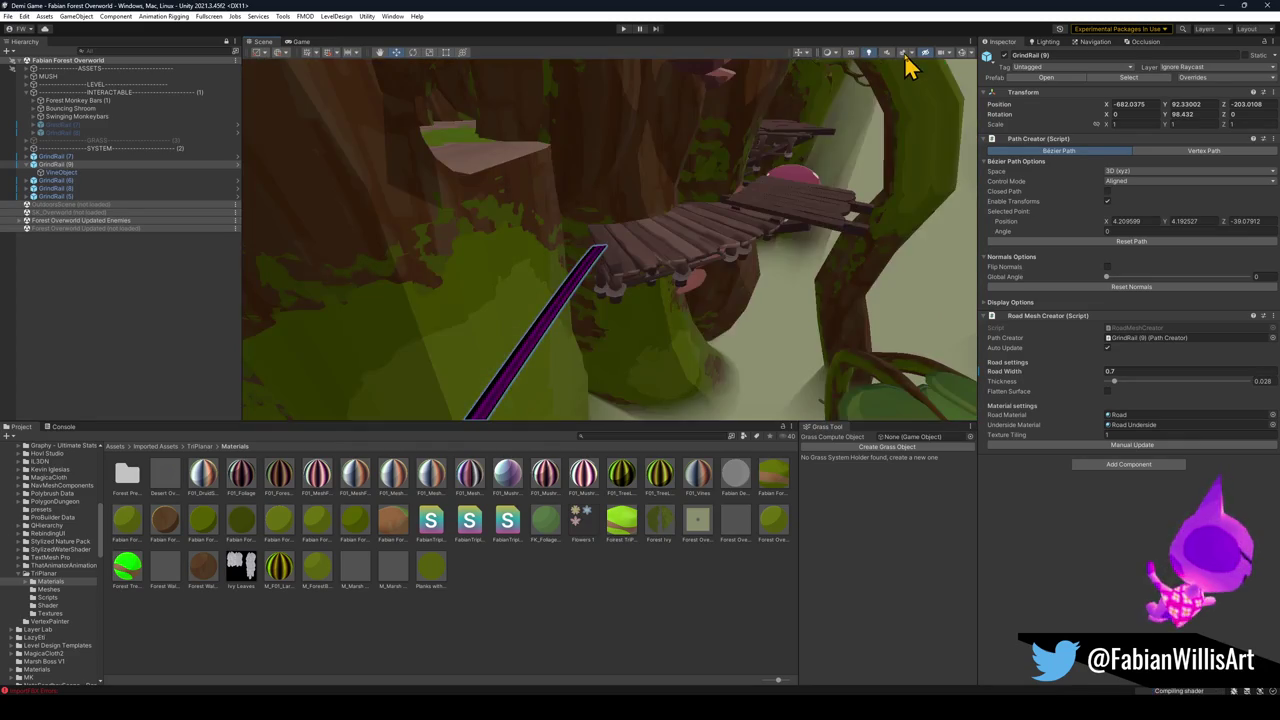
pyautogui.moveTo(815, 177)
pyautogui.mouseDown()
pyautogui.moveTo(766, 163)
pyautogui.moveTo(794, 134)
pyautogui.moveTo(740, 176)
pyautogui.moveTo(786, 197)
pyautogui.moveTo(735, 198)
pyautogui.mouseUp()
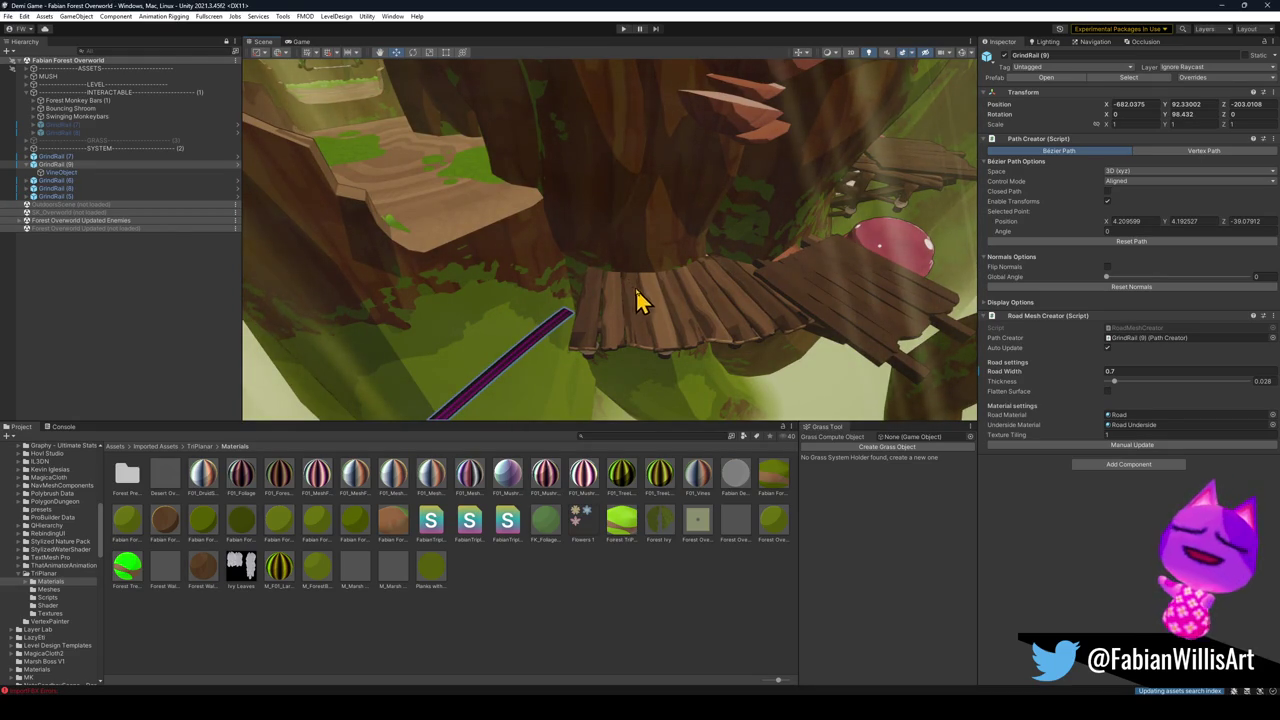
pyautogui.moveTo(668, 302)
pyautogui.mouseDown()
pyautogui.moveTo(663, 289)
pyautogui.moveTo(762, 250)
pyautogui.moveTo(800, 257)
pyautogui.moveTo(757, 289)
pyautogui.moveTo(787, 260)
pyautogui.mouseUp()
pyautogui.click(771, 271)
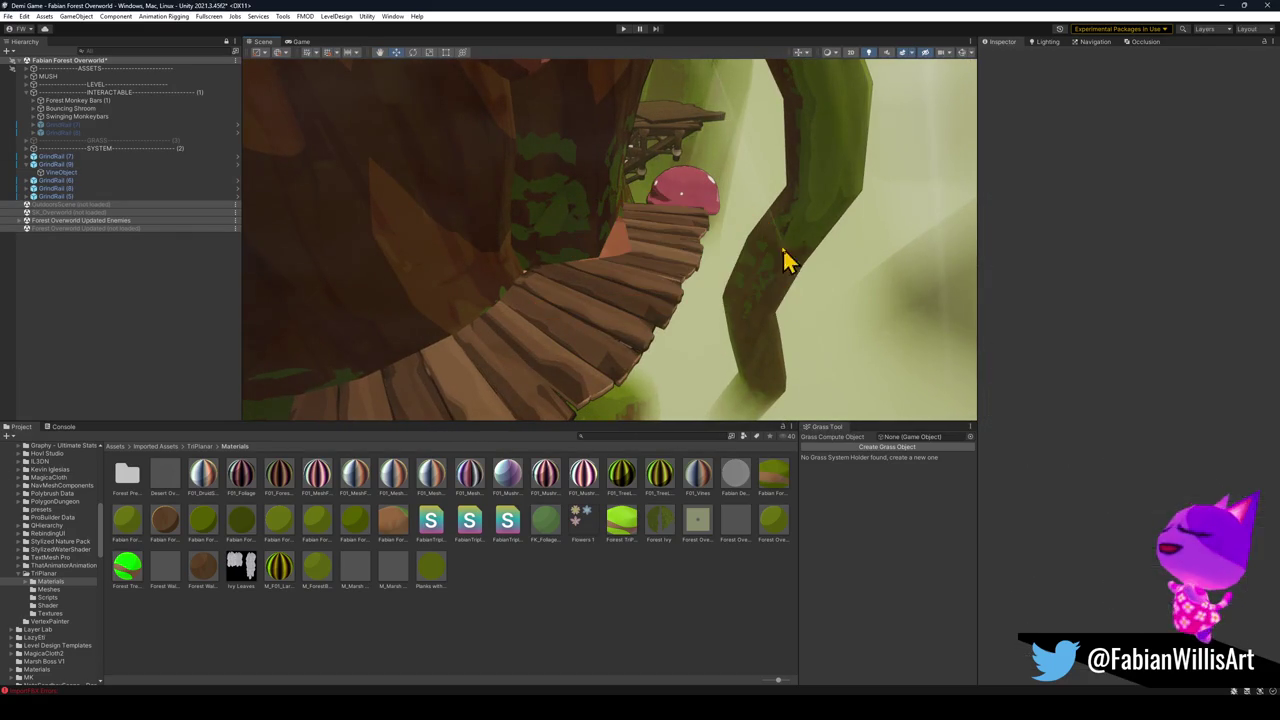
pyautogui.click(690, 128)
pyautogui.click(740, 160)
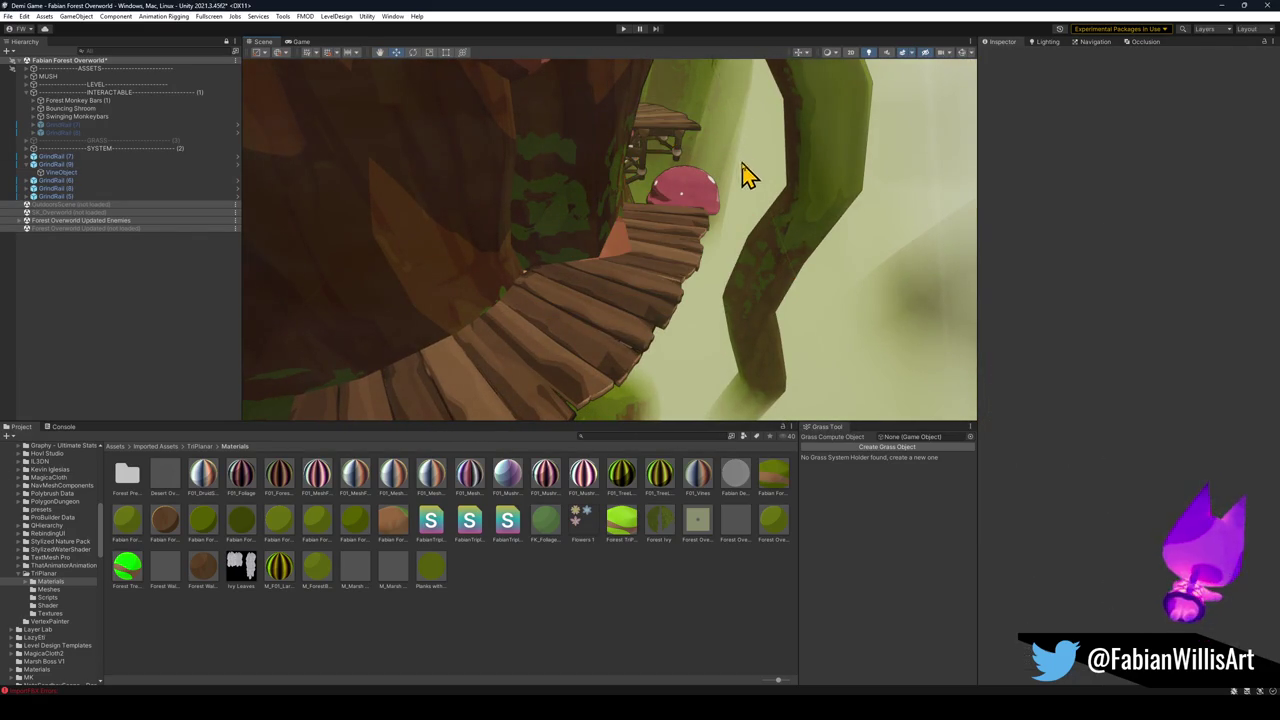
pyautogui.moveTo(749, 171)
pyautogui.mouseDown()
pyautogui.moveTo(749, 211)
pyautogui.moveTo(711, 200)
pyautogui.moveTo(653, 240)
pyautogui.mouseUp()
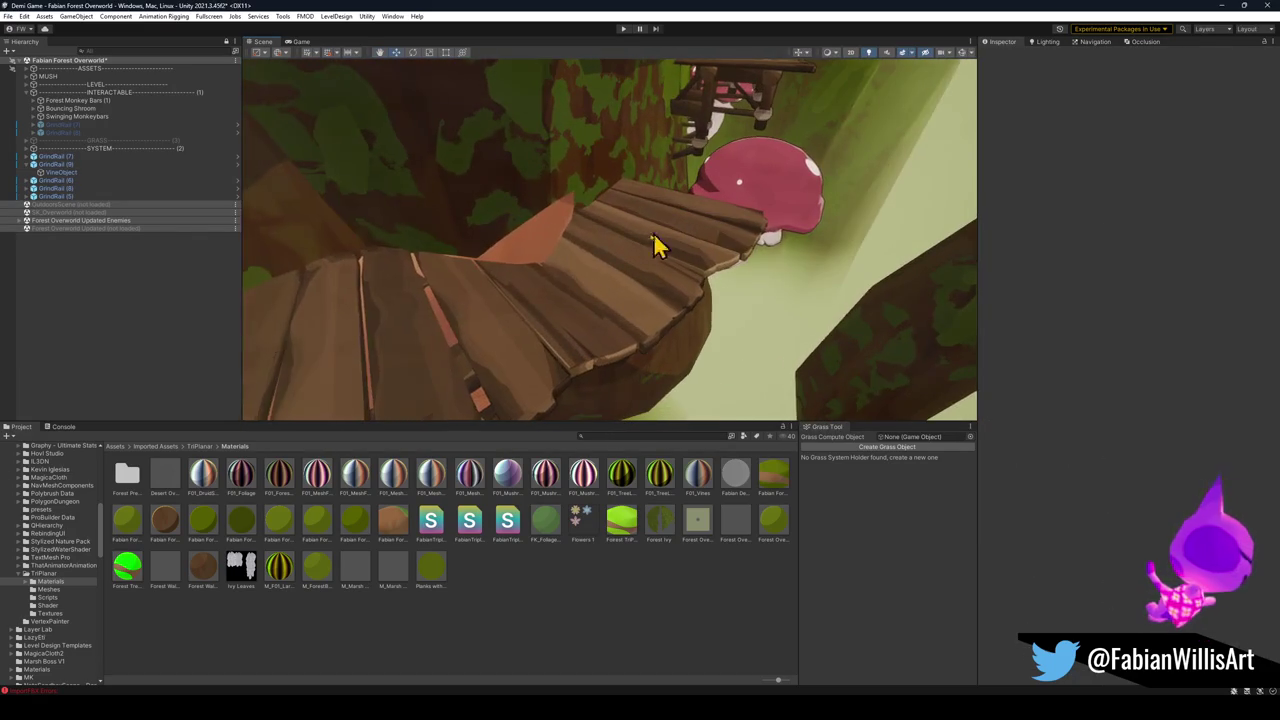
# Drag Shelf Shroom_01 down beneath the bridge and view it from below.
pyautogui.click(540, 258)
pyautogui.moveTo(540, 258)
pyautogui.mouseDown()
pyautogui.moveTo(563, 246)
pyautogui.moveTo(560, 200)
pyautogui.moveTo(560, 251)
pyautogui.mouseUp()
pyautogui.click(563, 320)
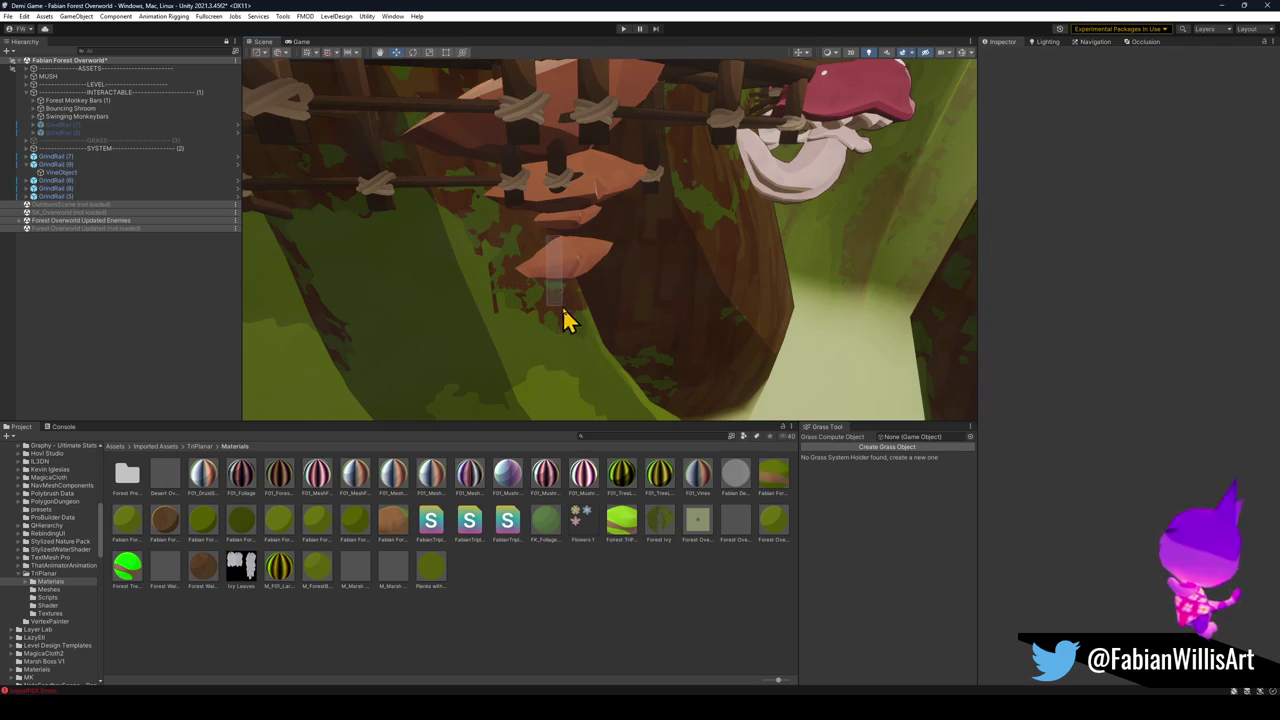
pyautogui.scroll(2, 557, 241)
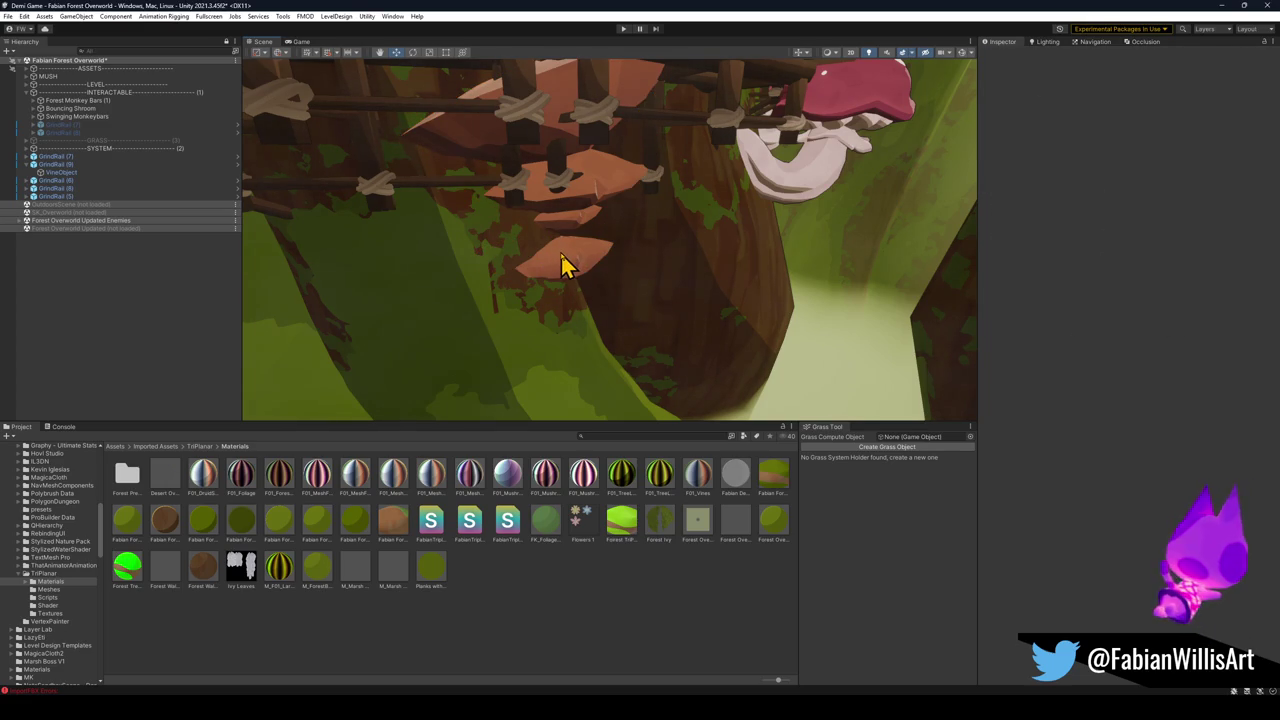
pyautogui.click(560, 262)
pyautogui.moveTo(565, 292)
pyautogui.mouseDown()
pyautogui.moveTo(586, 337)
pyautogui.moveTo(580, 357)
pyautogui.moveTo(597, 320)
pyautogui.moveTo(634, 406)
pyautogui.mouseUp()
pyautogui.click(603, 449)
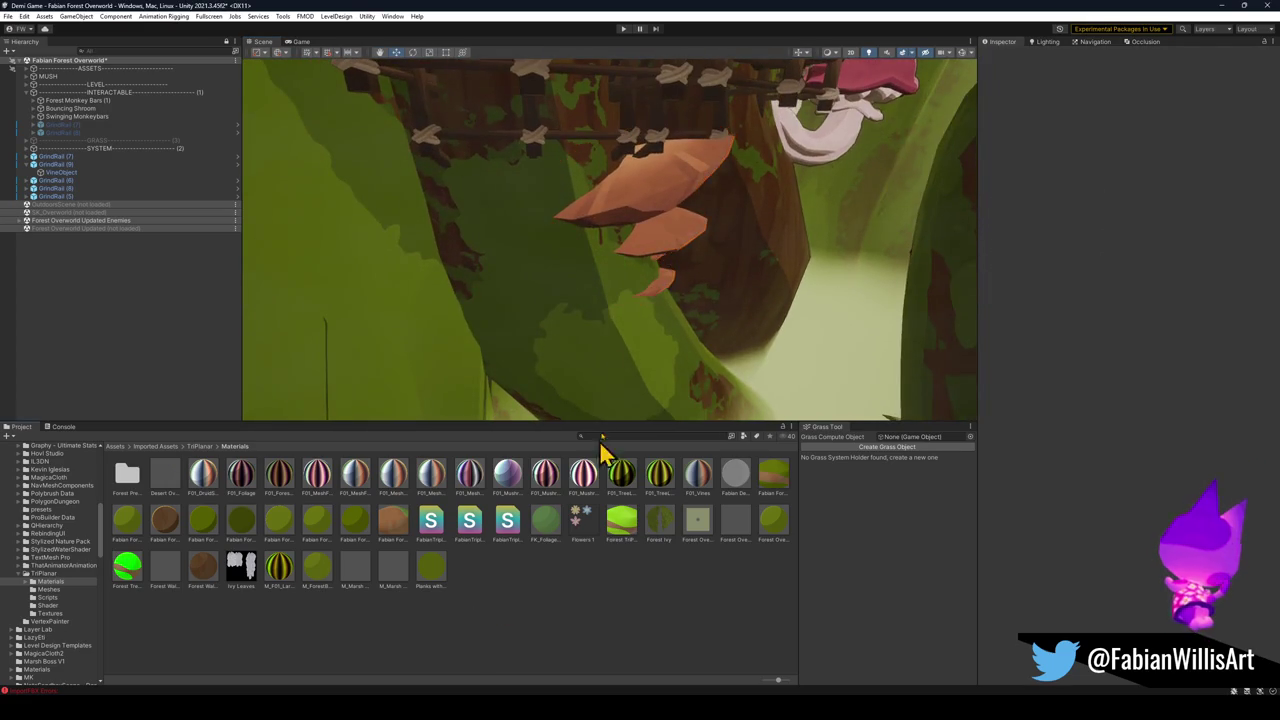
pyautogui.moveTo(603, 449)
pyautogui.mouseDown()
pyautogui.moveTo(640, 294)
pyautogui.moveTo(649, 314)
pyautogui.moveTo(617, 246)
pyautogui.moveTo(670, 258)
pyautogui.moveTo(663, 294)
pyautogui.mouseUp()
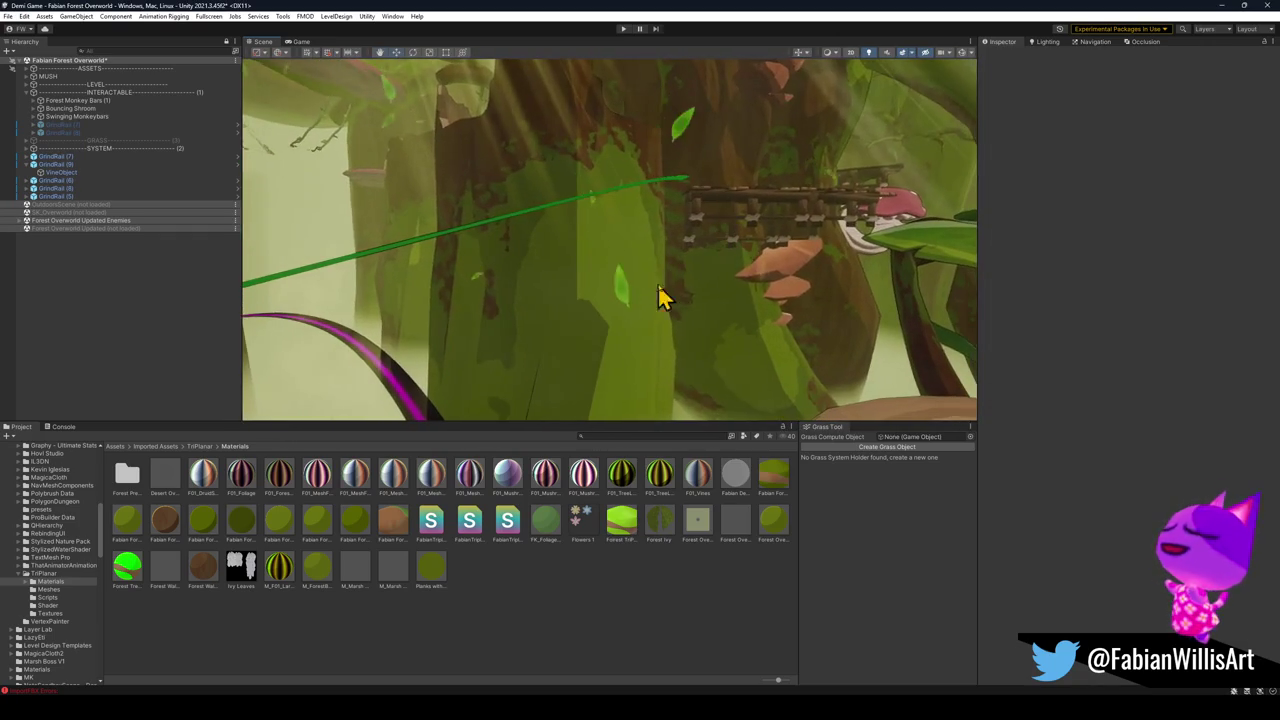
# Drag two shelf mushrooms down and across onto neighbouring tree trunks.
pyautogui.click(785, 298)
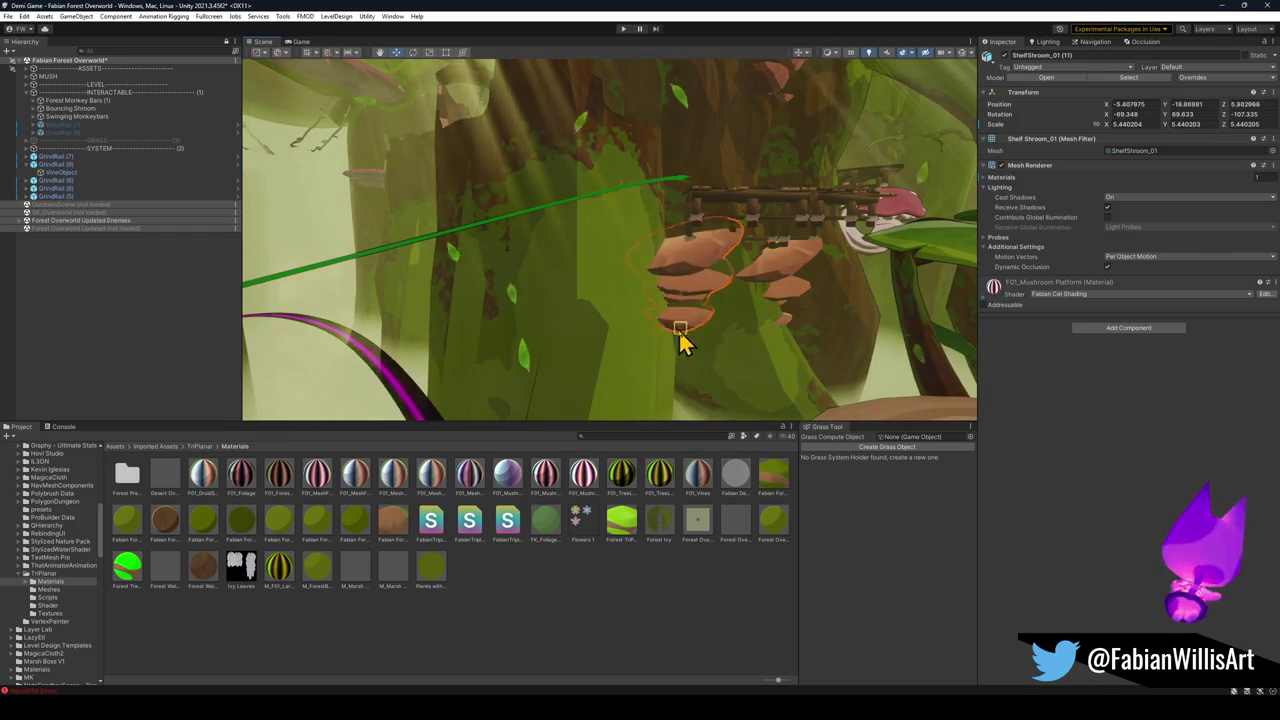
pyautogui.moveTo(680, 340); pyautogui.dragTo(665, 355)
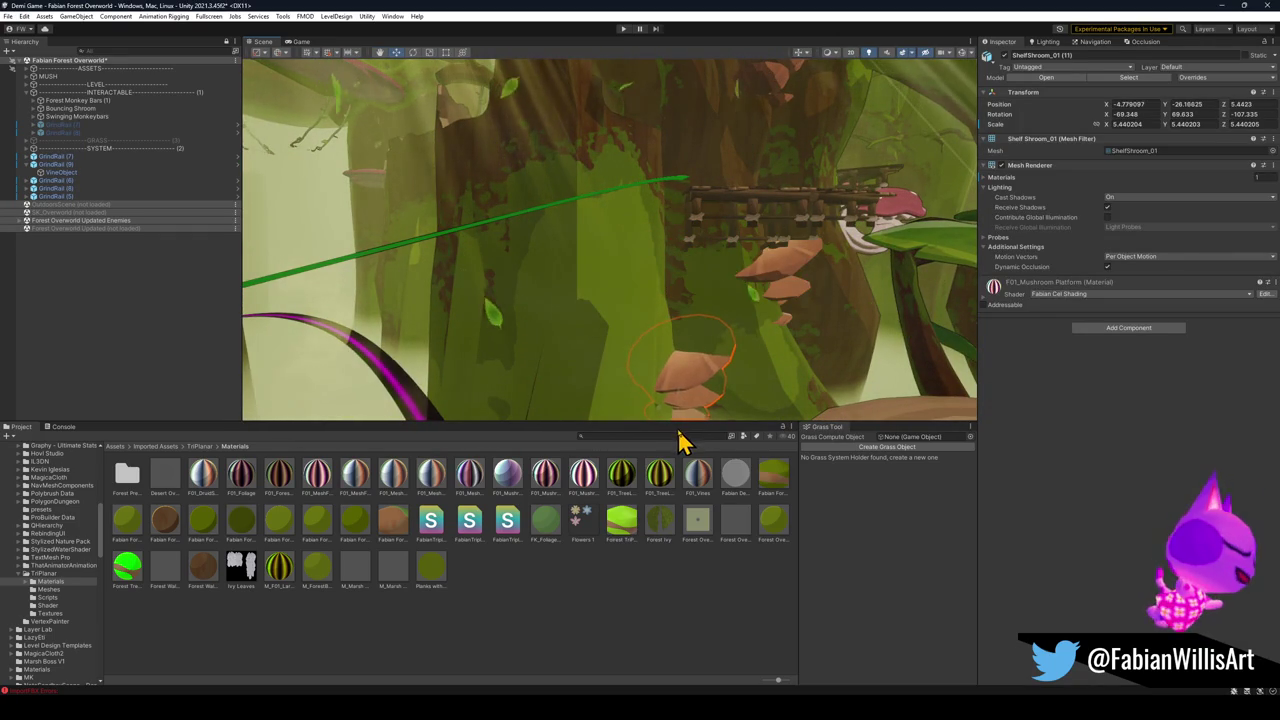
pyautogui.moveTo(646, 486)
pyautogui.mouseDown()
pyautogui.moveTo(723, 374)
pyautogui.moveTo(740, 340)
pyautogui.moveTo(728, 322)
pyautogui.mouseUp()
pyautogui.click(672, 347)
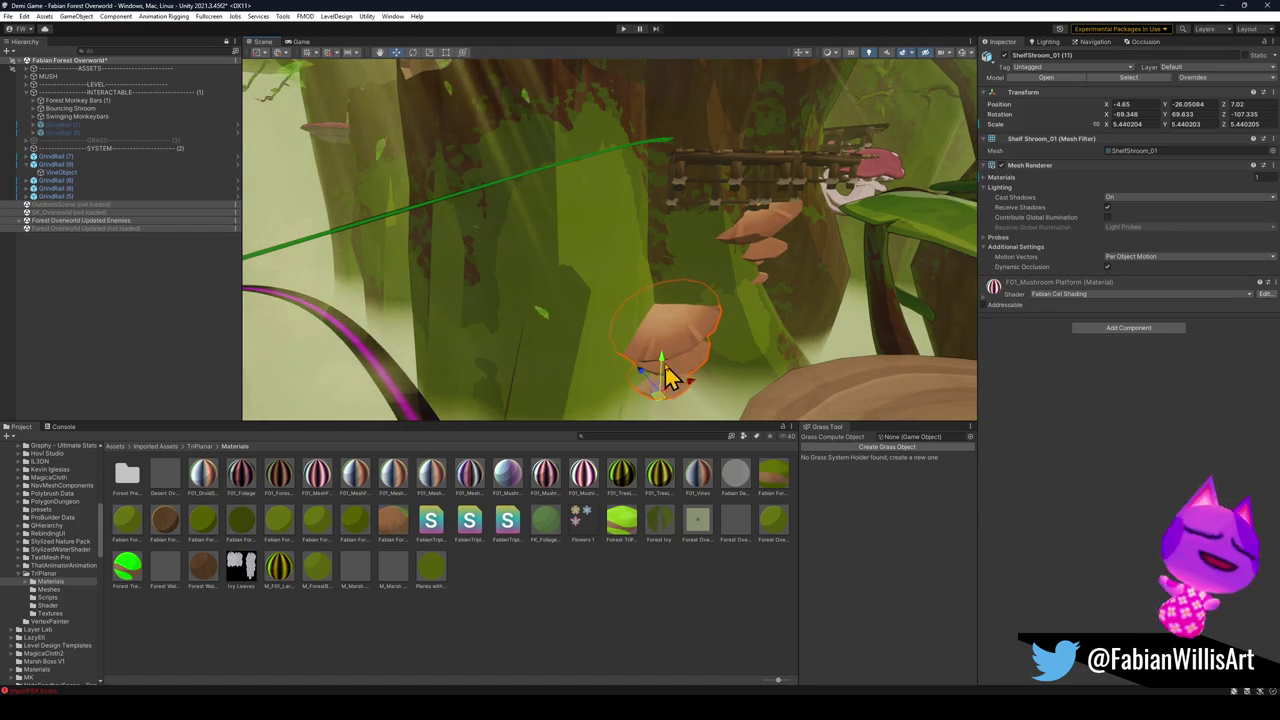
pyautogui.moveTo(640, 370)
pyautogui.mouseDown()
pyautogui.moveTo(649, 349)
pyautogui.moveTo(663, 374)
pyautogui.moveTo(663, 280)
pyautogui.moveTo(663, 340)
pyautogui.moveTo(669, 320)
pyautogui.moveTo(649, 286)
pyautogui.moveTo(660, 304)
pyautogui.moveTo(714, 286)
pyautogui.moveTo(503, 289)
pyautogui.moveTo(531, 334)
pyautogui.moveTo(581, 322)
pyautogui.moveTo(840, 371)
pyautogui.moveTo(800, 303)
pyautogui.mouseUp()
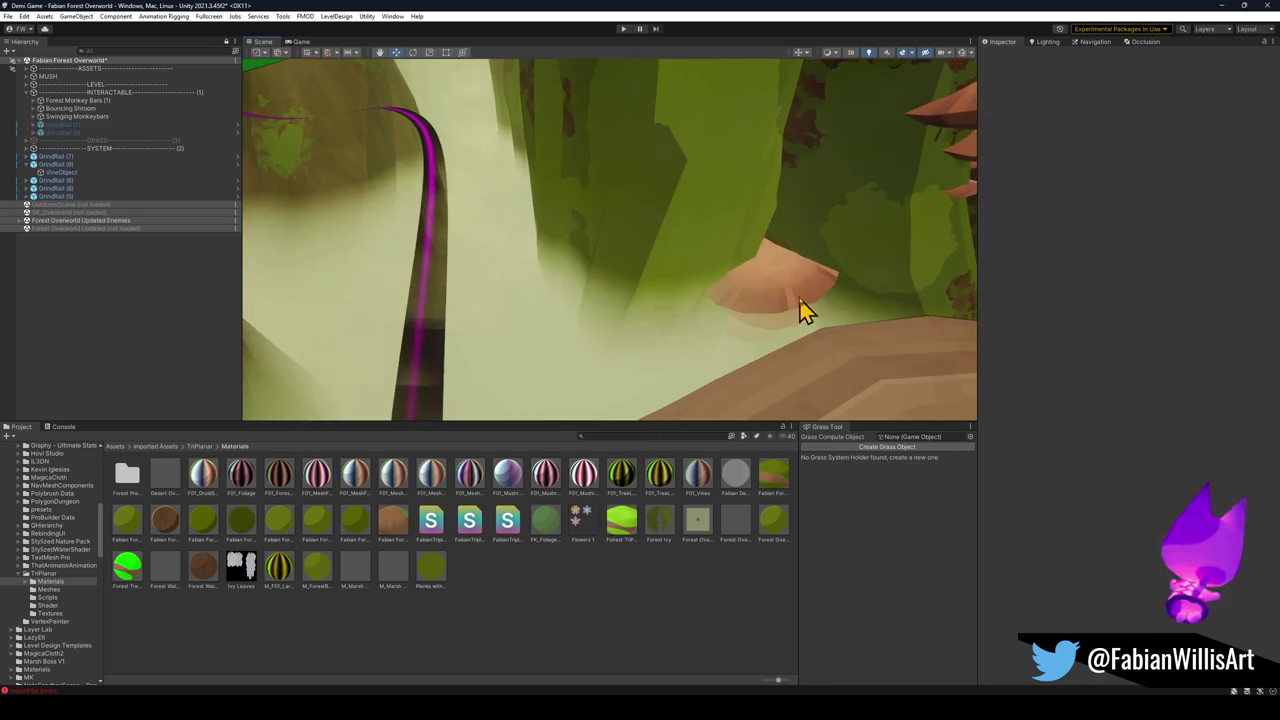
pyautogui.click(806, 295)
pyautogui.moveTo(738, 350)
pyautogui.mouseDown()
pyautogui.moveTo(320, 363)
pyautogui.moveTo(486, 286)
pyautogui.moveTo(645, 293)
pyautogui.mouseUp()
# With the Move tool active, select and frame another shelf mushroom by the grind rail.
pyautogui.moveTo(632, 225)
pyautogui.mouseDown()
pyautogui.moveTo(637, 194)
pyautogui.moveTo(617, 230)
pyautogui.mouseUp()
pyautogui.press('w')
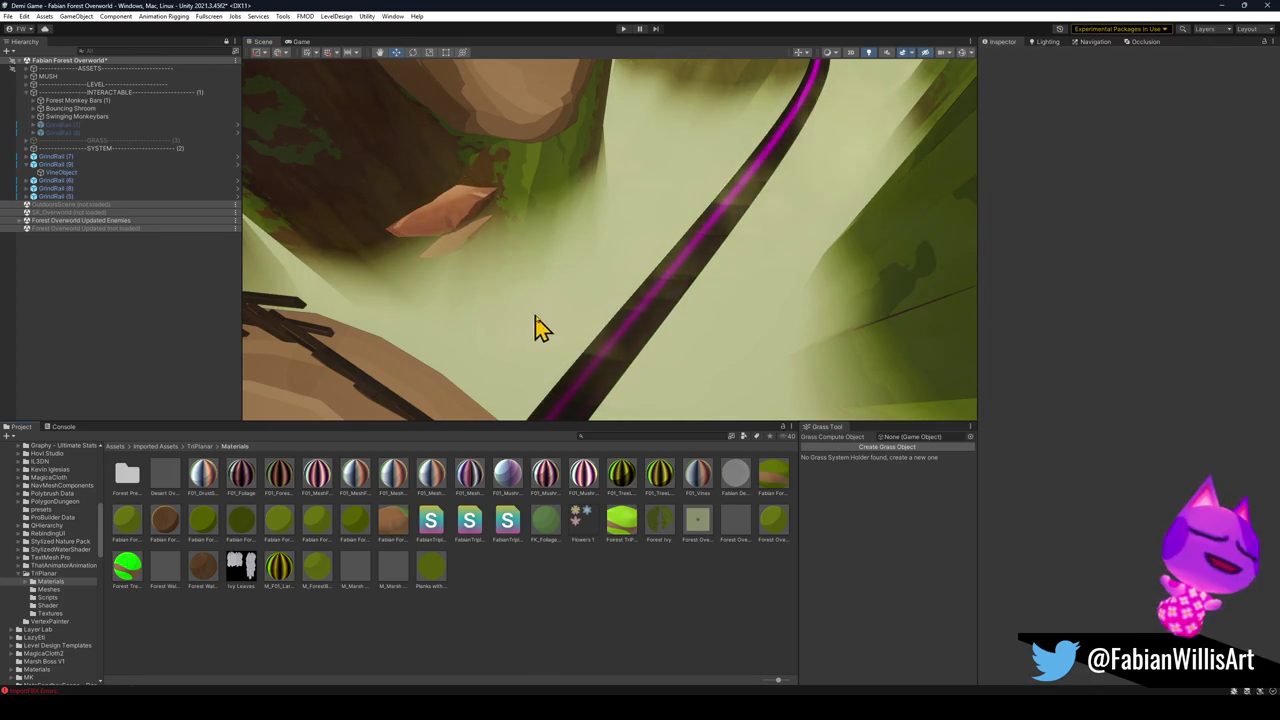
pyautogui.moveTo(540, 329)
pyautogui.mouseDown()
pyautogui.moveTo(520, 251)
pyautogui.moveTo(520, 280)
pyautogui.moveTo(483, 337)
pyautogui.moveTo(477, 280)
pyautogui.mouseUp()
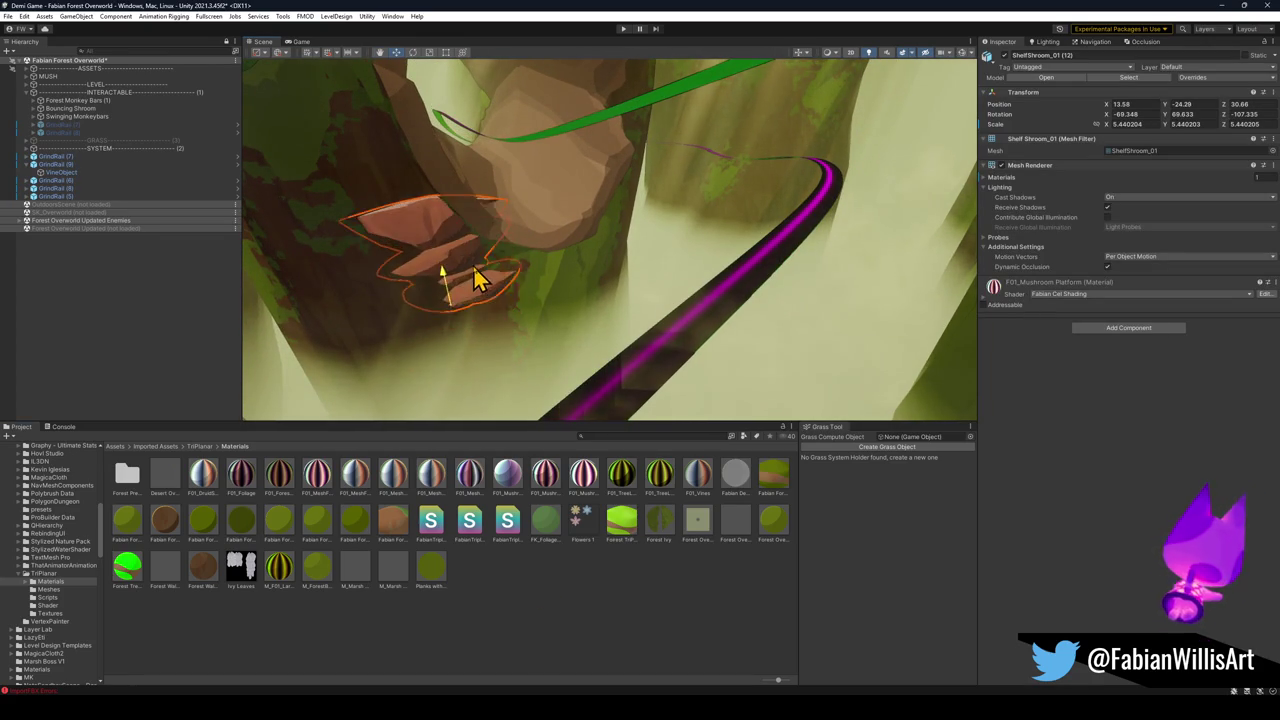
pyautogui.click(533, 620)
pyautogui.moveTo(523, 337)
pyautogui.mouseDown()
pyautogui.moveTo(591, 277)
pyautogui.moveTo(480, 289)
pyautogui.moveTo(643, 274)
pyautogui.moveTo(619, 282)
pyautogui.moveTo(700, 310)
pyautogui.moveTo(723, 280)
pyautogui.moveTo(723, 303)
pyautogui.moveTo(586, 288)
pyautogui.moveTo(611, 263)
pyautogui.moveTo(580, 277)
pyautogui.moveTo(626, 286)
pyautogui.moveTo(531, 262)
pyautogui.moveTo(734, 286)
pyautogui.moveTo(666, 211)
pyautogui.moveTo(700, 240)
pyautogui.moveTo(609, 237)
pyautogui.moveTo(629, 223)
pyautogui.moveTo(594, 213)
pyautogui.moveTo(586, 246)
pyautogui.moveTo(703, 257)
pyautogui.moveTo(657, 273)
pyautogui.mouseUp()
pyautogui.click(620, 290)
pyautogui.press('f')
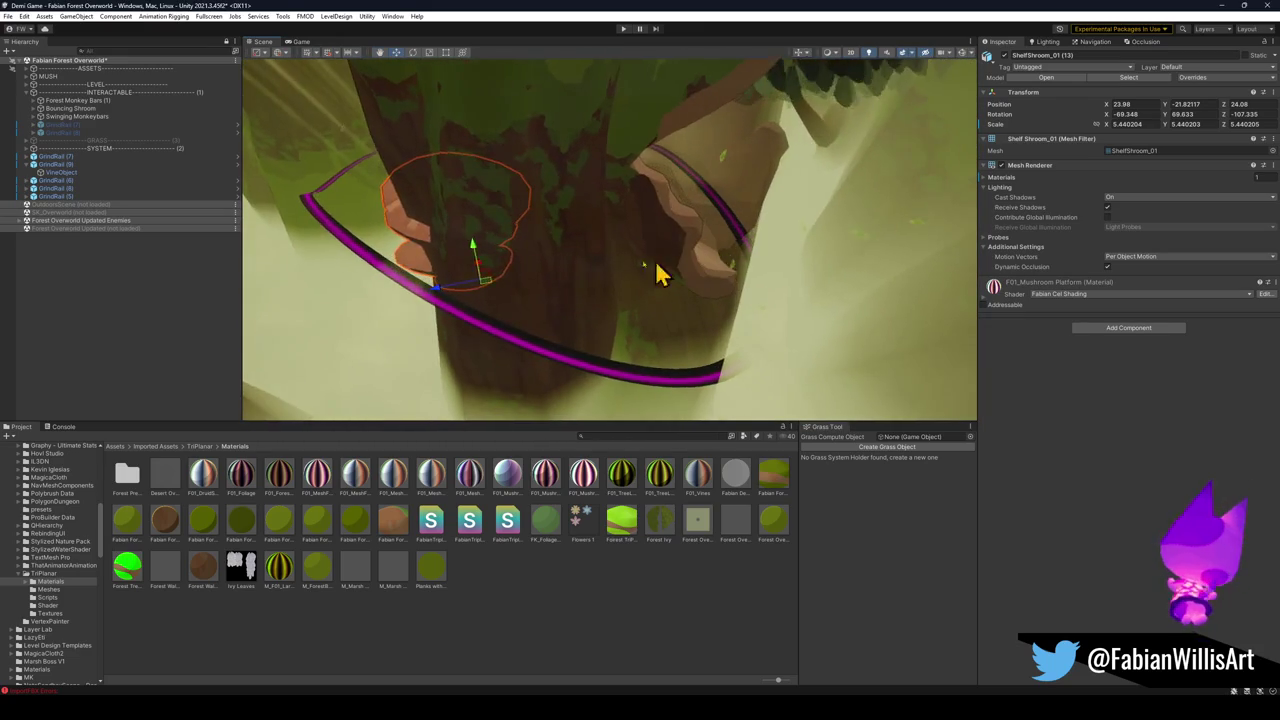
# Slide one shelf along the trunk, place ShelfShroom_01 (14) on it, and raise another higher.
pyautogui.moveTo(488, 291)
pyautogui.mouseDown()
pyautogui.moveTo(669, 329)
pyautogui.moveTo(641, 319)
pyautogui.moveTo(650, 357)
pyautogui.moveTo(617, 372)
pyautogui.moveTo(640, 291)
pyautogui.moveTo(631, 297)
pyautogui.moveTo(686, 346)
pyautogui.moveTo(709, 320)
pyautogui.moveTo(646, 294)
pyautogui.moveTo(677, 279)
pyautogui.moveTo(817, 286)
pyautogui.moveTo(654, 297)
pyautogui.moveTo(737, 309)
pyautogui.moveTo(737, 329)
pyautogui.mouseUp()
pyautogui.click(529, 632)
pyautogui.click(579, 313)
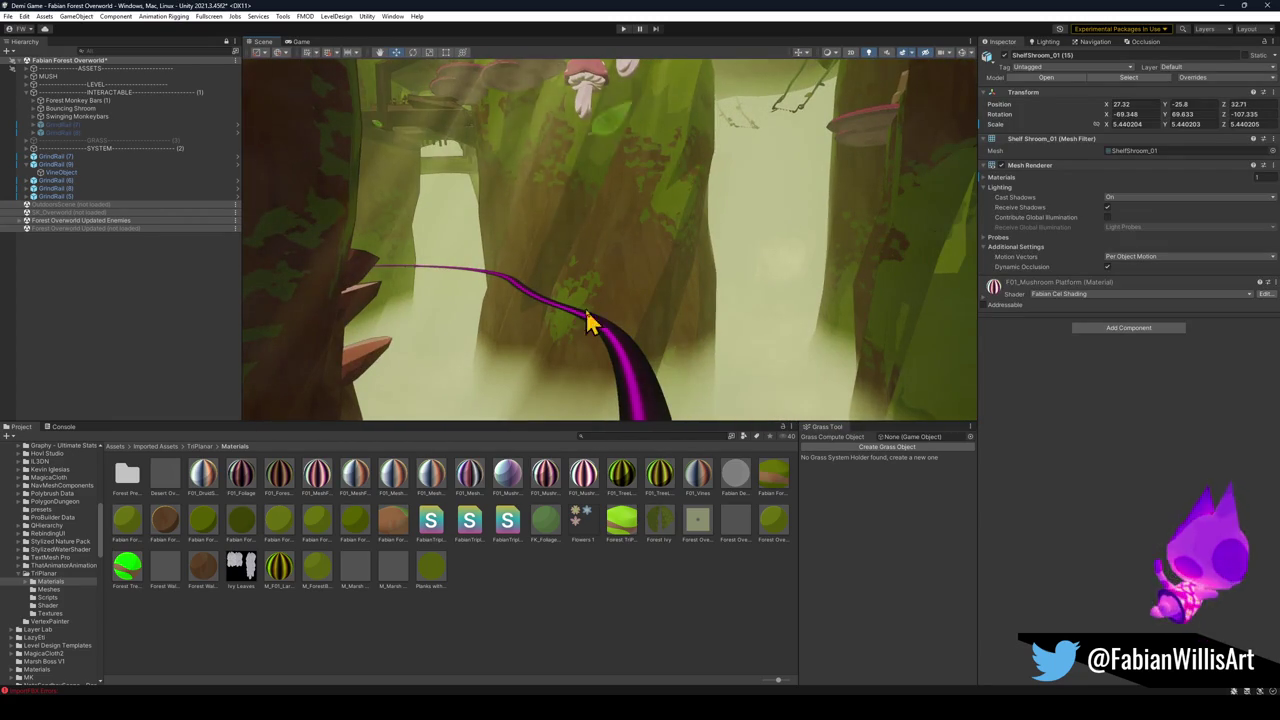
pyautogui.hotkey('ctrl', 'alt', 'f')
pyautogui.moveTo(606, 238)
pyautogui.mouseDown()
pyautogui.moveTo(586, 294)
pyautogui.moveTo(628, 286)
pyautogui.moveTo(604, 285)
pyautogui.moveTo(575, 345)
pyautogui.moveTo(600, 294)
pyautogui.moveTo(563, 294)
pyautogui.moveTo(550, 315)
pyautogui.moveTo(537, 289)
pyautogui.moveTo(646, 266)
pyautogui.moveTo(629, 289)
pyautogui.moveTo(618, 286)
pyautogui.moveTo(646, 277)
pyautogui.moveTo(597, 277)
pyautogui.mouseUp()
pyautogui.click(636, 563)
pyautogui.click(570, 288)
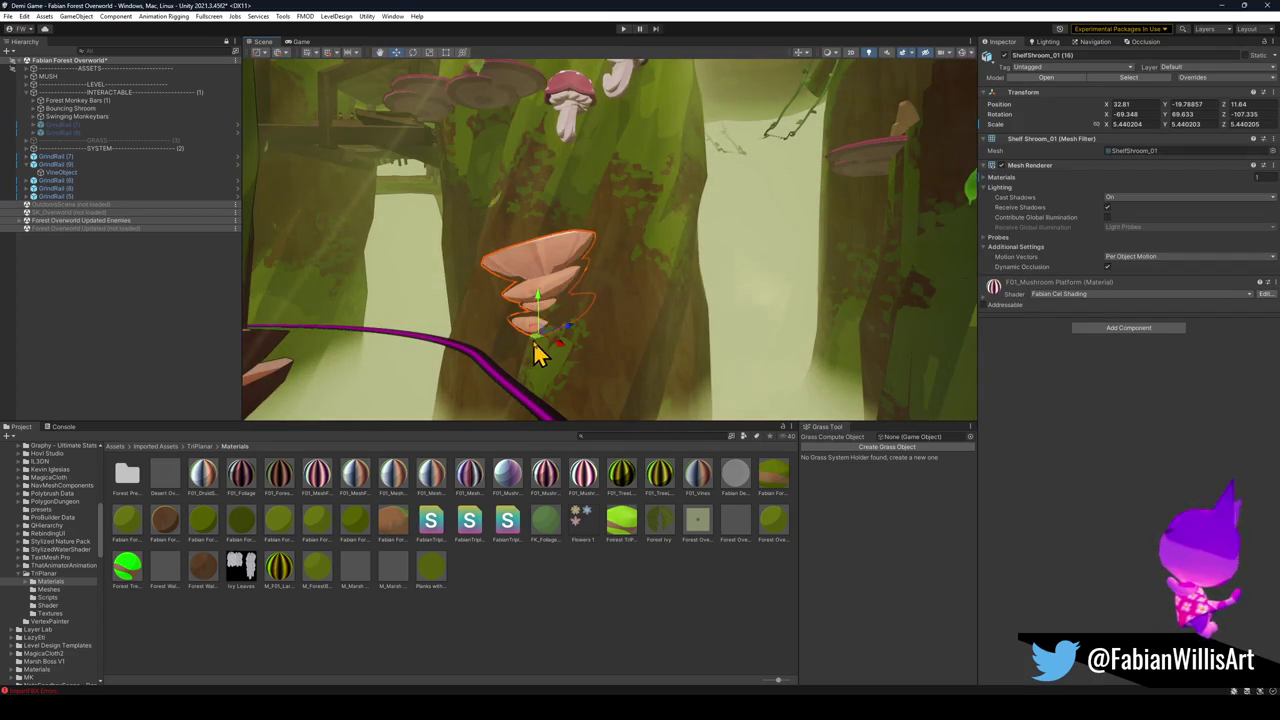
pyautogui.moveTo(570, 318); pyautogui.dragTo(588, 220)
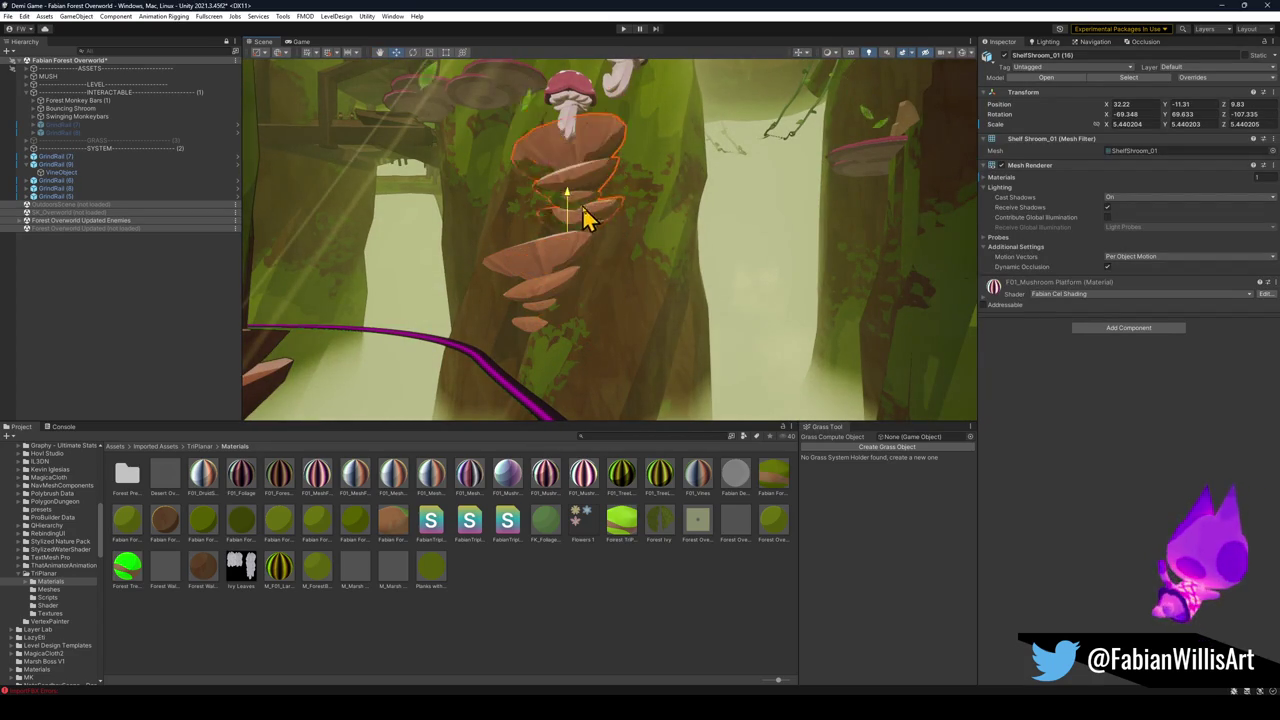
# Adjust ShelfShroom_01 (15) lower on the trunk and fly toward the fence and vine rail.
pyautogui.click(530, 578)
pyautogui.moveTo(600, 290)
pyautogui.mouseDown()
pyautogui.moveTo(646, 300)
pyautogui.moveTo(622, 304)
pyautogui.moveTo(651, 323)
pyautogui.moveTo(569, 306)
pyautogui.moveTo(628, 360)
pyautogui.moveTo(546, 334)
pyautogui.moveTo(491, 283)
pyautogui.mouseUp()
pyautogui.click(515, 300)
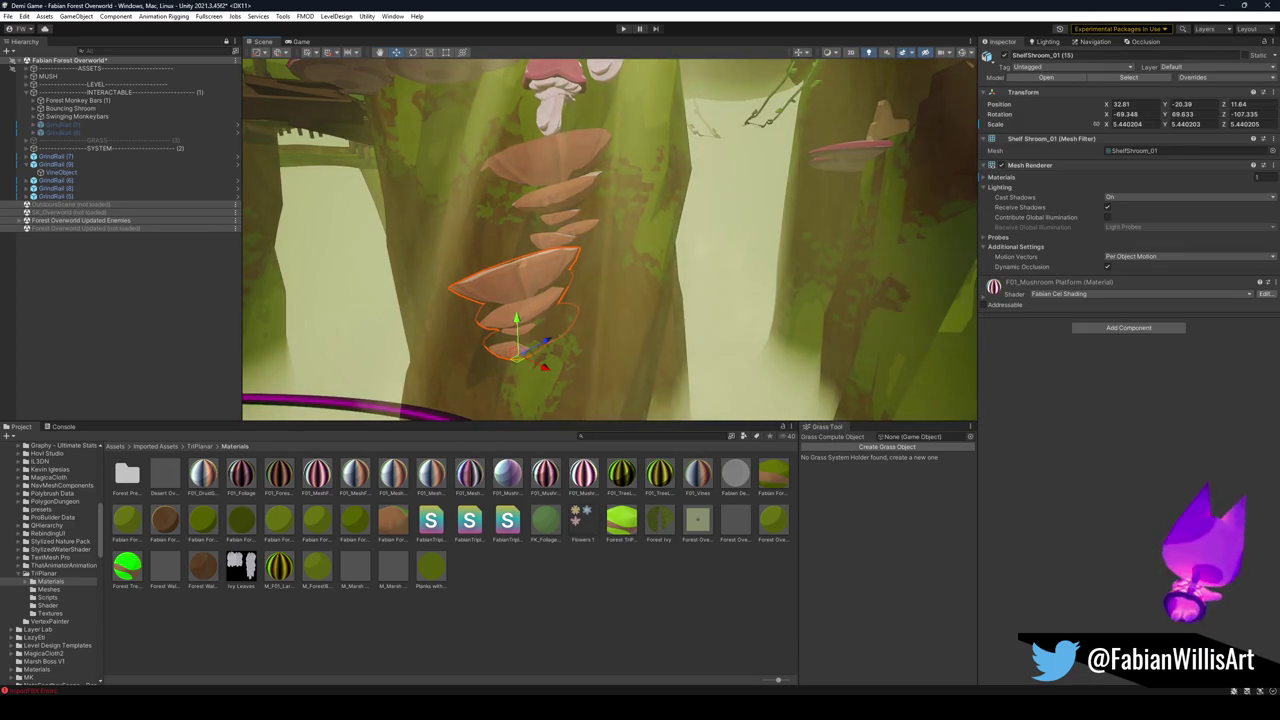
pyautogui.moveTo(712, 298)
pyautogui.mouseDown()
pyautogui.moveTo(697, 291)
pyautogui.moveTo(560, 583)
pyautogui.mouseUp()
pyautogui.click(560, 583)
pyautogui.moveTo(640, 330)
pyautogui.mouseDown()
pyautogui.moveTo(680, 343)
pyautogui.moveTo(660, 330)
pyautogui.mouseUp()
pyautogui.click(567, 272)
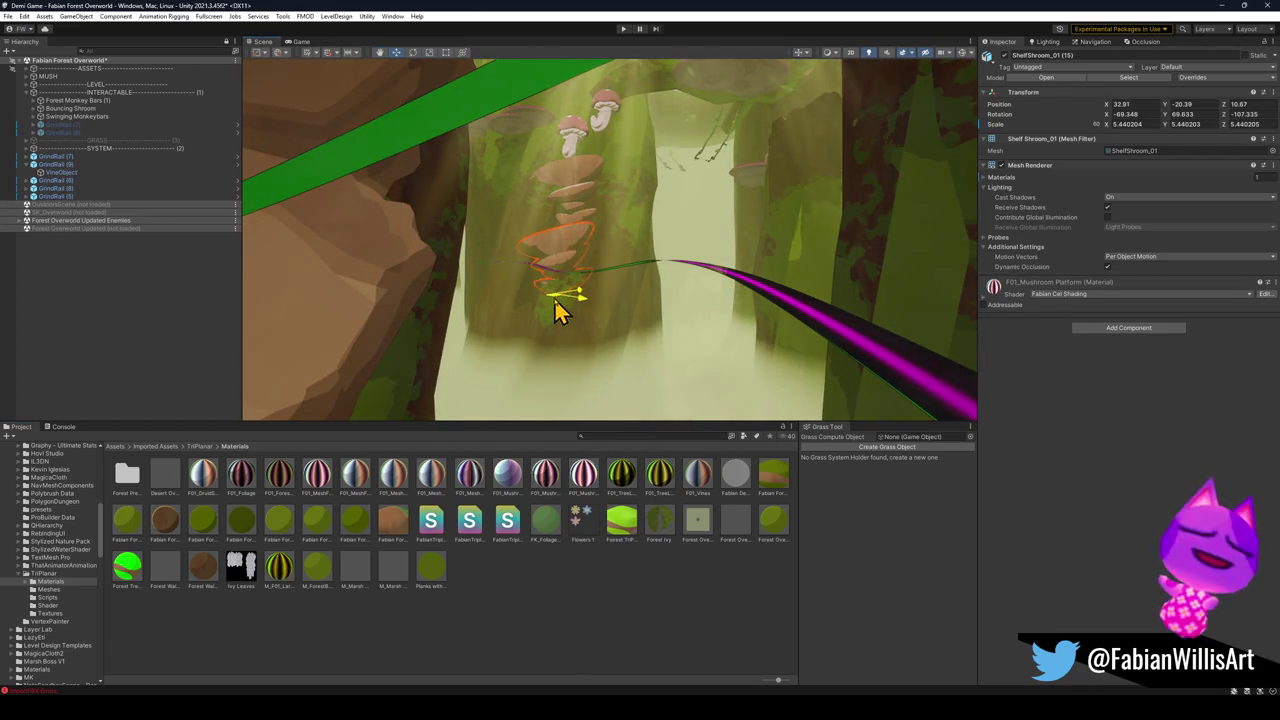
pyautogui.moveTo(614, 272); pyautogui.dragTo(645, 288)
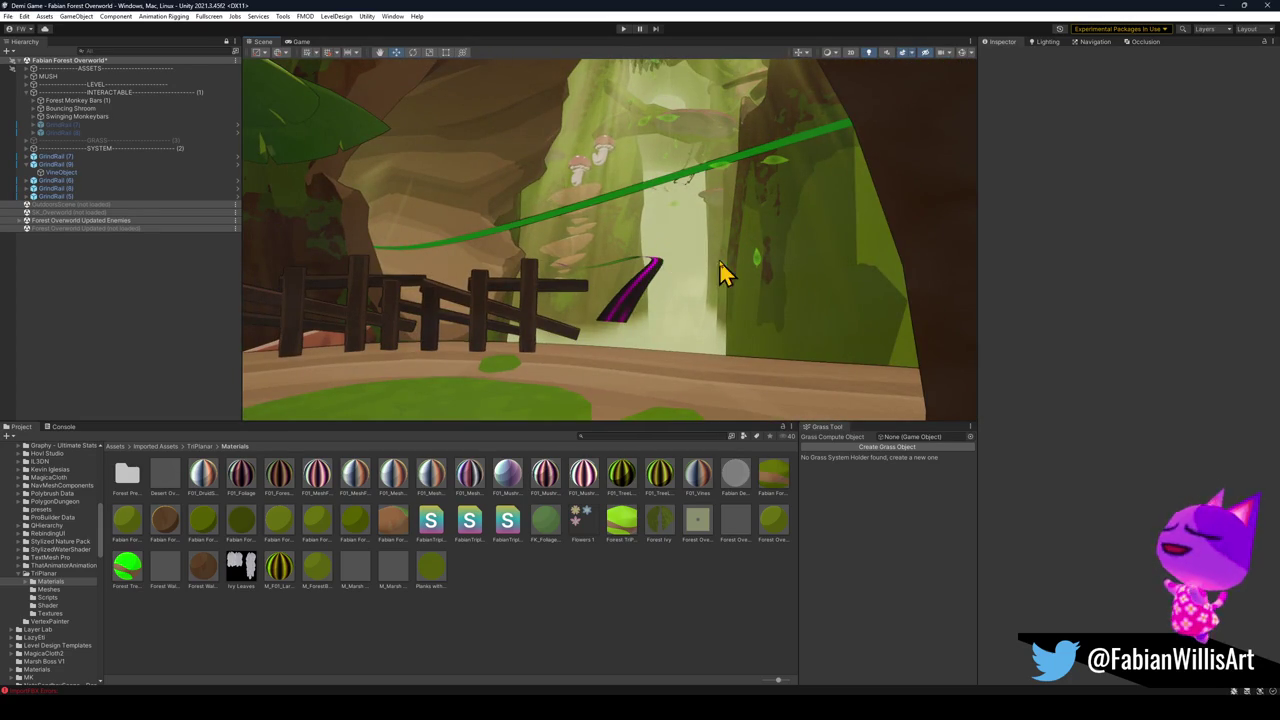
# Fly the camera to the light shafts and select the IL3DN_GodRays particle system.
pyautogui.moveTo(725, 275)
pyautogui.mouseDown()
pyautogui.moveTo(709, 260)
pyautogui.moveTo(720, 290)
pyautogui.mouseUp()
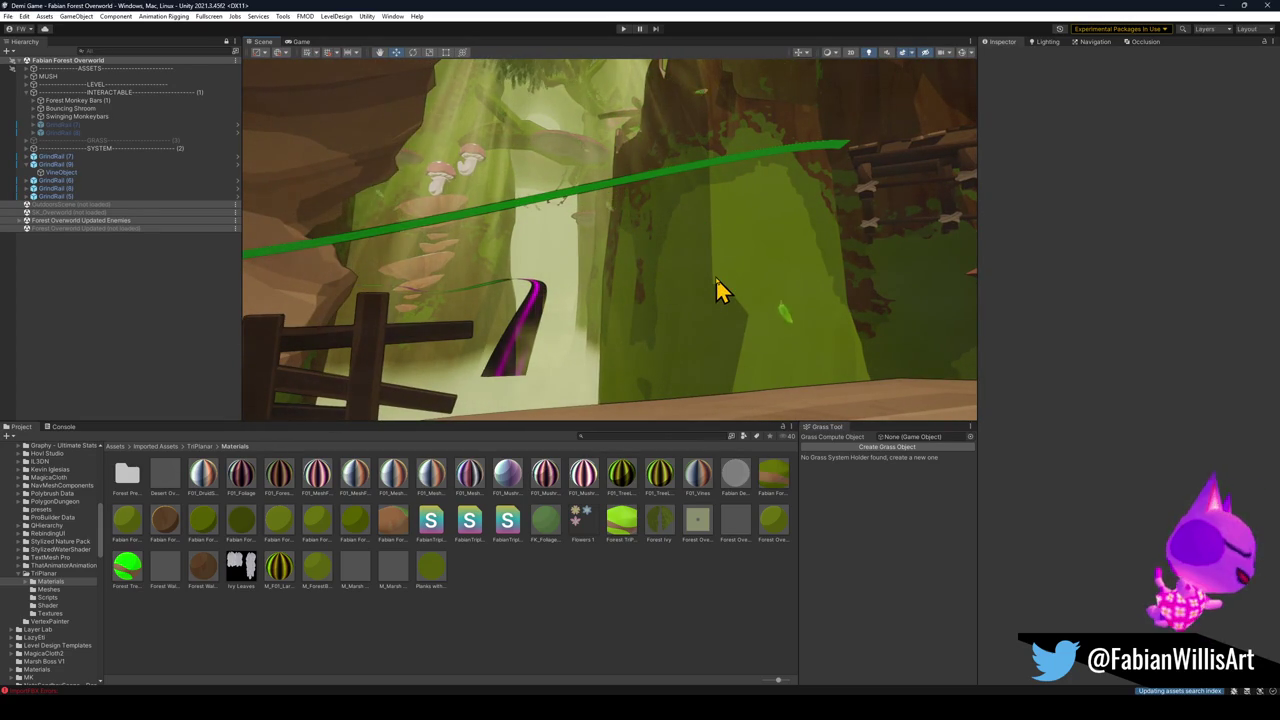
pyautogui.moveTo(753, 250)
pyautogui.mouseDown()
pyautogui.moveTo(654, 211)
pyautogui.moveTo(677, 200)
pyautogui.mouseUp()
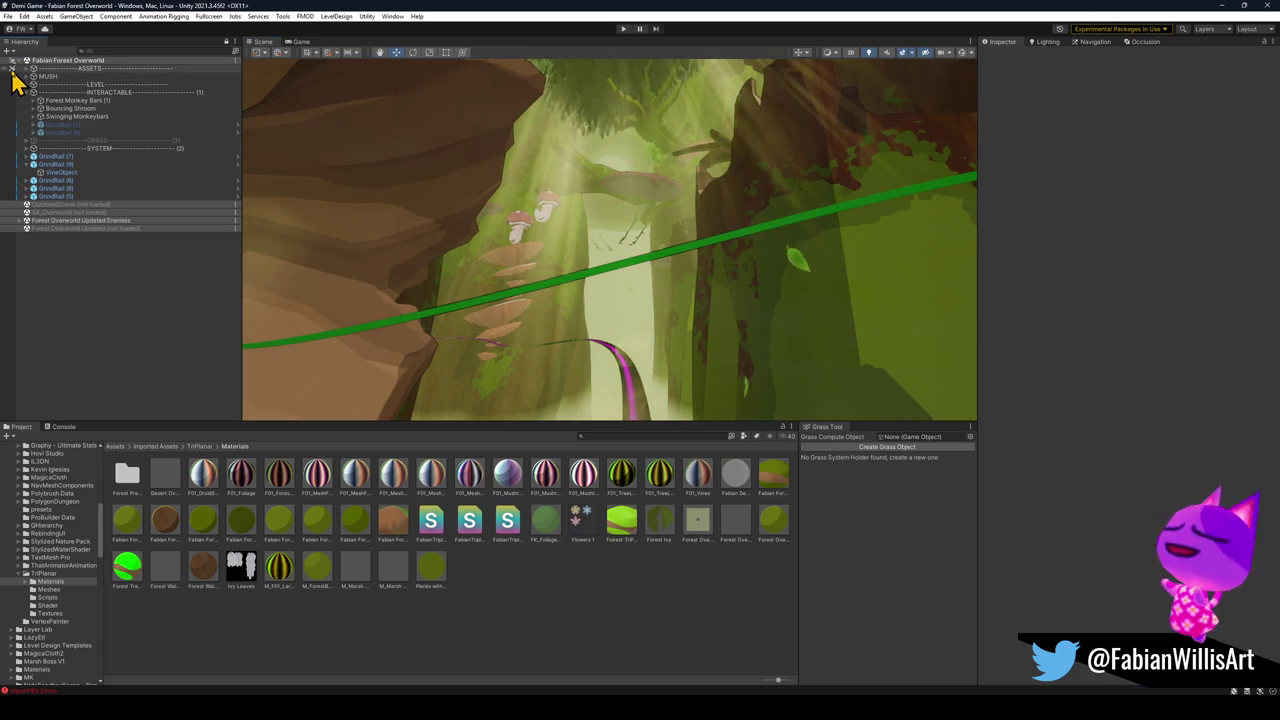
pyautogui.click(580, 194)
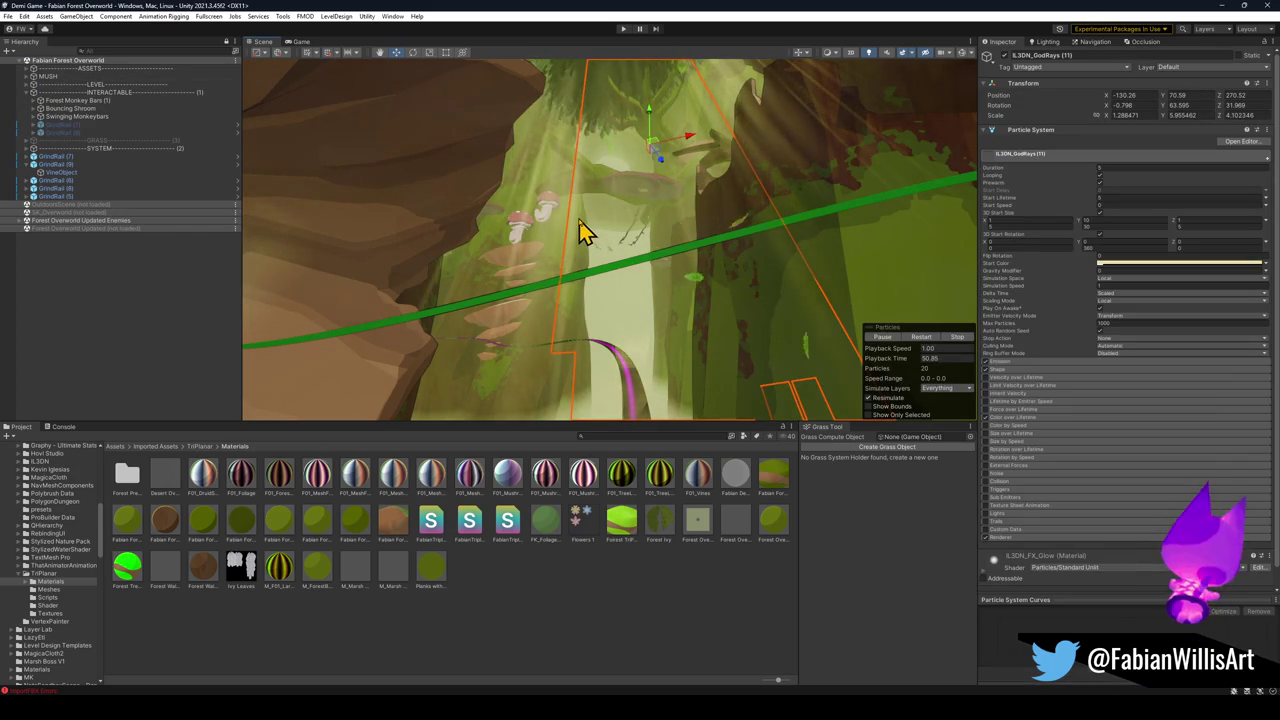
# Set the god-rays Start Color alpha to 11 and view the brighter shafts.
pyautogui.click(1148, 266)
pyautogui.moveTo(1172, 463); pyautogui.dragTo(1173, 461)
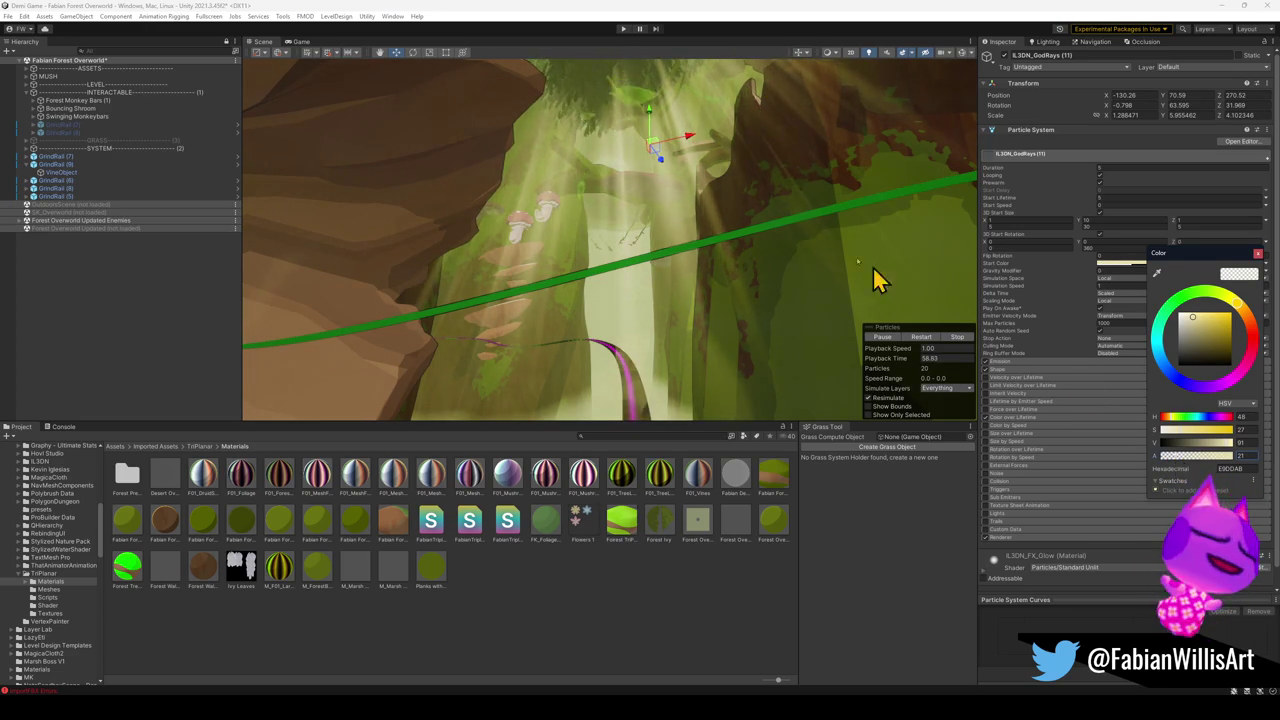
pyautogui.moveTo(873, 266)
pyautogui.mouseDown()
pyautogui.moveTo(757, 213)
pyautogui.moveTo(782, 242)
pyautogui.mouseUp()
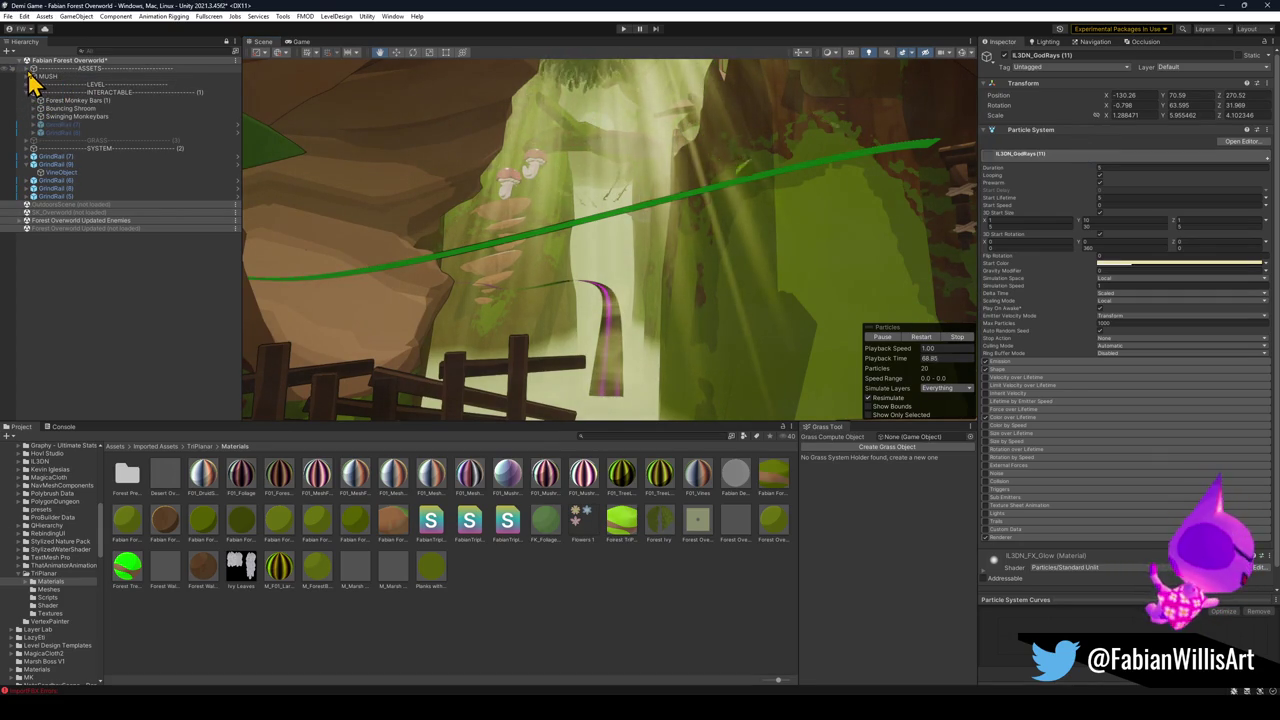
# Expand the ASSETS hierarchy group, browse its object groups, and select PARTICLES (3).
pyautogui.click(27, 76)
pyautogui.click(27, 76)
pyautogui.moveTo(34, 78); pyautogui.dragTo(54, 83)
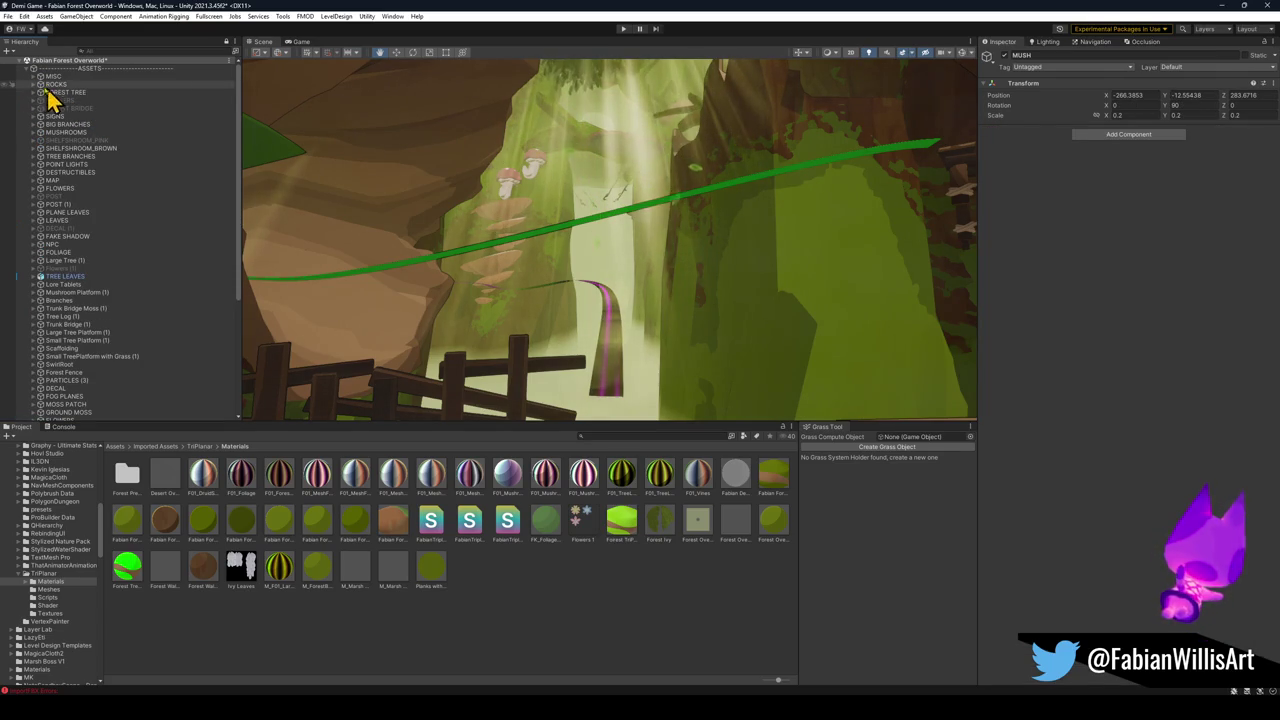
pyautogui.click(33, 68)
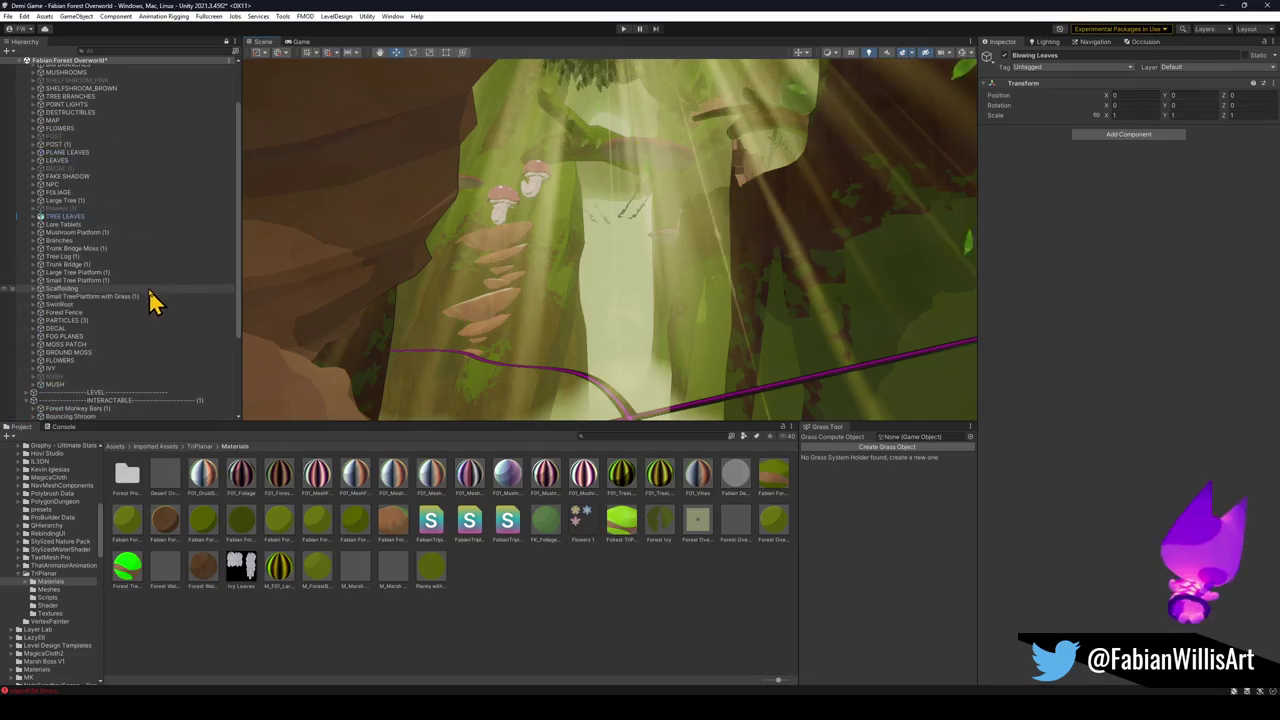
pyautogui.click(20, 324)
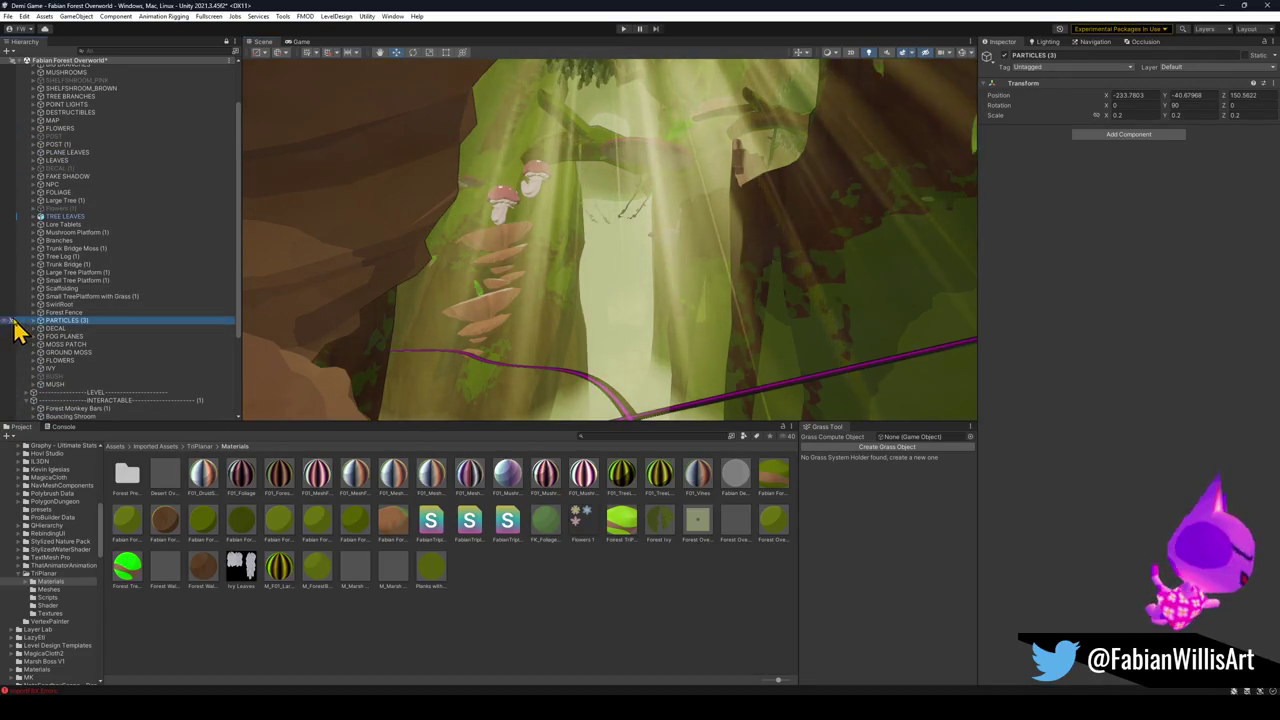
pyautogui.scroll(3, 109, 229)
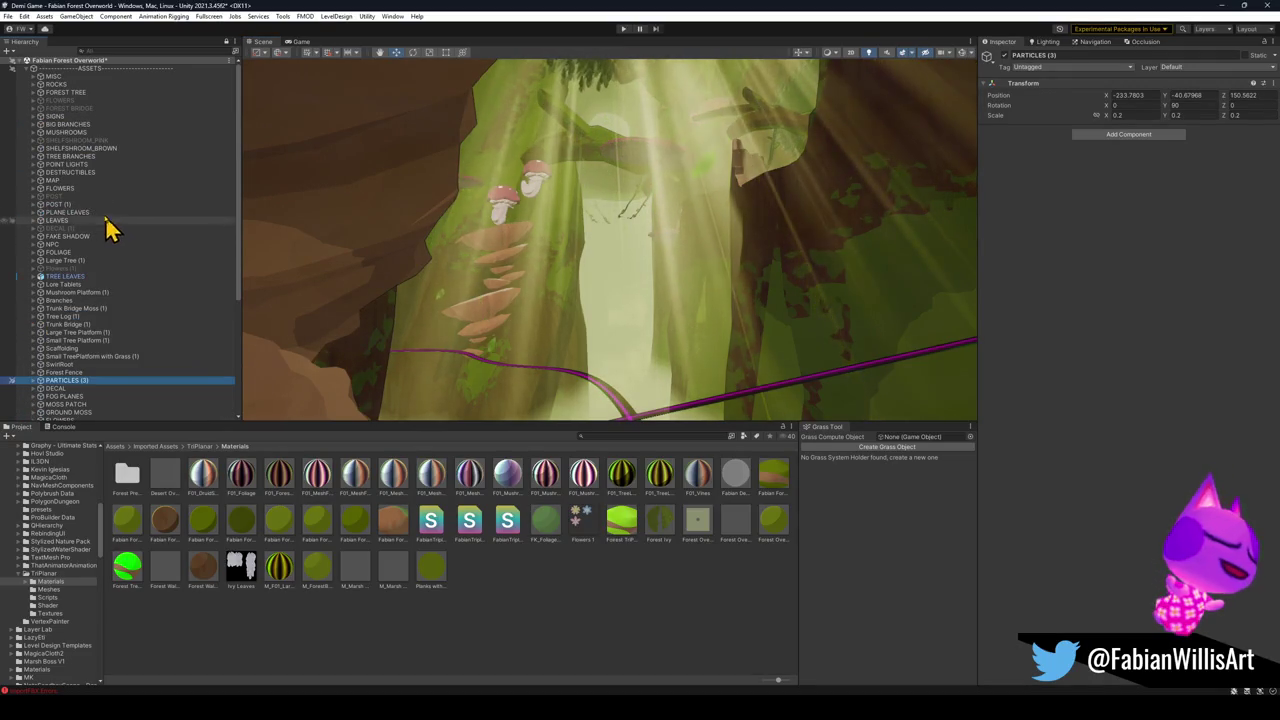
# Collapse ASSETS and slide ShelfShroom_01 (17) along X to a new spot on the trunk.
pyautogui.click(27, 69)
pyautogui.click(118, 108)
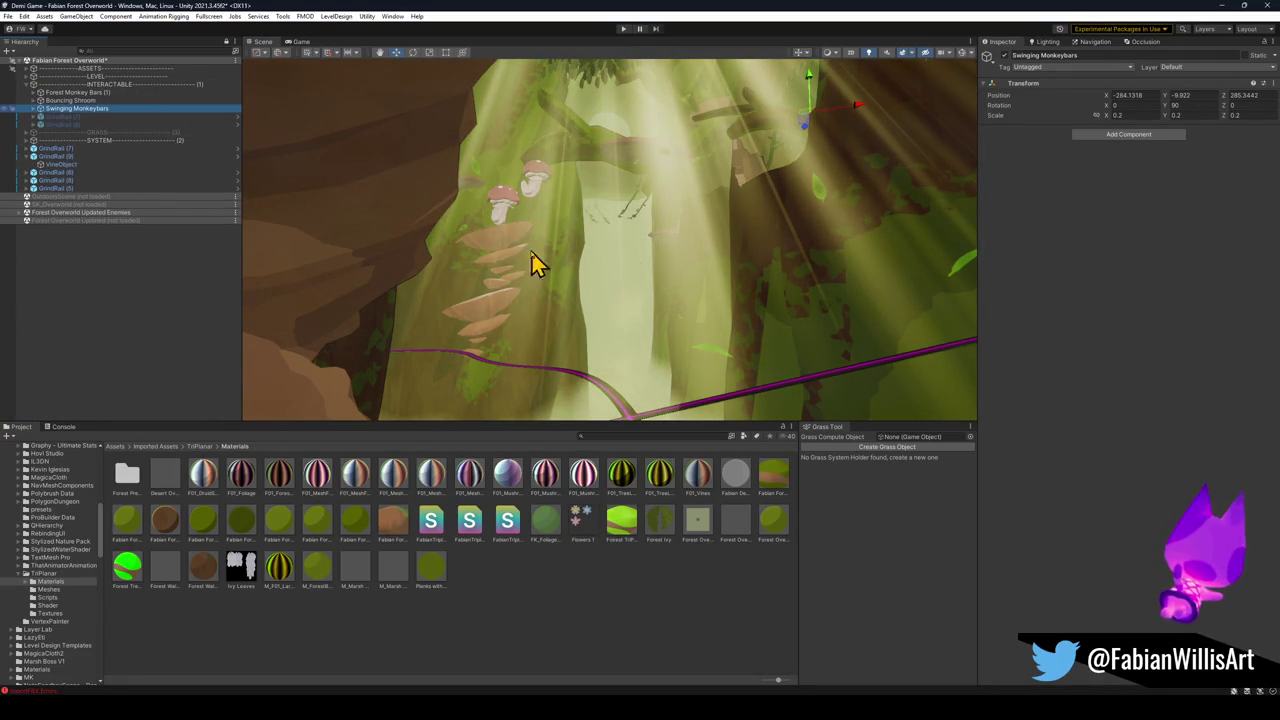
pyautogui.click(504, 245)
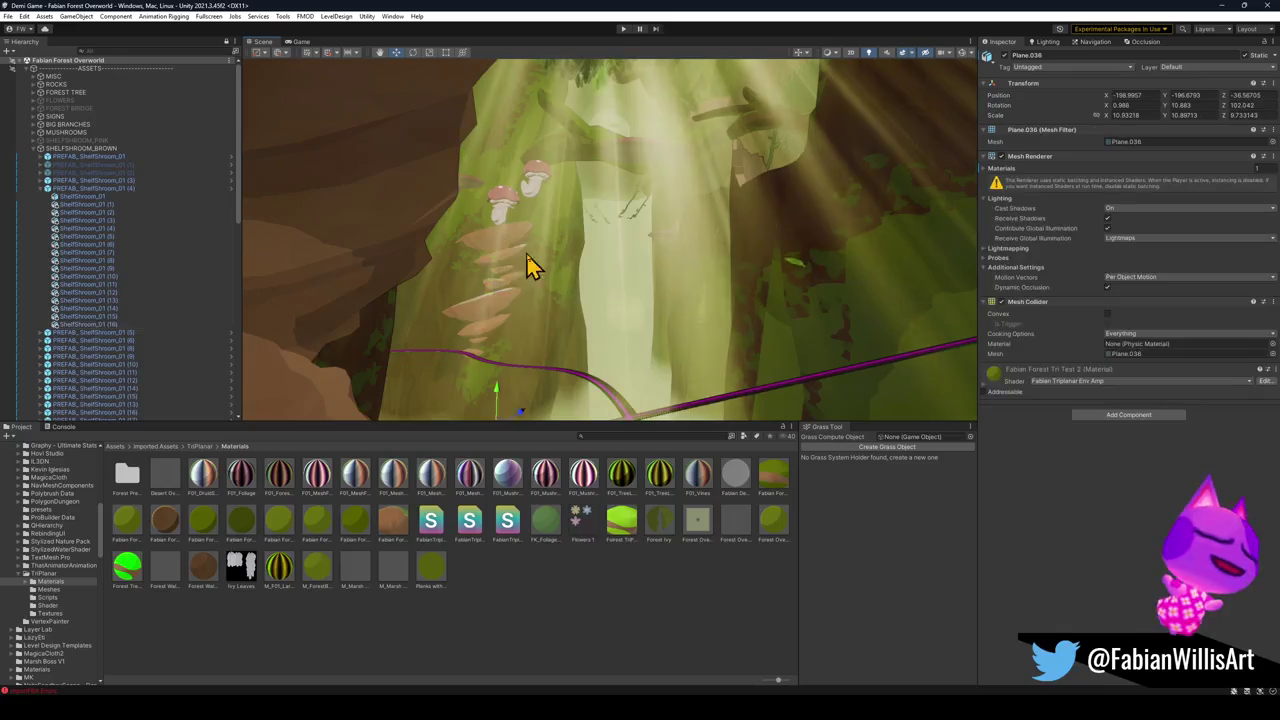
pyautogui.moveTo(504, 293)
pyautogui.mouseDown()
pyautogui.moveTo(789, 346)
pyautogui.moveTo(794, 371)
pyautogui.moveTo(774, 391)
pyautogui.moveTo(793, 317)
pyautogui.moveTo(709, 349)
pyautogui.moveTo(737, 254)
pyautogui.moveTo(731, 297)
pyautogui.moveTo(727, 277)
pyautogui.moveTo(646, 280)
pyautogui.moveTo(727, 290)
pyautogui.moveTo(691, 263)
pyautogui.moveTo(646, 271)
pyautogui.moveTo(646, 240)
pyautogui.moveTo(655, 283)
pyautogui.moveTo(651, 268)
pyautogui.mouseUp()
# Shrink it to scale 2.65, then duplicate it as ShelfShroom_01 (18) and place the copy.
pyautogui.press('r')
pyautogui.press('w')
pyautogui.hotkey('ctrl', 'd')
pyautogui.moveTo(726, 320)
pyautogui.mouseDown()
pyautogui.moveTo(703, 297)
pyautogui.moveTo(706, 352)
pyautogui.mouseUp()
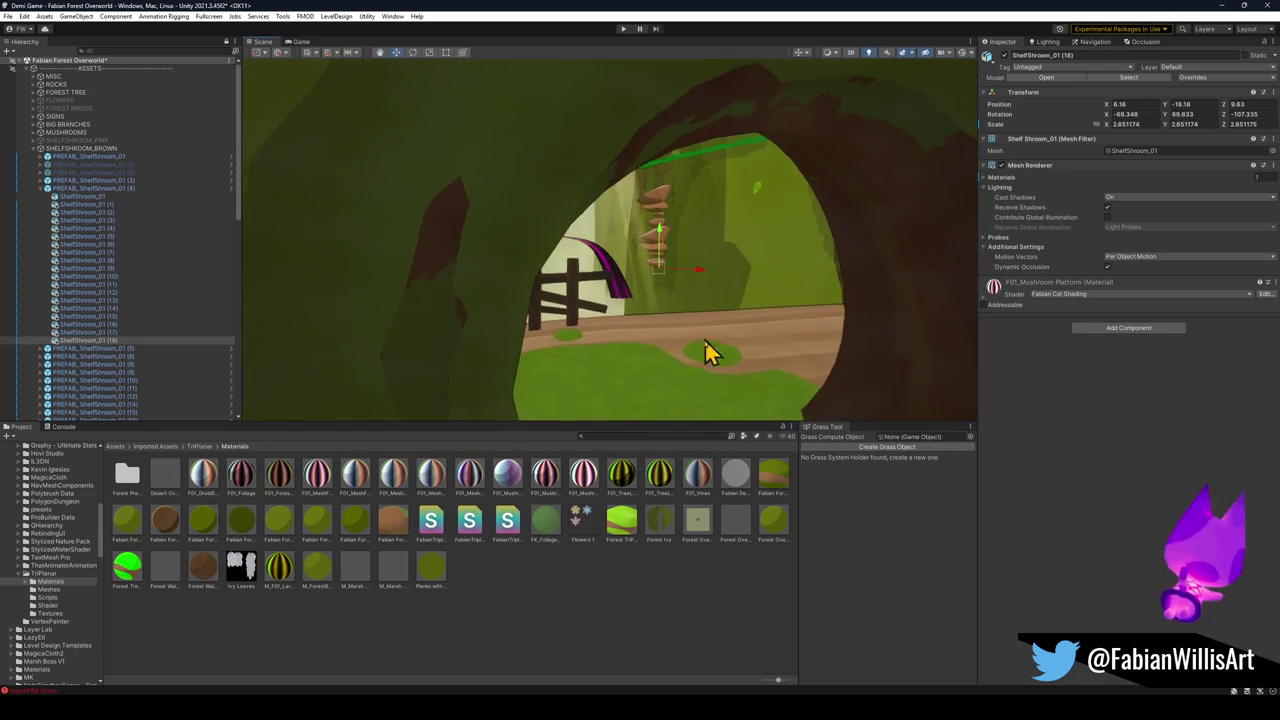
# Select the four stacked shelf mushrooms and drag them down toward the path by the fence.
pyautogui.click(645, 560)
pyautogui.moveTo(662, 240)
pyautogui.mouseDown()
pyautogui.moveTo(643, 229)
pyautogui.moveTo(634, 271)
pyautogui.moveTo(711, 260)
pyautogui.moveTo(781, 277)
pyautogui.moveTo(697, 286)
pyautogui.moveTo(766, 294)
pyautogui.moveTo(630, 259)
pyautogui.moveTo(800, 317)
pyautogui.moveTo(617, 265)
pyautogui.moveTo(815, 325)
pyautogui.mouseUp()
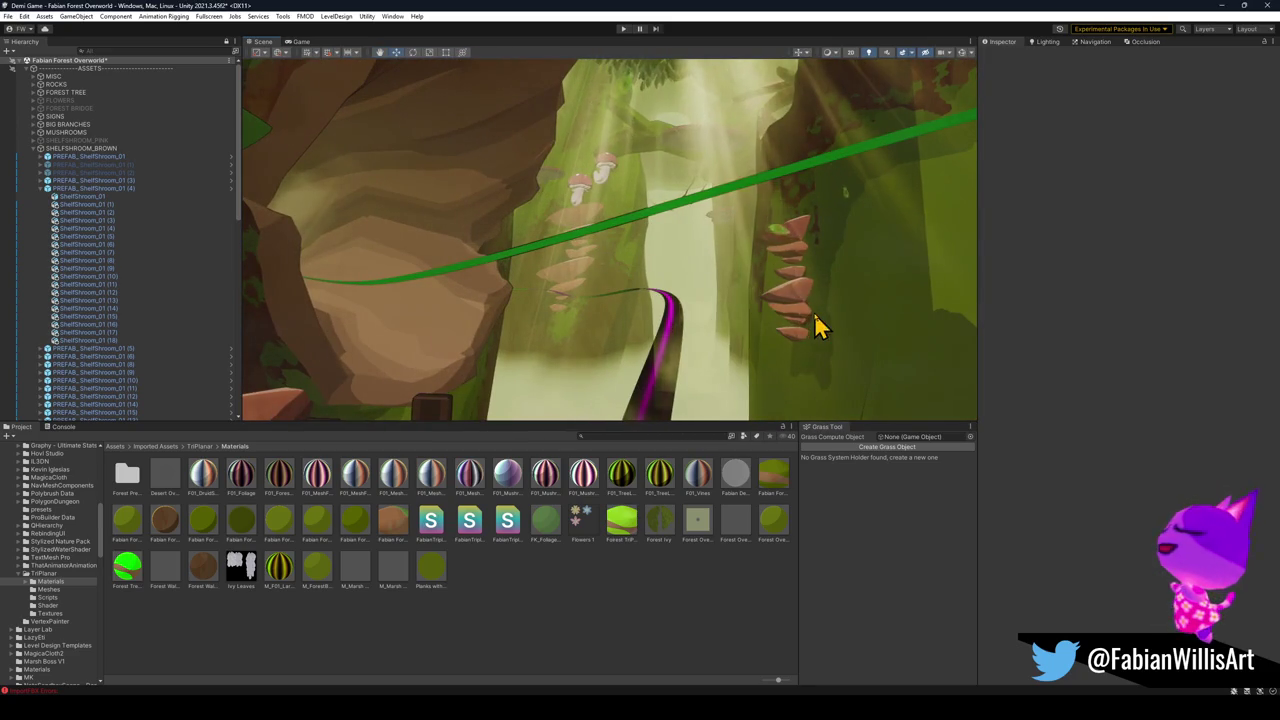
pyautogui.click(810, 315)
pyautogui.click(797, 285)
pyautogui.click(794, 266)
pyautogui.click(805, 245)
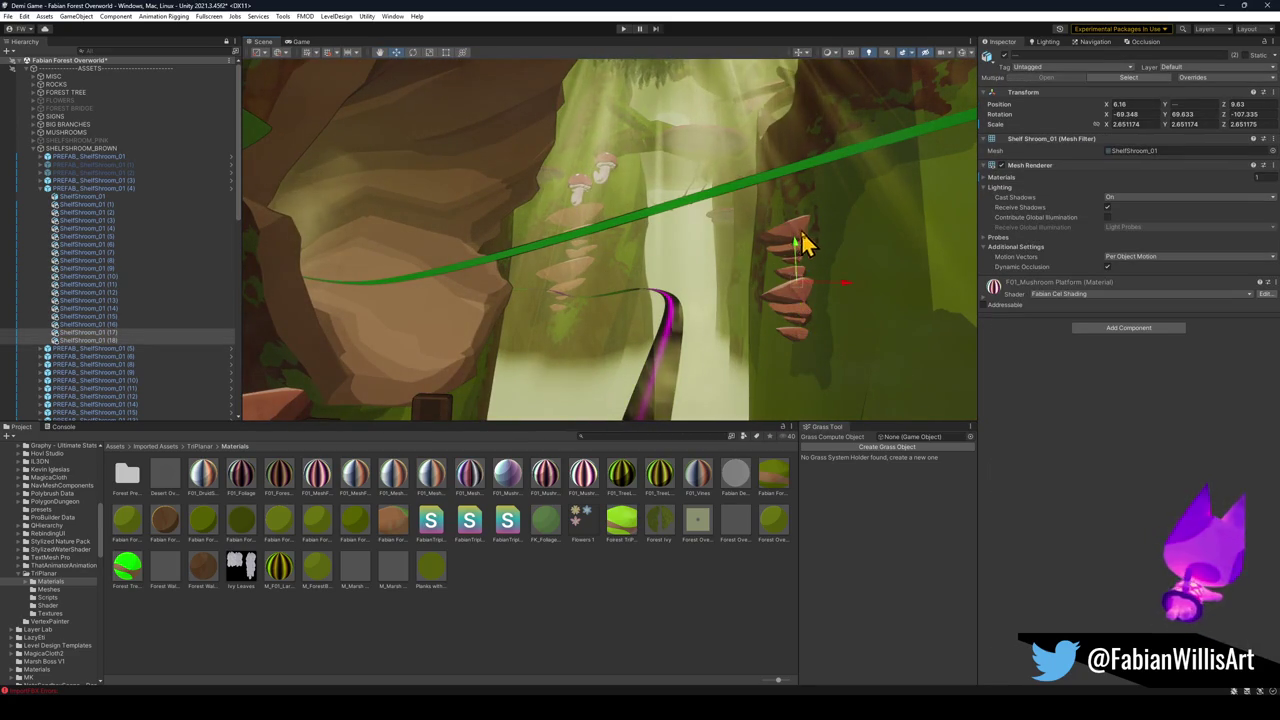
pyautogui.moveTo(805, 245)
pyautogui.mouseDown()
pyautogui.moveTo(791, 263)
pyautogui.moveTo(820, 391)
pyautogui.moveTo(815, 435)
pyautogui.mouseUp()
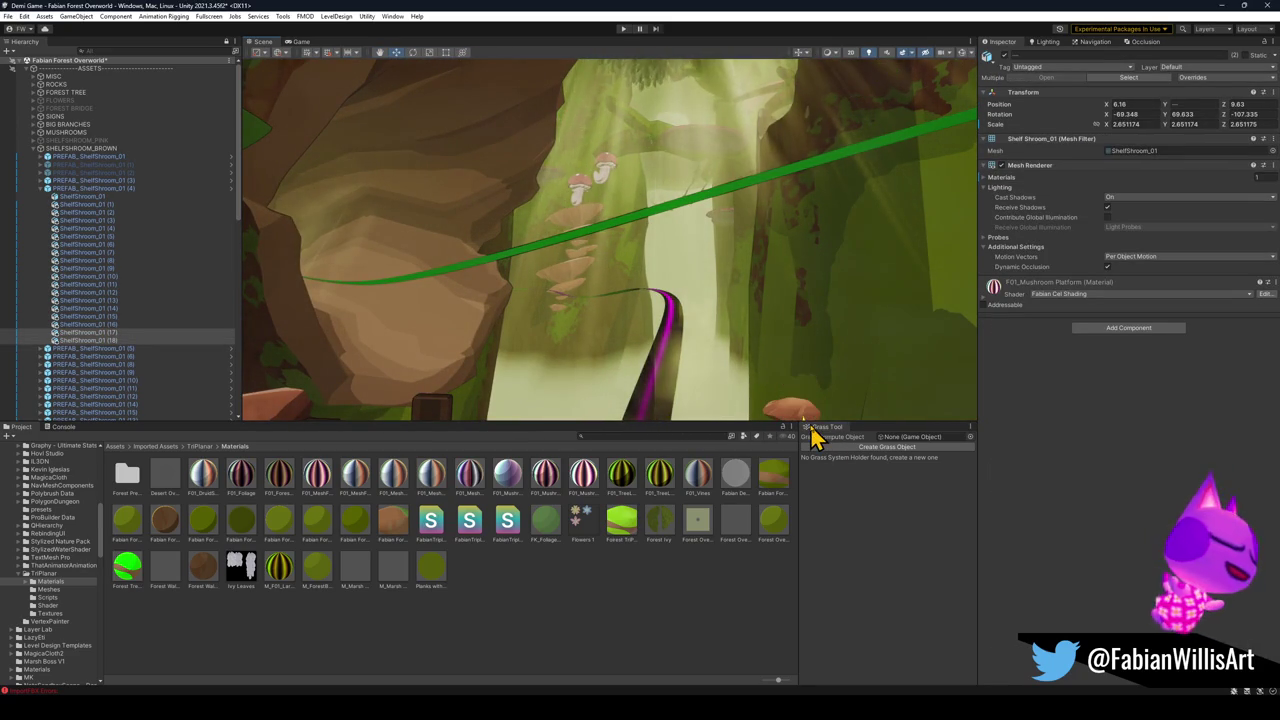
pyautogui.moveTo(805, 380)
pyautogui.mouseDown()
pyautogui.moveTo(809, 340)
pyautogui.moveTo(761, 350)
pyautogui.mouseUp()
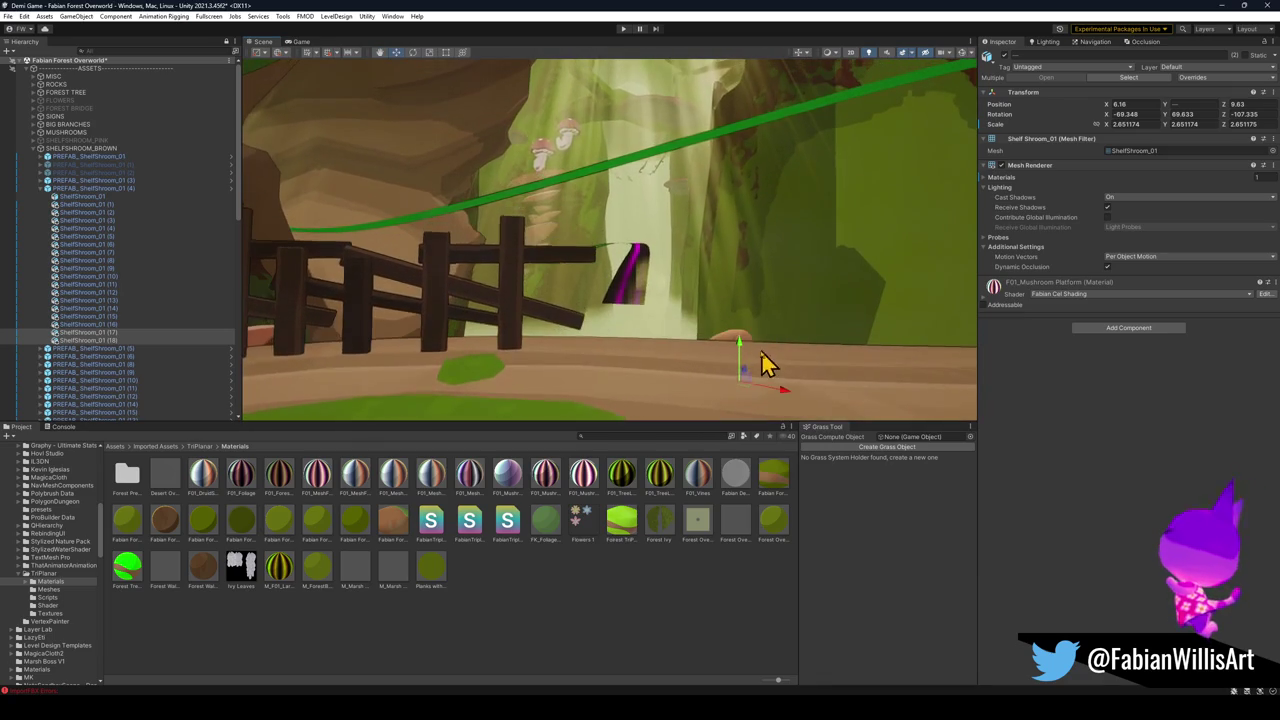
pyautogui.moveTo(734, 294)
pyautogui.mouseDown()
pyautogui.moveTo(757, 271)
pyautogui.moveTo(745, 280)
pyautogui.mouseUp()
pyautogui.moveTo(690, 330)
pyautogui.mouseDown()
pyautogui.moveTo(694, 294)
pyautogui.moveTo(703, 300)
pyautogui.moveTo(534, 334)
pyautogui.moveTo(736, 372)
pyautogui.moveTo(791, 351)
pyautogui.moveTo(560, 320)
pyautogui.moveTo(512, 333)
pyautogui.moveTo(494, 354)
pyautogui.moveTo(948, 366)
pyautogui.moveTo(689, 306)
pyautogui.moveTo(783, 343)
pyautogui.moveTo(735, 270)
pyautogui.moveTo(666, 280)
pyautogui.moveTo(671, 289)
pyautogui.moveTo(549, 337)
pyautogui.moveTo(826, 346)
pyautogui.moveTo(811, 354)
pyautogui.moveTo(760, 284)
pyautogui.moveTo(640, 260)
pyautogui.mouseUp()
# Frame the PREFAB_Forest_MossPatch_00 copy and rotate it to line up with the bridge.
pyautogui.click(737, 288)
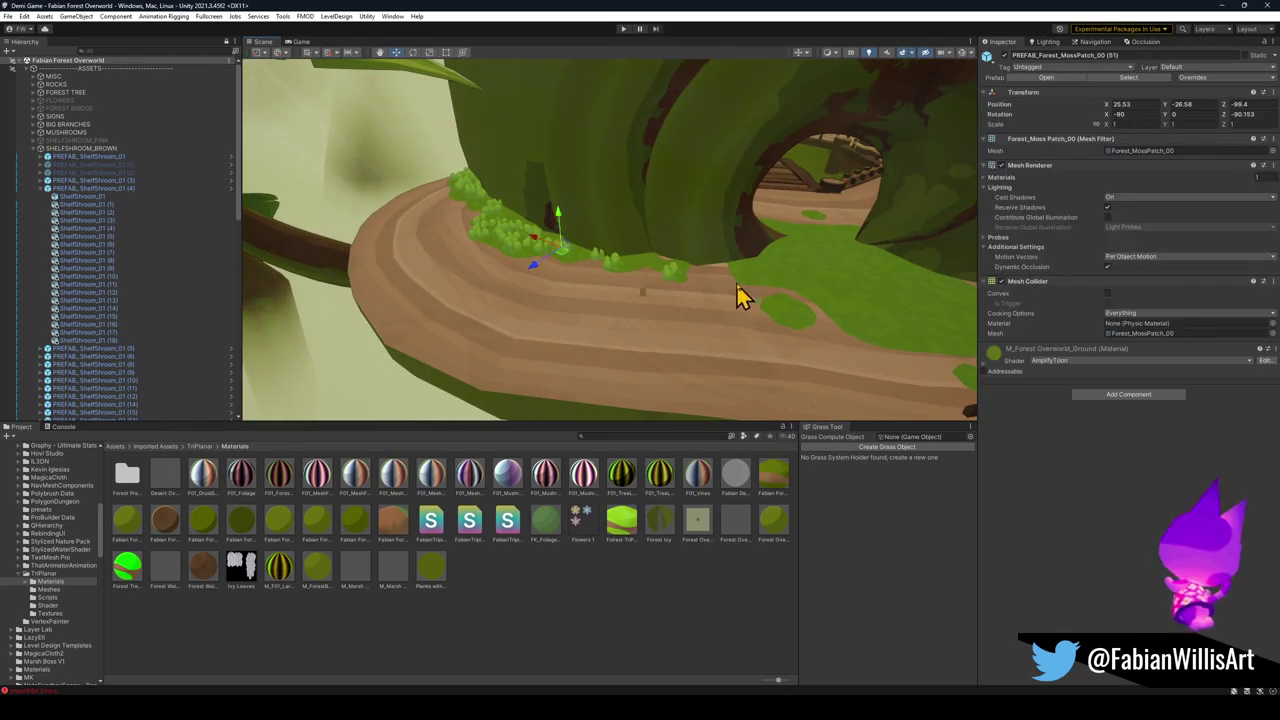
pyautogui.moveTo(737, 288)
pyautogui.mouseDown()
pyautogui.moveTo(609, 251)
pyautogui.moveTo(591, 317)
pyautogui.mouseUp()
pyautogui.press('f')
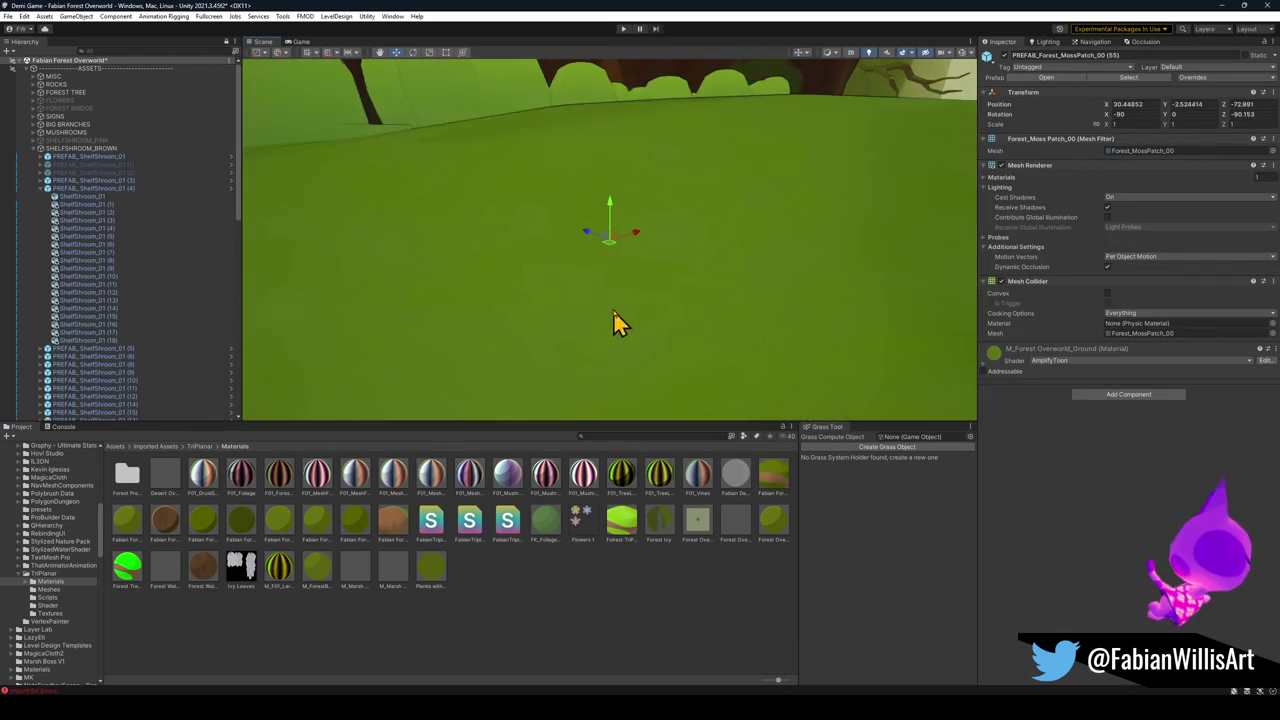
pyautogui.scroll(-5, 613, 248)
pyautogui.press('e')
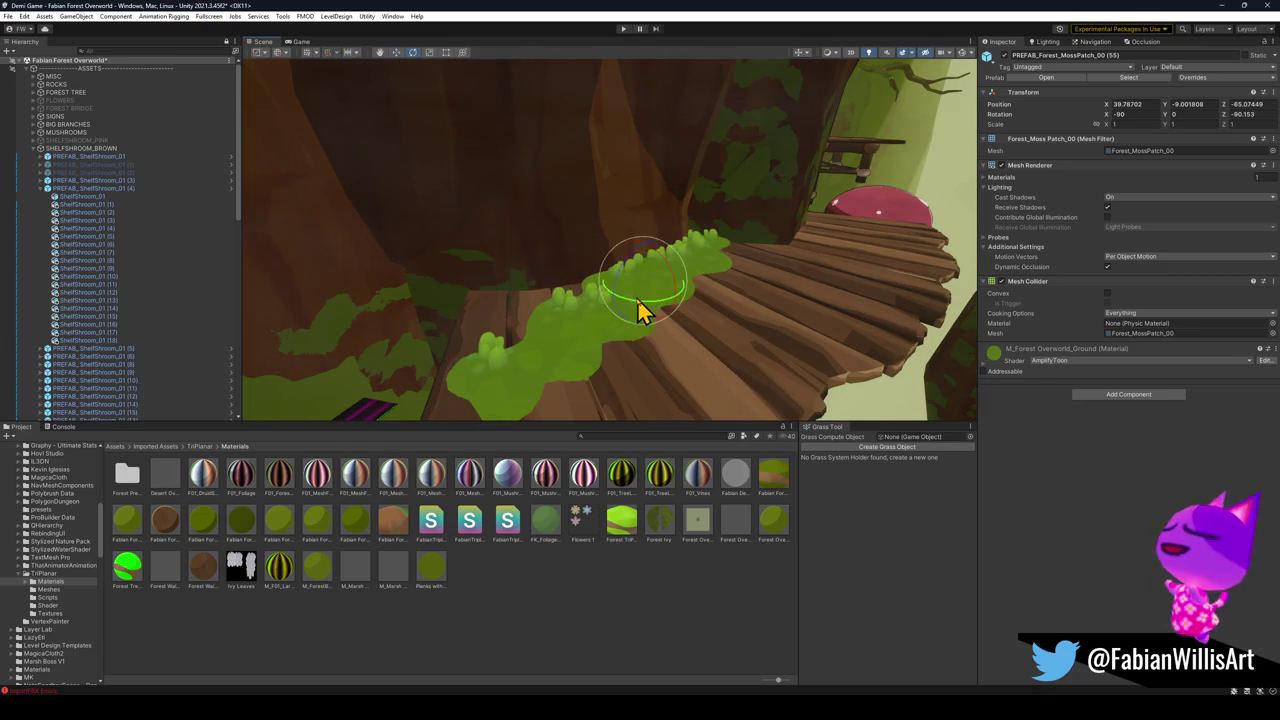
pyautogui.moveTo(640, 300)
pyautogui.mouseDown()
pyautogui.moveTo(862, 336)
pyautogui.moveTo(851, 346)
pyautogui.moveTo(723, 297)
pyautogui.moveTo(658, 333)
pyautogui.moveTo(676, 303)
pyautogui.moveTo(809, 277)
pyautogui.moveTo(826, 249)
pyautogui.moveTo(775, 248)
pyautogui.moveTo(774, 263)
pyautogui.mouseUp()
pyautogui.press('w')
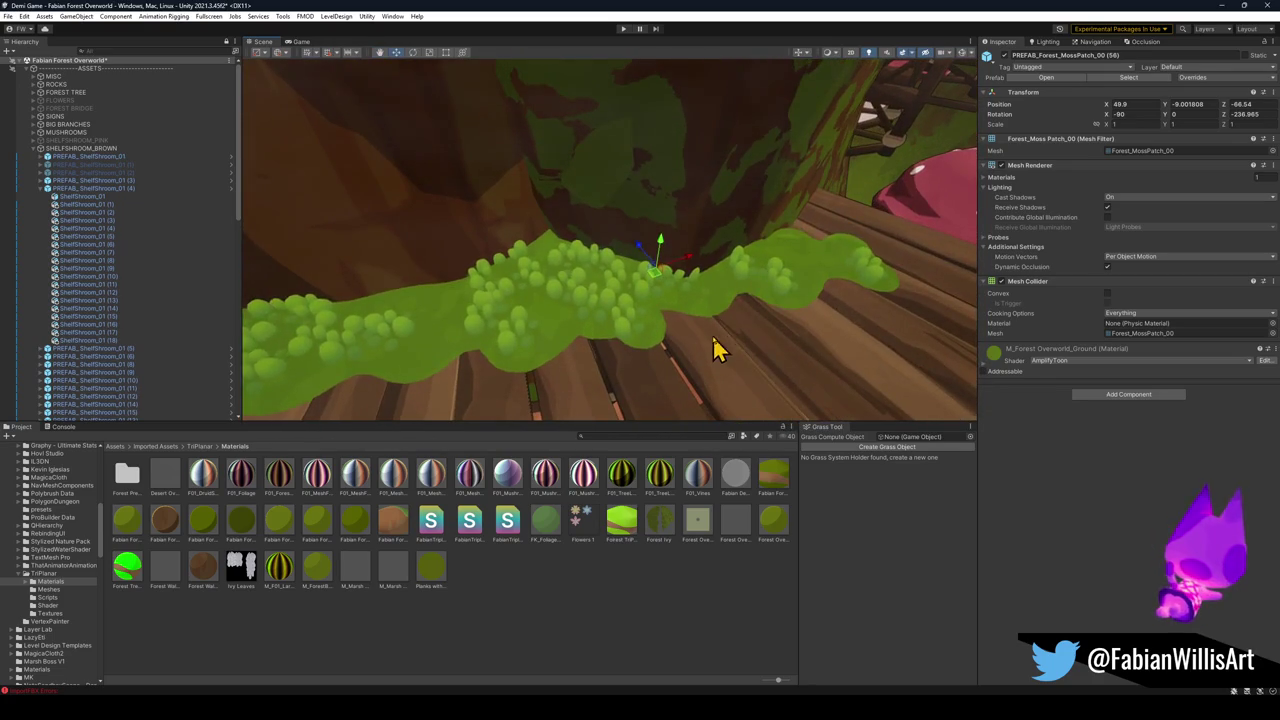
pyautogui.moveTo(714, 346)
pyautogui.mouseDown()
pyautogui.moveTo(729, 323)
pyautogui.moveTo(654, 309)
pyautogui.moveTo(664, 252)
pyautogui.moveTo(648, 236)
pyautogui.moveTo(680, 236)
pyautogui.moveTo(666, 249)
pyautogui.moveTo(763, 251)
pyautogui.moveTo(594, 249)
pyautogui.moveTo(526, 200)
pyautogui.moveTo(575, 228)
pyautogui.mouseUp()
pyautogui.press('e')
pyautogui.press('w')
# Move the moss patch onto the bridge planks, shrink it to about 0.72, and sink it slightly.
pyautogui.moveTo(467, 163)
pyautogui.mouseDown()
pyautogui.moveTo(696, 228)
pyautogui.moveTo(734, 177)
pyautogui.moveTo(700, 171)
pyautogui.moveTo(606, 294)
pyautogui.moveTo(566, 286)
pyautogui.moveTo(610, 300)
pyautogui.mouseUp()
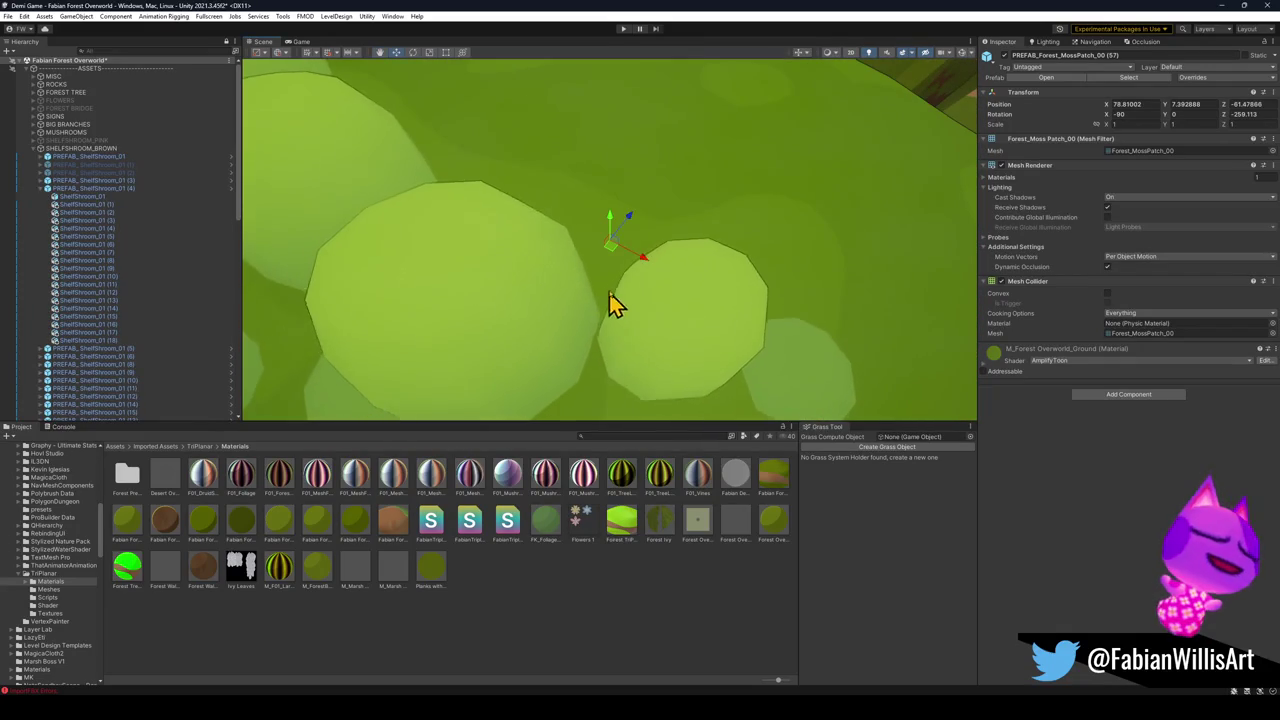
pyautogui.moveTo(609, 246)
pyautogui.mouseDown()
pyautogui.moveTo(604, 300)
pyautogui.moveTo(688, 328)
pyautogui.moveTo(680, 337)
pyautogui.mouseUp()
pyautogui.press('r')
pyautogui.moveTo(609, 314)
pyautogui.mouseDown()
pyautogui.moveTo(591, 277)
pyautogui.moveTo(606, 286)
pyautogui.moveTo(620, 217)
pyautogui.moveTo(600, 210)
pyautogui.mouseUp()
pyautogui.press('w')
pyautogui.moveTo(590, 163); pyautogui.dragTo(646, 230)
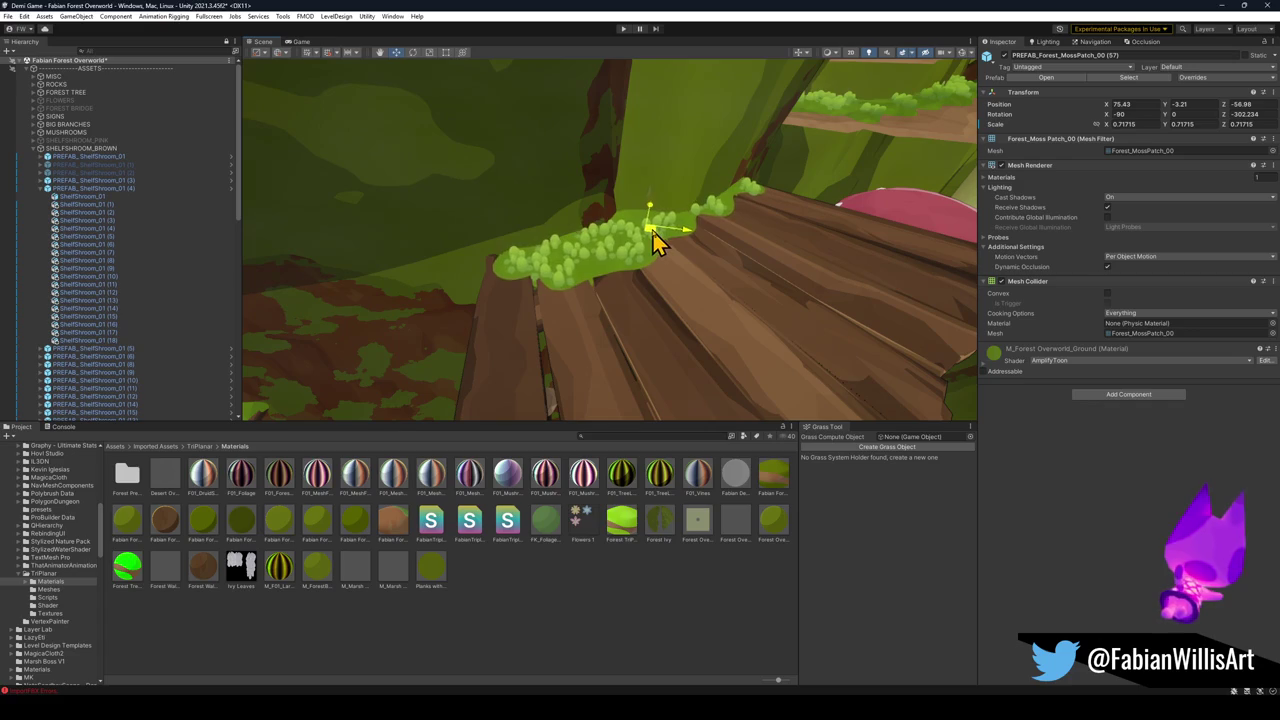
# Reframe the moss patch from above and nudge it along the bridge edge.
pyautogui.moveTo(655, 245)
pyautogui.mouseDown()
pyautogui.moveTo(734, 217)
pyautogui.moveTo(814, 151)
pyautogui.moveTo(835, 158)
pyautogui.mouseUp()
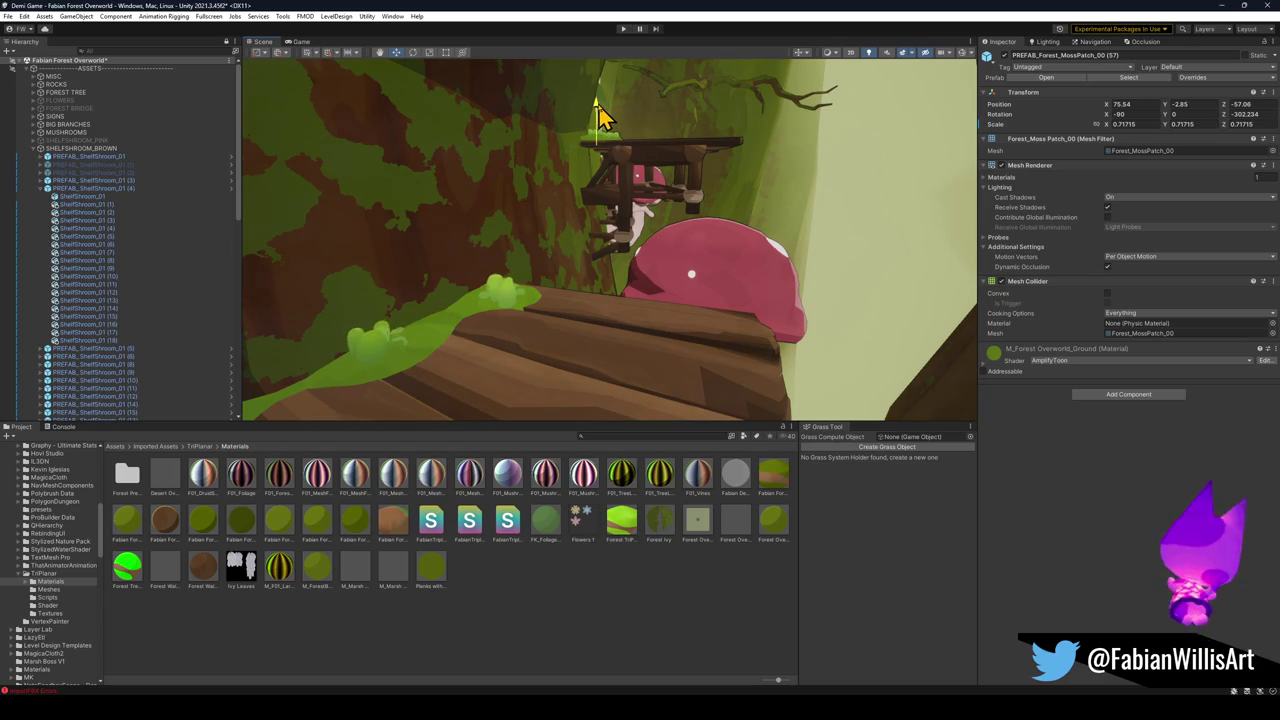
pyautogui.moveTo(600, 115)
pyautogui.mouseDown()
pyautogui.moveTo(634, 129)
pyautogui.moveTo(613, 157)
pyautogui.moveTo(634, 171)
pyautogui.moveTo(590, 207)
pyautogui.moveTo(608, 200)
pyautogui.moveTo(666, 97)
pyautogui.moveTo(673, 107)
pyautogui.moveTo(651, 280)
pyautogui.moveTo(663, 403)
pyautogui.moveTo(534, 385)
pyautogui.moveTo(632, 389)
pyautogui.mouseUp()
pyautogui.click(680, 360)
pyautogui.press('f')
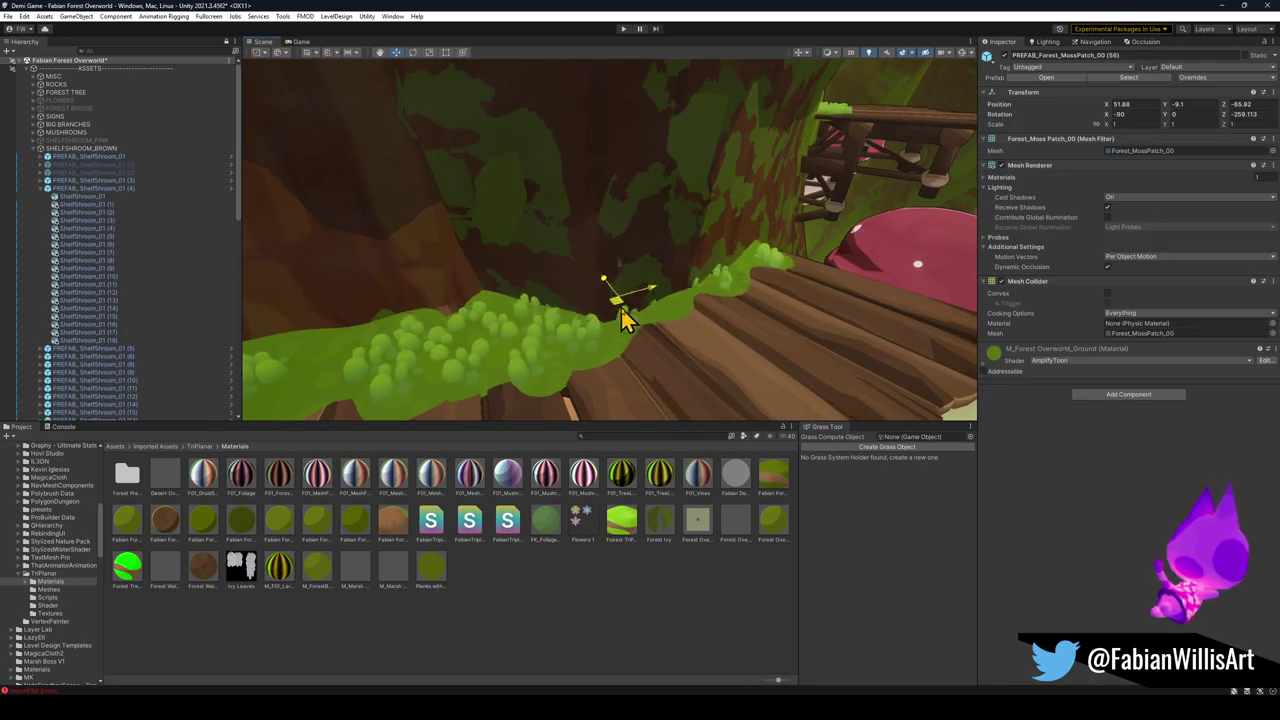
pyautogui.moveTo(632, 312); pyautogui.dragTo(645, 323)
pyautogui.press('e')
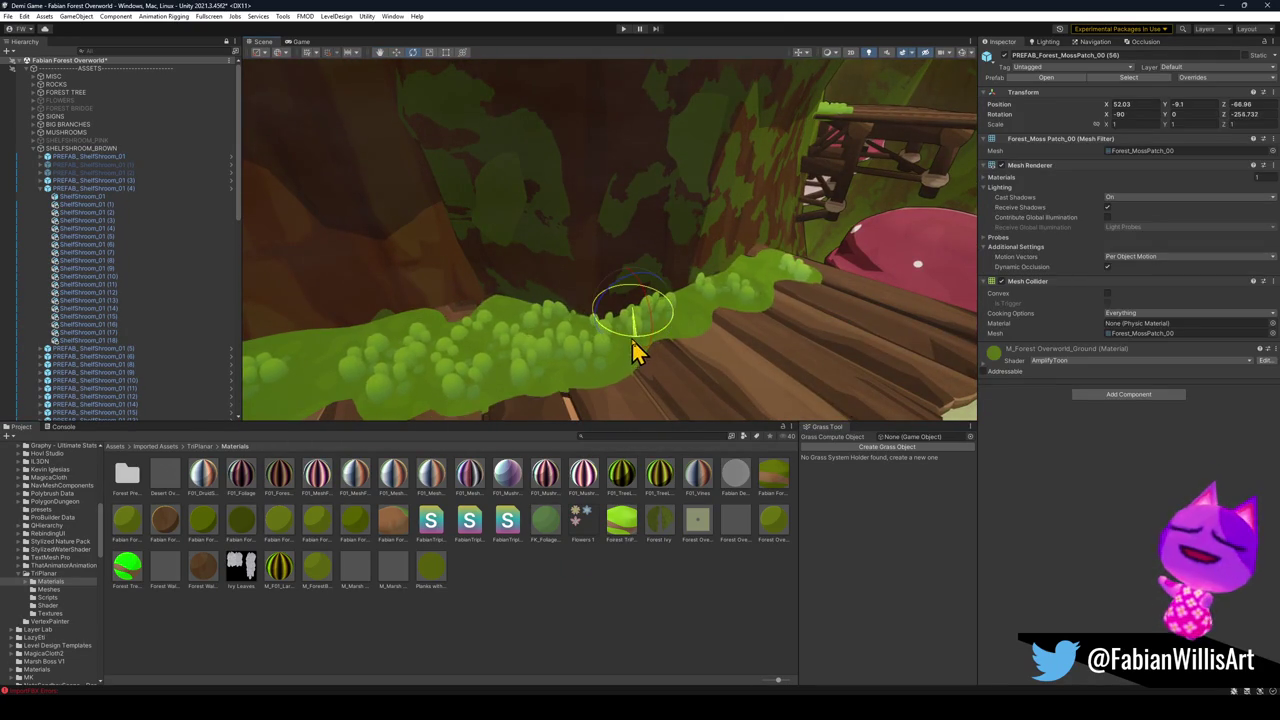
pyautogui.click(651, 560)
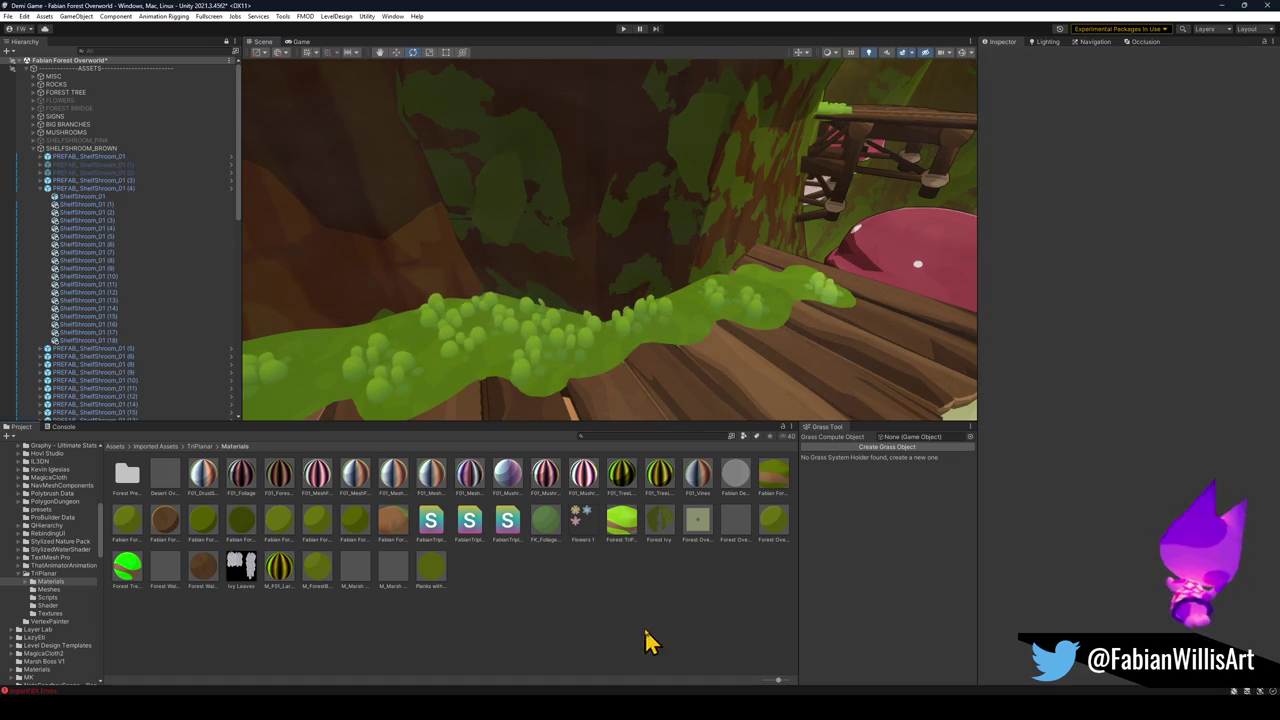
pyautogui.moveTo(630, 336)
pyautogui.mouseDown()
pyautogui.moveTo(671, 334)
pyautogui.moveTo(594, 291)
pyautogui.moveTo(623, 331)
pyautogui.moveTo(671, 300)
pyautogui.moveTo(808, 306)
pyautogui.moveTo(718, 276)
pyautogui.moveTo(646, 291)
pyautogui.moveTo(606, 177)
pyautogui.moveTo(578, 335)
pyautogui.mouseUp()
# Move a moss patch toward the pink mushroom ledge and slide it along the bridge.
pyautogui.click(644, 268)
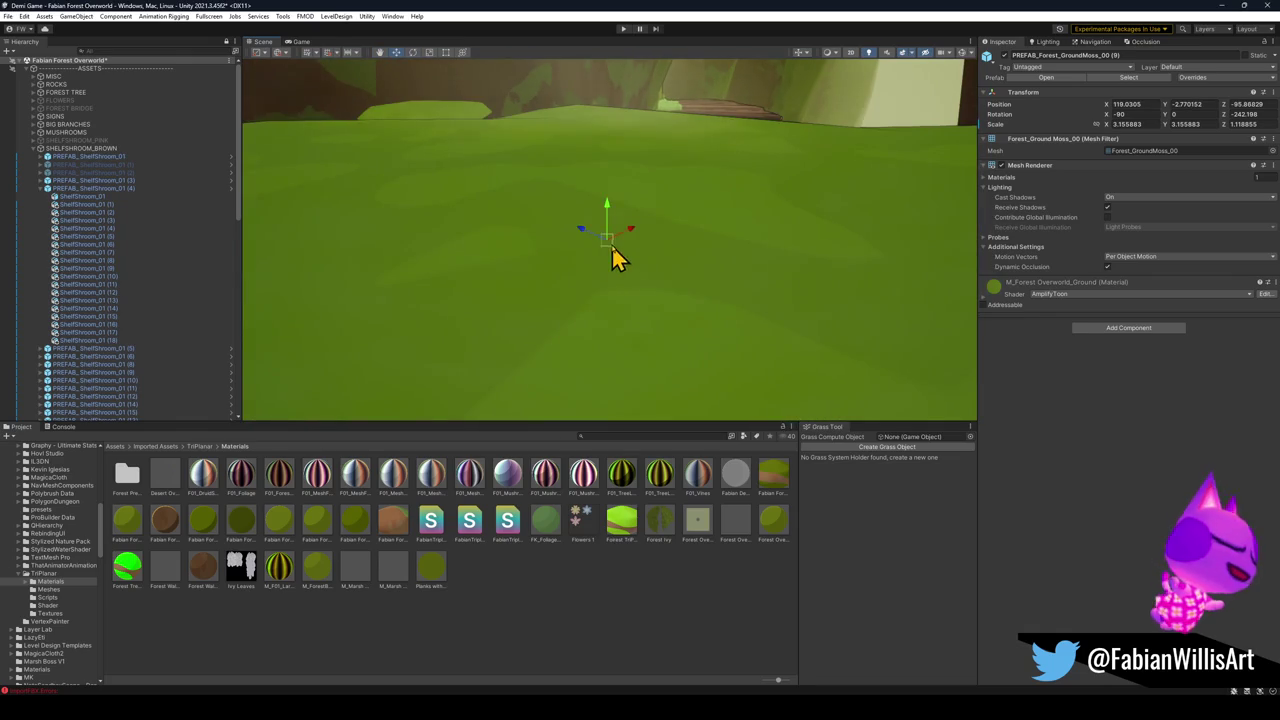
pyautogui.moveTo(612, 247)
pyautogui.mouseDown()
pyautogui.moveTo(561, 316)
pyautogui.moveTo(541, 276)
pyautogui.moveTo(560, 307)
pyautogui.moveTo(545, 328)
pyautogui.mouseUp()
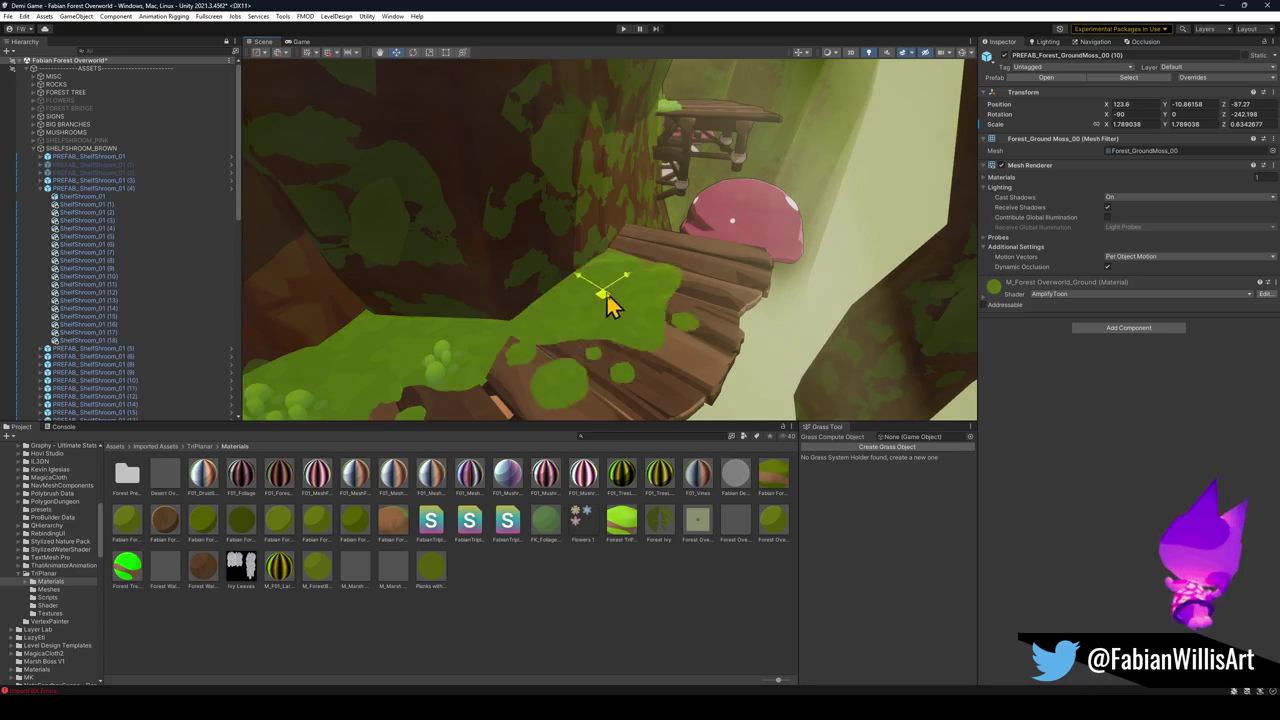
pyautogui.moveTo(607, 297)
pyautogui.mouseDown()
pyautogui.moveTo(630, 264)
pyautogui.moveTo(594, 286)
pyautogui.moveTo(612, 285)
pyautogui.mouseUp()
pyautogui.press('e')
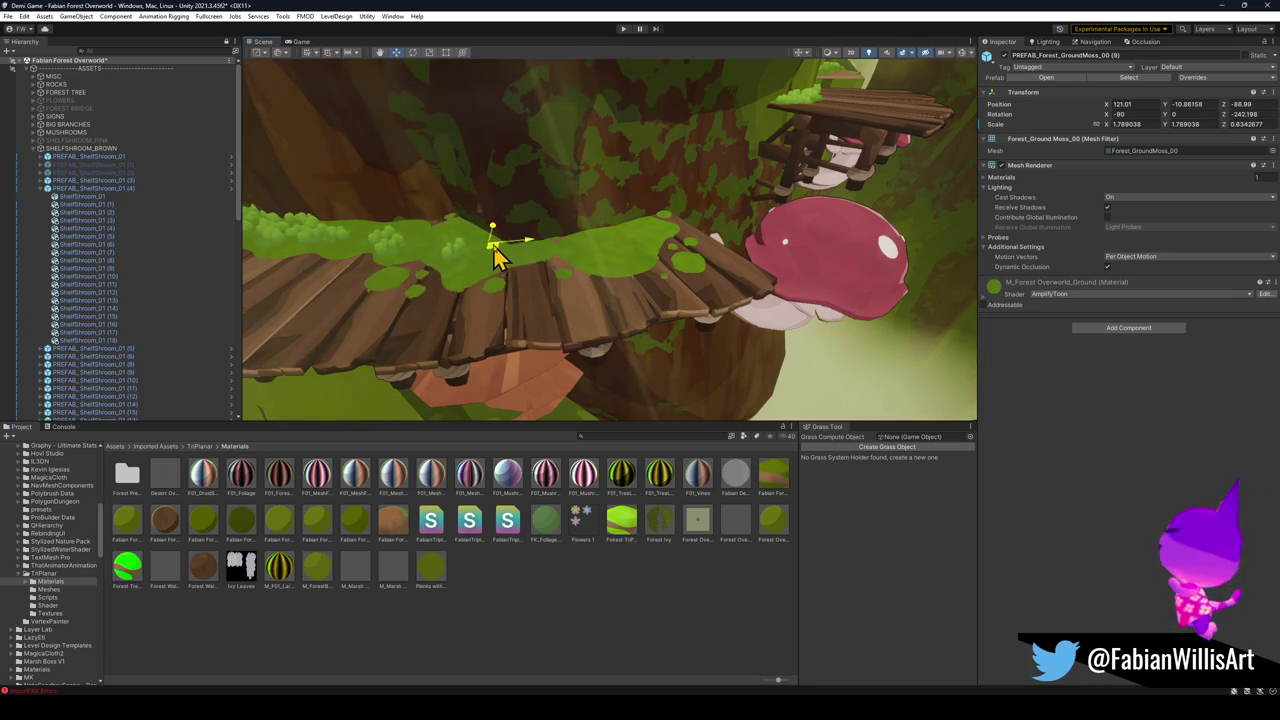
# Shift the moss onto the bridge planks, then select and frame PREFAB_Forest_GroundMoss_00 (11).
pyautogui.moveTo(497, 262)
pyautogui.mouseDown()
pyautogui.moveTo(480, 274)
pyautogui.moveTo(785, 248)
pyautogui.mouseUp()
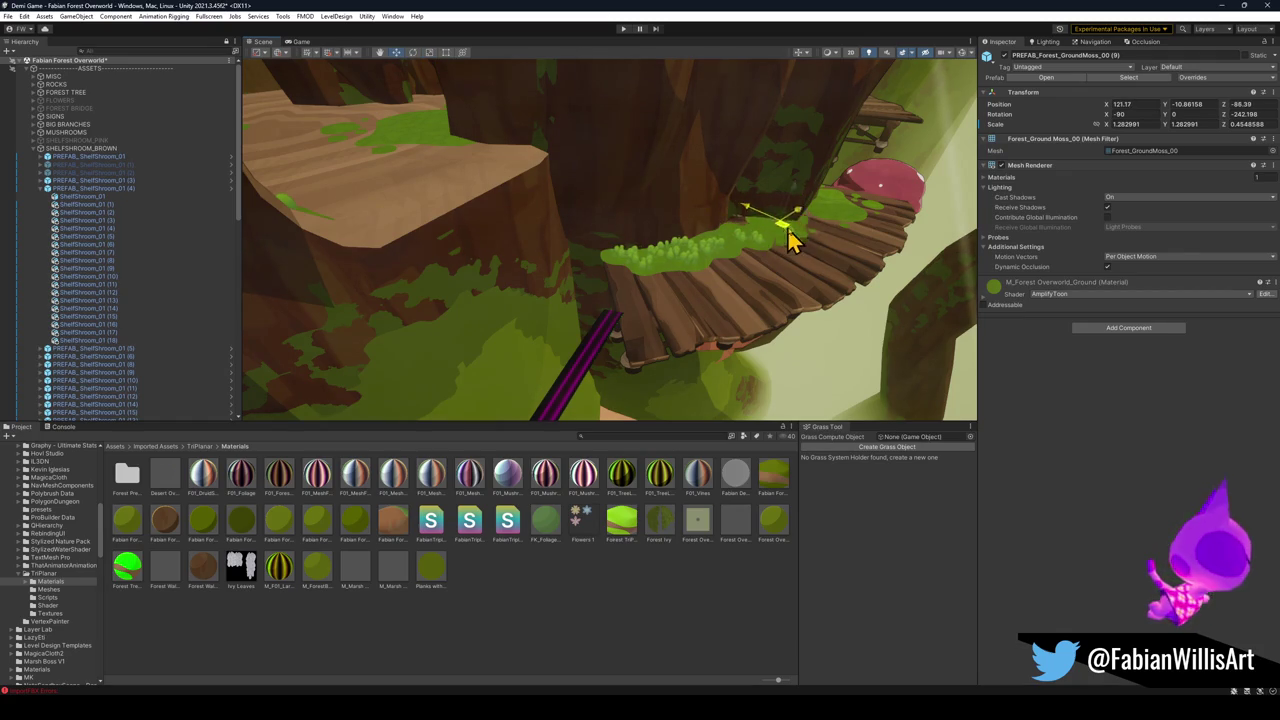
pyautogui.moveTo(805, 235)
pyautogui.mouseDown()
pyautogui.moveTo(829, 246)
pyautogui.moveTo(840, 275)
pyautogui.mouseUp()
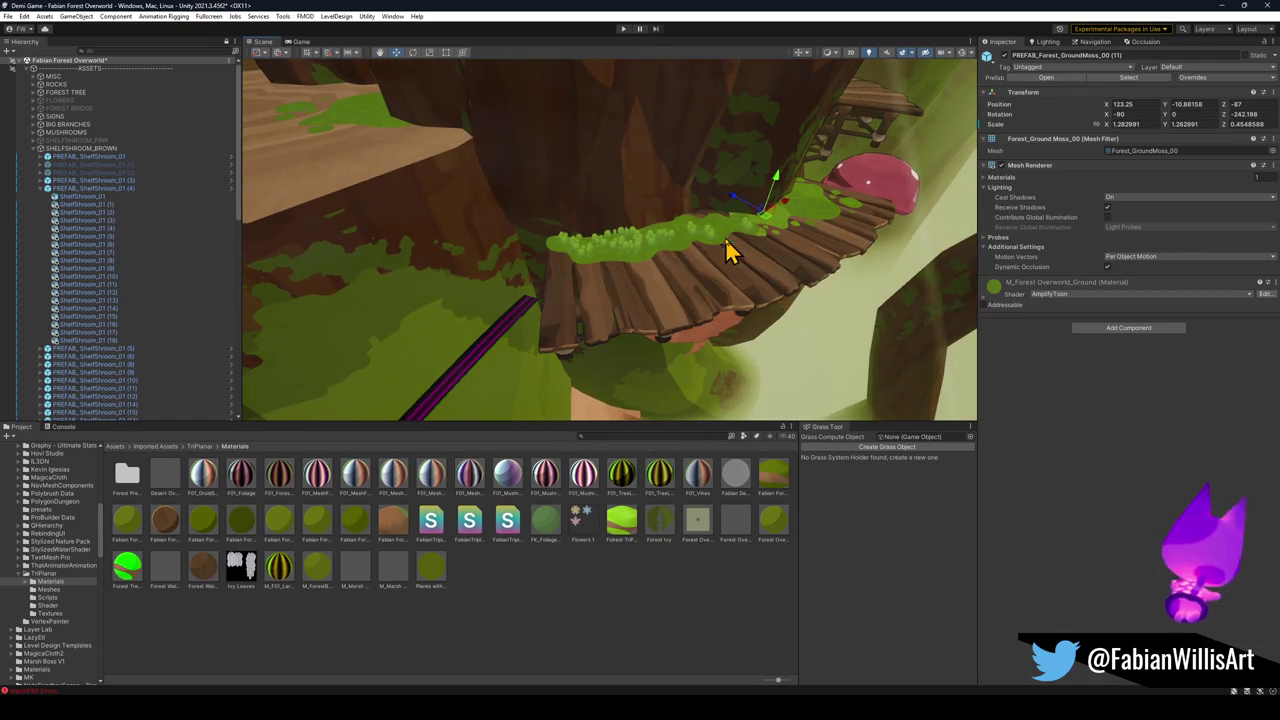
pyautogui.moveTo(726, 240)
pyautogui.mouseDown()
pyautogui.moveTo(643, 257)
pyautogui.moveTo(811, 174)
pyautogui.moveTo(654, 206)
pyautogui.moveTo(603, 266)
pyautogui.moveTo(625, 236)
pyautogui.moveTo(664, 244)
pyautogui.moveTo(669, 271)
pyautogui.moveTo(740, 225)
pyautogui.mouseUp()
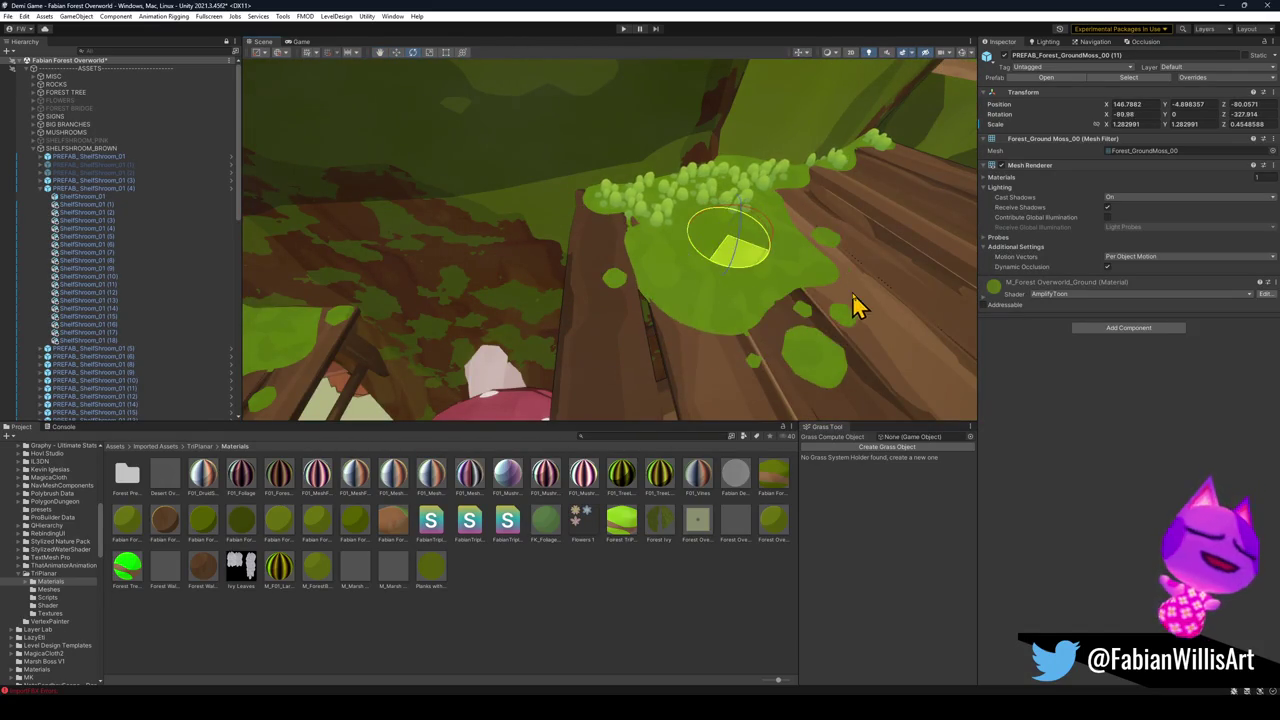
pyautogui.moveTo(713, 236)
pyautogui.mouseDown()
pyautogui.moveTo(704, 229)
pyautogui.moveTo(651, 271)
pyautogui.moveTo(769, 126)
pyautogui.moveTo(792, 118)
pyautogui.moveTo(785, 215)
pyautogui.mouseUp()
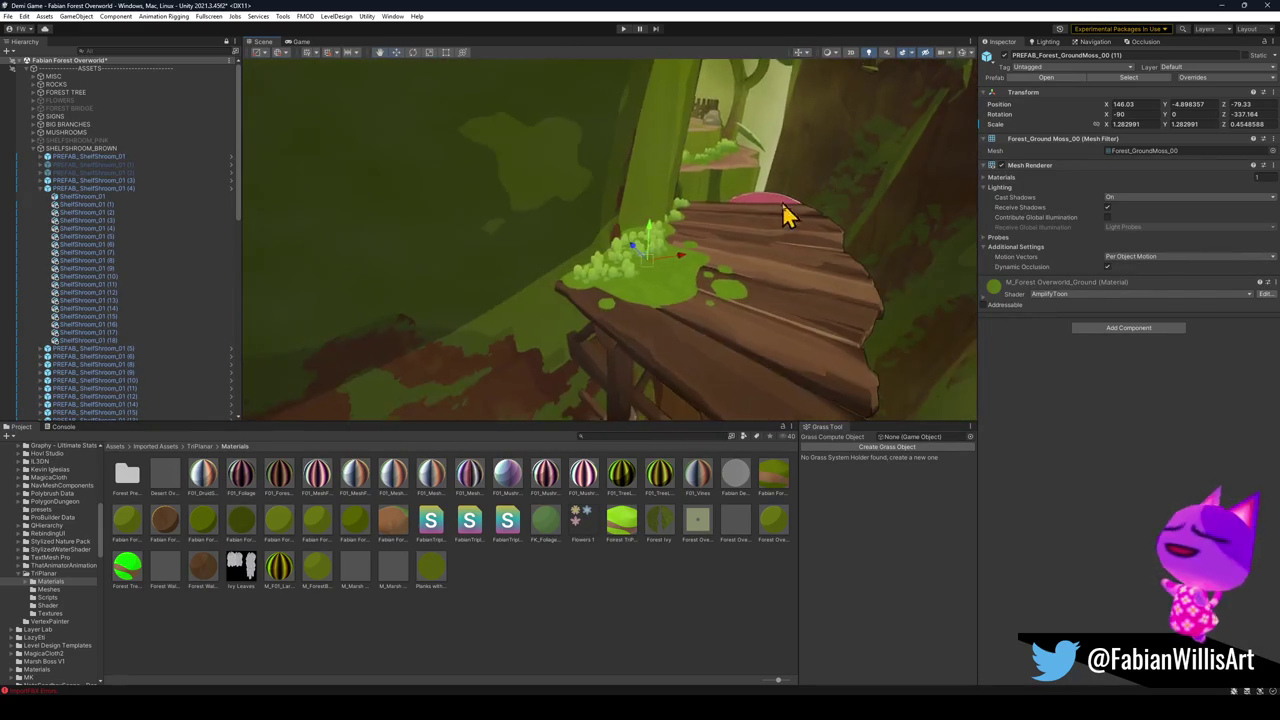
pyautogui.moveTo(620, 380)
pyautogui.mouseDown()
pyautogui.moveTo(651, 309)
pyautogui.moveTo(686, 300)
pyautogui.moveTo(651, 280)
pyautogui.moveTo(600, 286)
pyautogui.moveTo(580, 310)
pyautogui.mouseUp()
pyautogui.click(606, 277)
pyautogui.press('f')
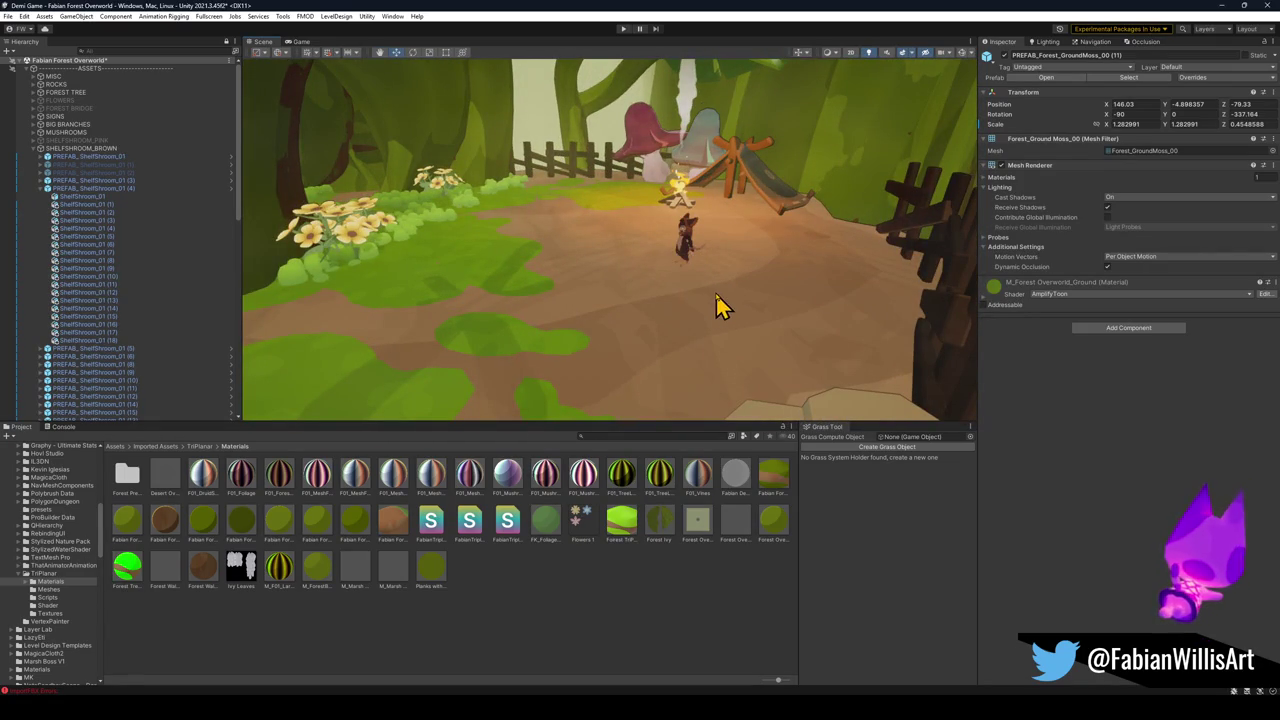
pyautogui.moveTo(735, 302)
pyautogui.mouseDown()
pyautogui.moveTo(663, 243)
pyautogui.moveTo(471, 260)
pyautogui.moveTo(560, 277)
pyautogui.moveTo(466, 289)
pyautogui.moveTo(617, 316)
pyautogui.moveTo(706, 237)
pyautogui.moveTo(751, 246)
pyautogui.moveTo(757, 286)
pyautogui.moveTo(746, 268)
pyautogui.moveTo(529, 266)
pyautogui.moveTo(620, 260)
pyautogui.moveTo(709, 286)
pyautogui.moveTo(431, 277)
pyautogui.moveTo(394, 291)
pyautogui.moveTo(846, 263)
pyautogui.moveTo(909, 309)
pyautogui.moveTo(712, 280)
pyautogui.moveTo(600, 291)
pyautogui.moveTo(619, 266)
pyautogui.moveTo(490, 230)
pyautogui.moveTo(669, 257)
pyautogui.moveTo(649, 269)
pyautogui.moveTo(749, 266)
pyautogui.moveTo(662, 270)
pyautogui.moveTo(749, 289)
pyautogui.moveTo(491, 306)
pyautogui.moveTo(629, 286)
pyautogui.moveTo(508, 286)
pyautogui.moveTo(513, 306)
pyautogui.mouseUp()
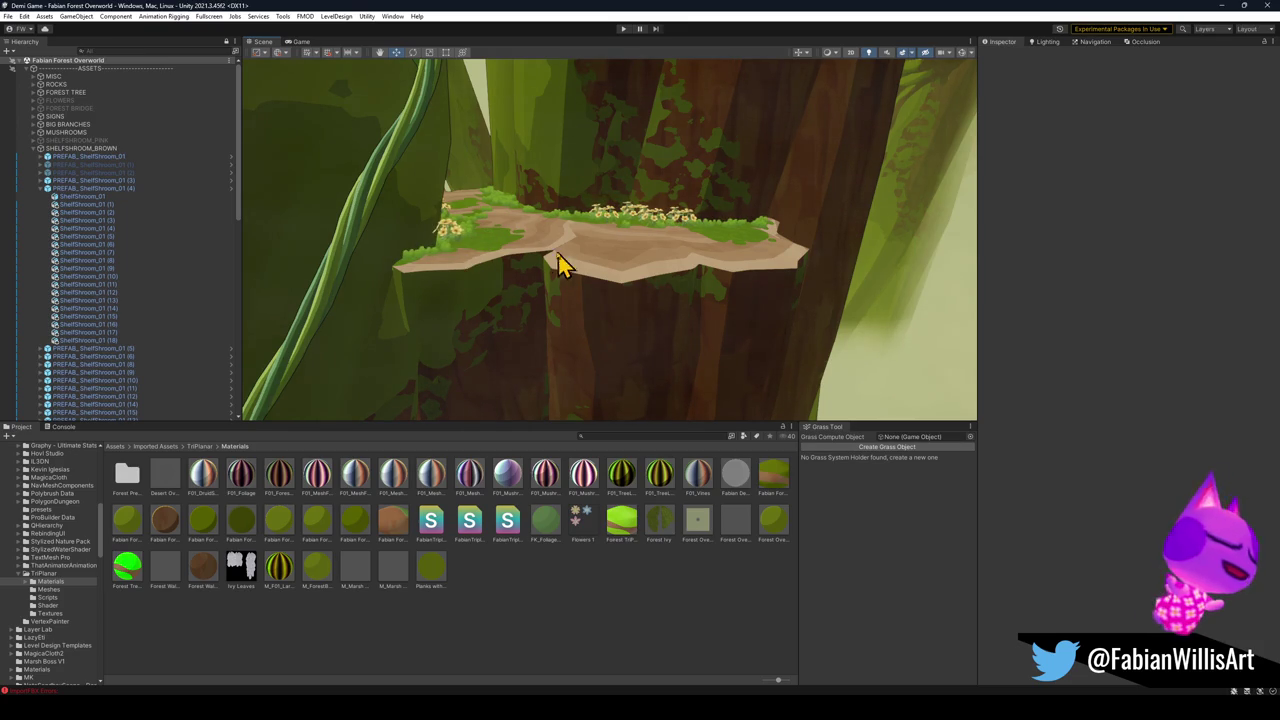
pyautogui.moveTo(560, 265)
pyautogui.mouseDown()
pyautogui.moveTo(603, 226)
pyautogui.moveTo(528, 197)
pyautogui.moveTo(506, 209)
pyautogui.moveTo(589, 246)
pyautogui.moveTo(500, 316)
pyautogui.mouseUp()
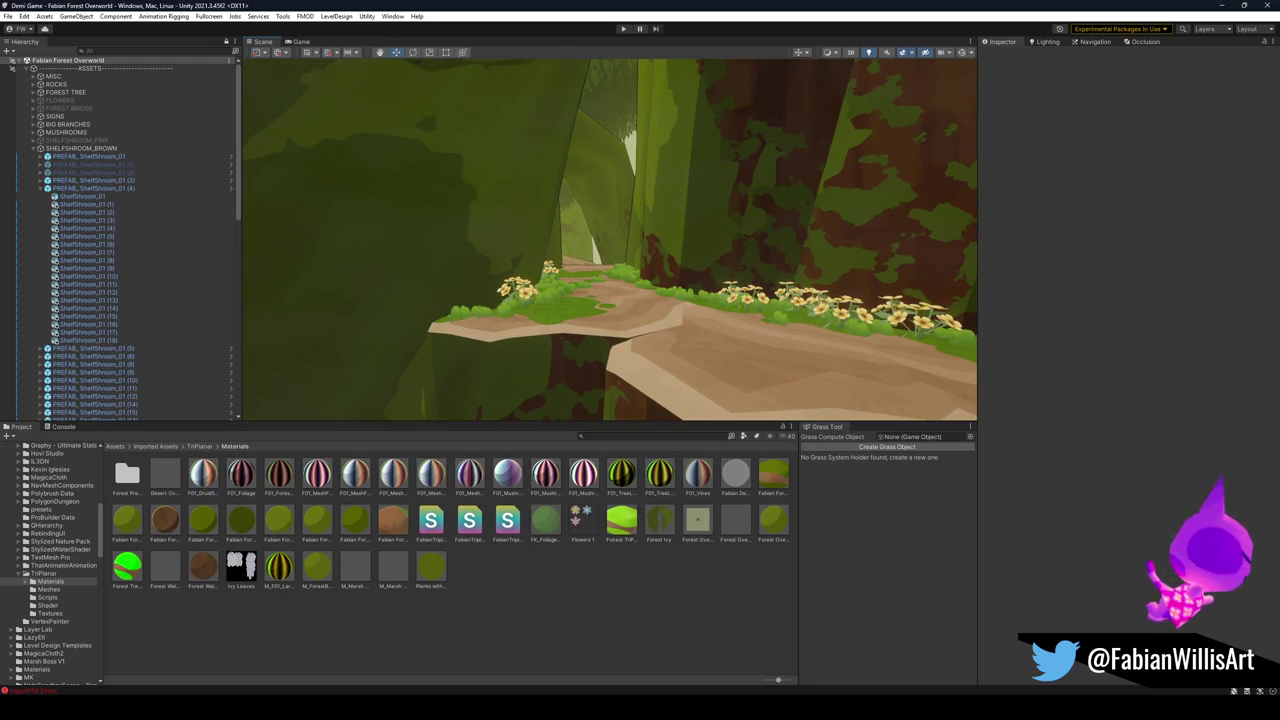
pyautogui.moveTo(456, 361)
pyautogui.mouseDown()
pyautogui.moveTo(723, 288)
pyautogui.moveTo(743, 263)
pyautogui.moveTo(737, 291)
pyautogui.moveTo(715, 212)
pyautogui.moveTo(749, 294)
pyautogui.moveTo(737, 331)
pyautogui.moveTo(631, 345)
pyautogui.moveTo(731, 360)
pyautogui.moveTo(763, 394)
pyautogui.moveTo(396, 272)
pyautogui.moveTo(434, 337)
pyautogui.moveTo(429, 374)
pyautogui.moveTo(369, 314)
pyautogui.moveTo(479, 332)
pyautogui.moveTo(557, 300)
pyautogui.mouseUp()
# Select the Forest_Ivy_02 vine and raise it slightly up the tree trunk beside the path.
pyautogui.click(557, 300)
pyautogui.moveTo(643, 306)
pyautogui.mouseDown()
pyautogui.moveTo(489, 348)
pyautogui.moveTo(583, 334)
pyautogui.moveTo(661, 350)
pyautogui.moveTo(543, 334)
pyautogui.moveTo(906, 309)
pyautogui.moveTo(889, 280)
pyautogui.moveTo(846, 306)
pyautogui.moveTo(614, 280)
pyautogui.moveTo(714, 297)
pyautogui.moveTo(694, 311)
pyautogui.moveTo(575, 262)
pyautogui.mouseUp()
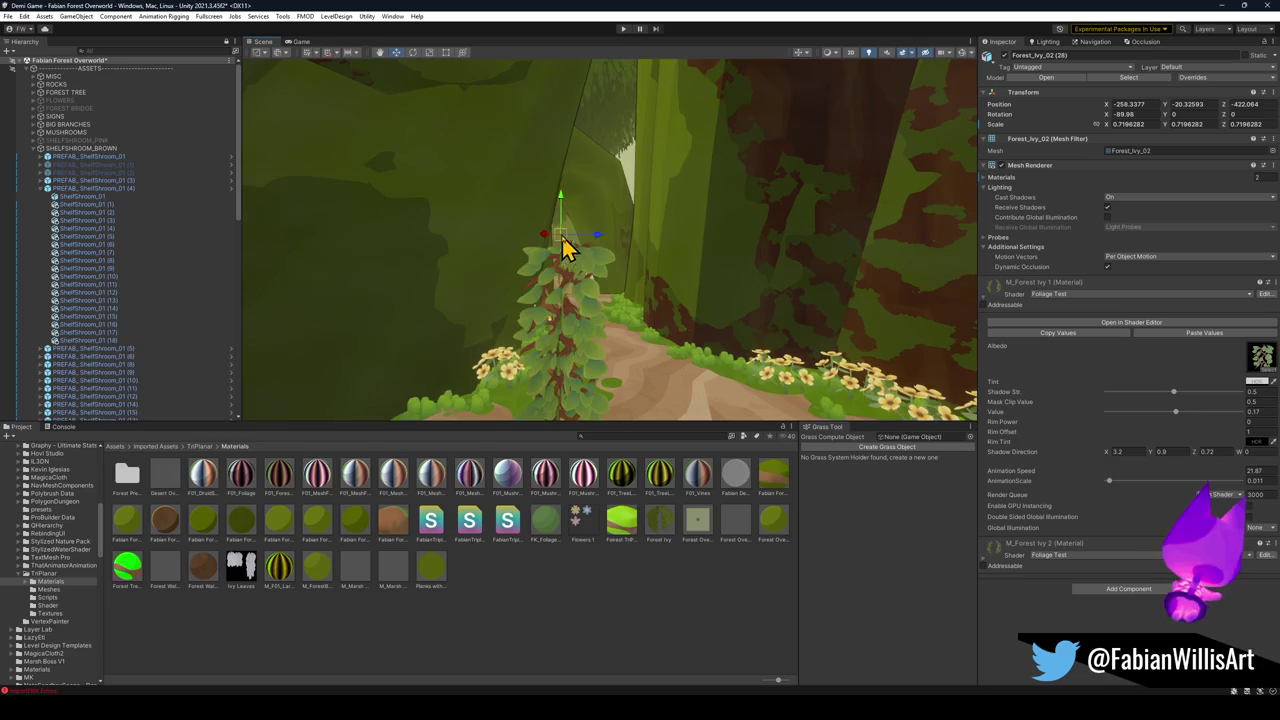
pyautogui.moveTo(670, 72)
pyautogui.mouseDown()
pyautogui.moveTo(709, 109)
pyautogui.moveTo(661, 150)
pyautogui.mouseUp()
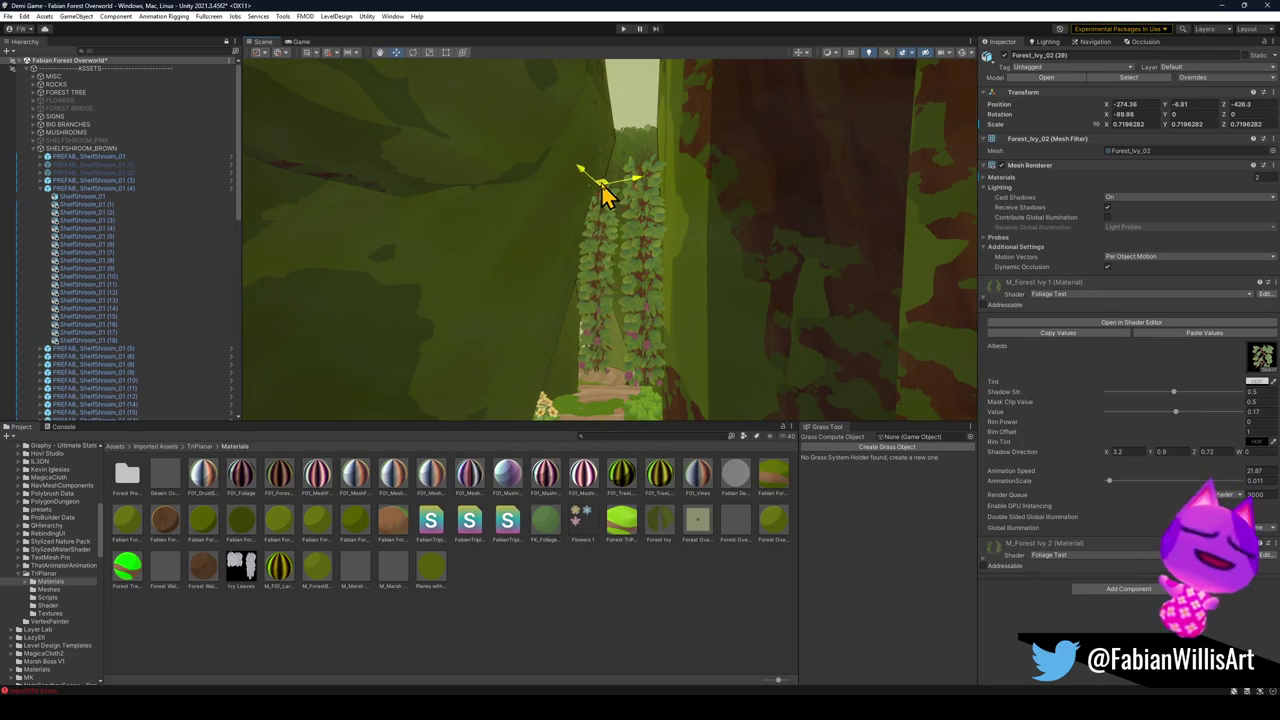
pyautogui.moveTo(628, 152)
pyautogui.mouseDown()
pyautogui.moveTo(654, 163)
pyautogui.moveTo(660, 143)
pyautogui.mouseUp()
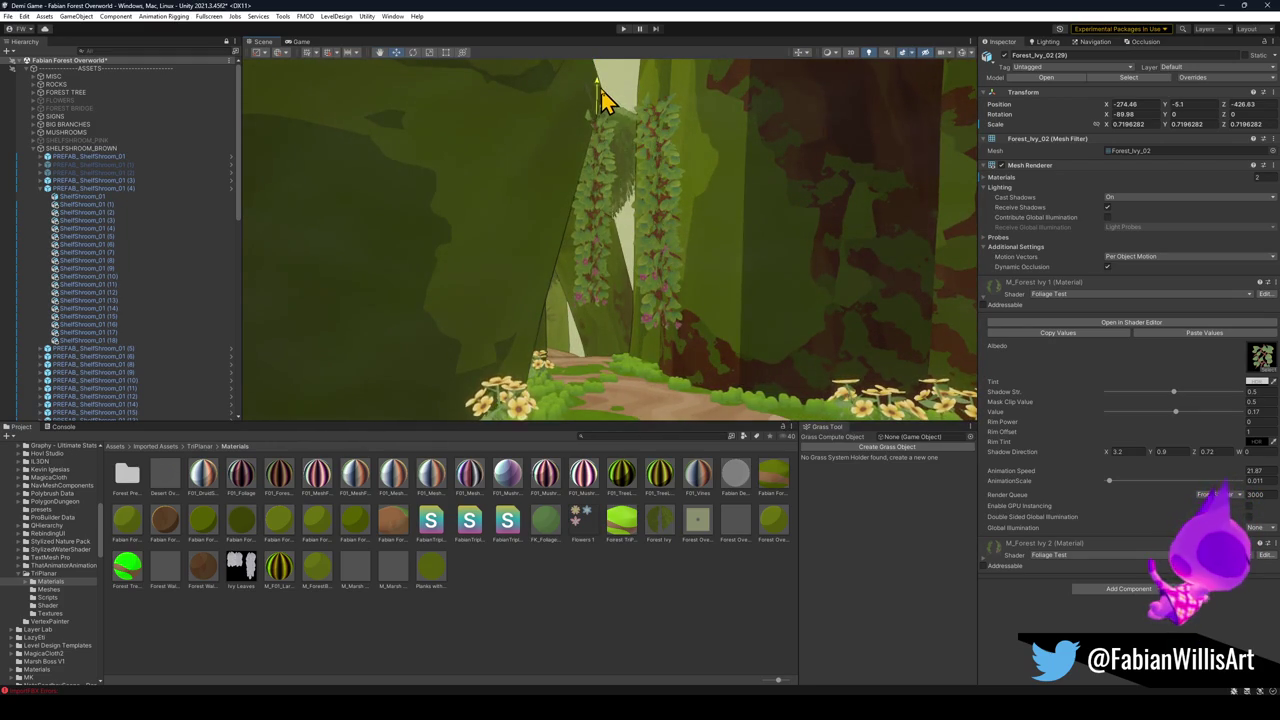
pyautogui.moveTo(605, 92)
pyautogui.mouseDown()
pyautogui.moveTo(634, 129)
pyautogui.moveTo(646, 120)
pyautogui.moveTo(630, 128)
pyautogui.mouseUp()
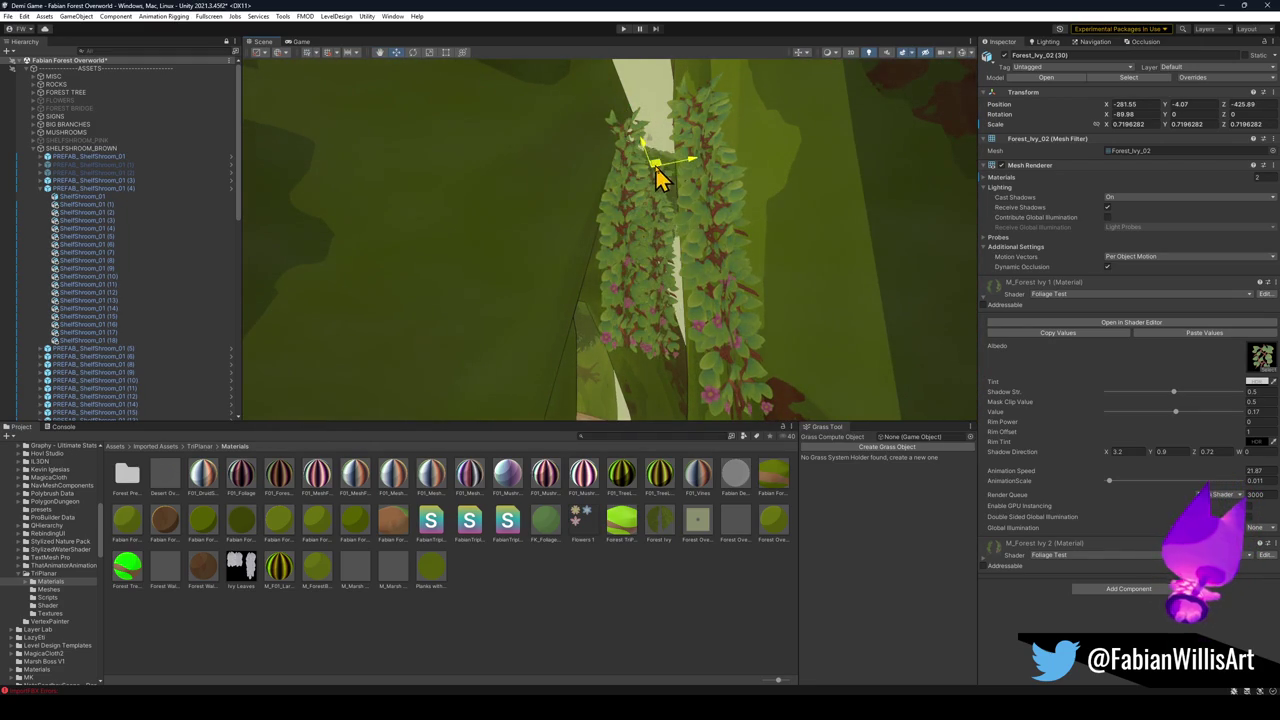
pyautogui.moveTo(653, 193)
pyautogui.mouseDown()
pyautogui.moveTo(660, 257)
pyautogui.moveTo(660, 241)
pyautogui.moveTo(680, 263)
pyautogui.moveTo(583, 263)
pyautogui.moveTo(486, 309)
pyautogui.moveTo(569, 334)
pyautogui.moveTo(459, 302)
pyautogui.moveTo(580, 329)
pyautogui.moveTo(494, 274)
pyautogui.moveTo(749, 297)
pyautogui.moveTo(617, 323)
pyautogui.moveTo(643, 356)
pyautogui.moveTo(700, 366)
pyautogui.moveTo(791, 337)
pyautogui.moveTo(675, 297)
pyautogui.moveTo(666, 314)
pyautogui.mouseUp()
# Frame PREFAB_Forest_SwirlRoot_01, move it forward, rotate it to a new angle and shrink it to about 4.21.
pyautogui.click(623, 263)
pyautogui.hotkey('ctrl', 'alt', 'f')
pyautogui.moveTo(615, 255)
pyautogui.mouseDown()
pyautogui.moveTo(570, 163)
pyautogui.moveTo(536, 175)
pyautogui.moveTo(622, 160)
pyautogui.mouseUp()
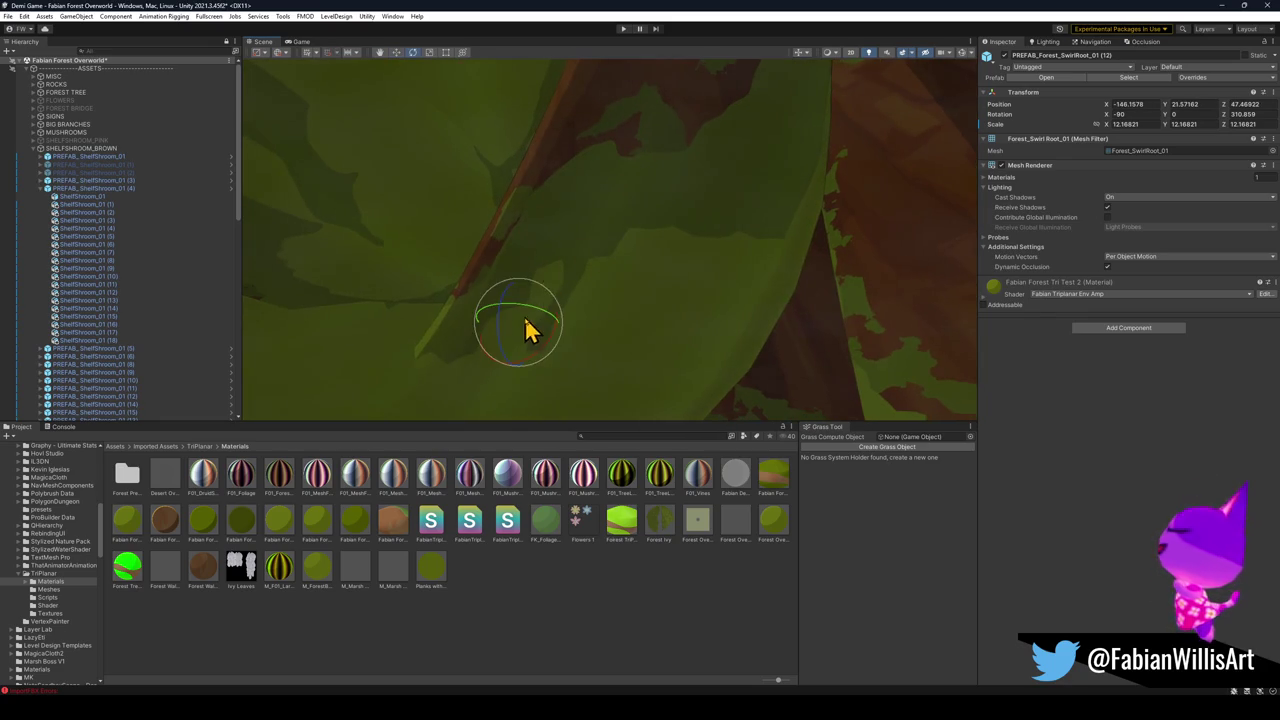
pyautogui.moveTo(528, 330)
pyautogui.mouseDown()
pyautogui.moveTo(667, 364)
pyautogui.moveTo(622, 358)
pyautogui.mouseUp()
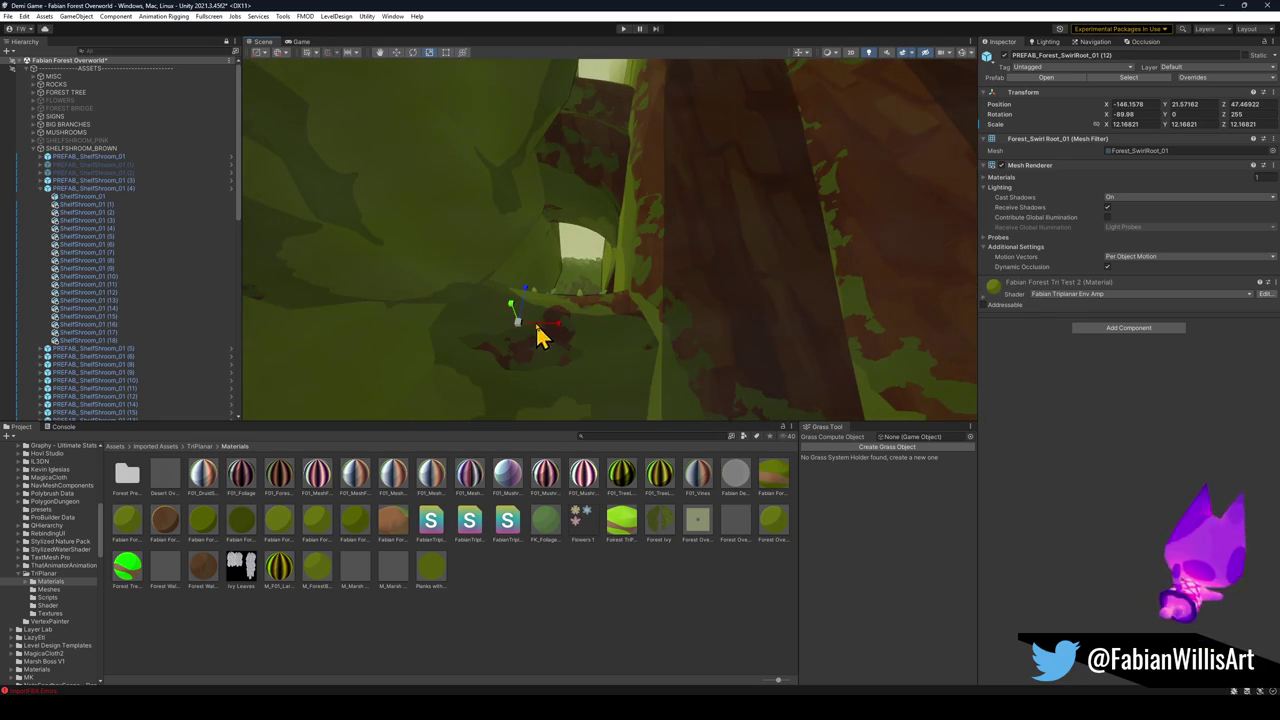
pyautogui.moveTo(538, 336)
pyautogui.mouseDown()
pyautogui.moveTo(507, 358)
pyautogui.moveTo(549, 309)
pyautogui.moveTo(570, 342)
pyautogui.moveTo(601, 250)
pyautogui.moveTo(580, 306)
pyautogui.moveTo(694, 289)
pyautogui.moveTo(558, 328)
pyautogui.moveTo(557, 180)
pyautogui.moveTo(614, 194)
pyautogui.moveTo(597, 223)
pyautogui.moveTo(643, 300)
pyautogui.moveTo(617, 381)
pyautogui.mouseUp()
# Fly to the green cliff wall and inspect another swirl root and the hanging ivy vine.
pyautogui.moveTo(616, 380)
pyautogui.mouseDown()
pyautogui.moveTo(669, 346)
pyautogui.moveTo(777, 326)
pyautogui.moveTo(540, 285)
pyautogui.moveTo(686, 266)
pyautogui.moveTo(686, 223)
pyautogui.moveTo(609, 254)
pyautogui.moveTo(690, 282)
pyautogui.mouseUp()
pyautogui.click(623, 206)
pyautogui.click(630, 240)
pyautogui.moveTo(600, 330)
pyautogui.mouseDown()
pyautogui.moveTo(643, 346)
pyautogui.moveTo(651, 294)
pyautogui.moveTo(757, 277)
pyautogui.moveTo(619, 249)
pyautogui.mouseUp()
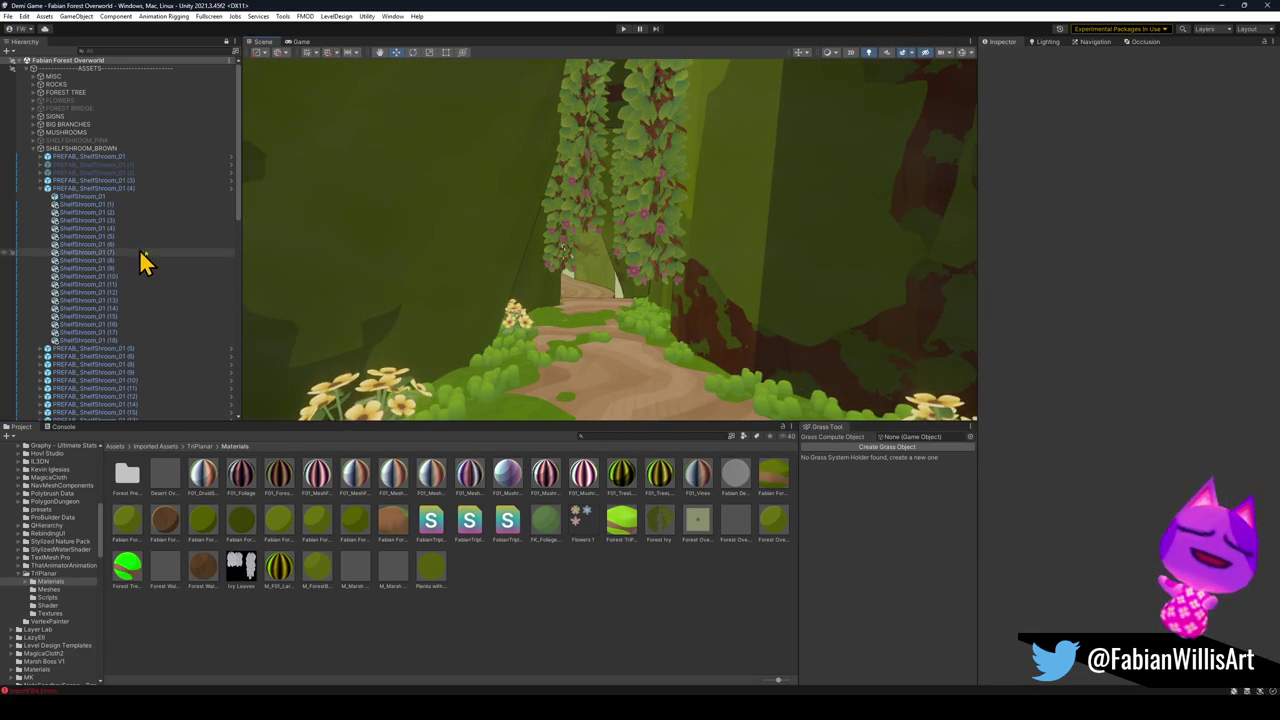
pyautogui.moveTo(660, 252)
pyautogui.mouseDown()
pyautogui.moveTo(680, 263)
pyautogui.moveTo(670, 278)
pyautogui.moveTo(697, 264)
pyautogui.mouseUp()
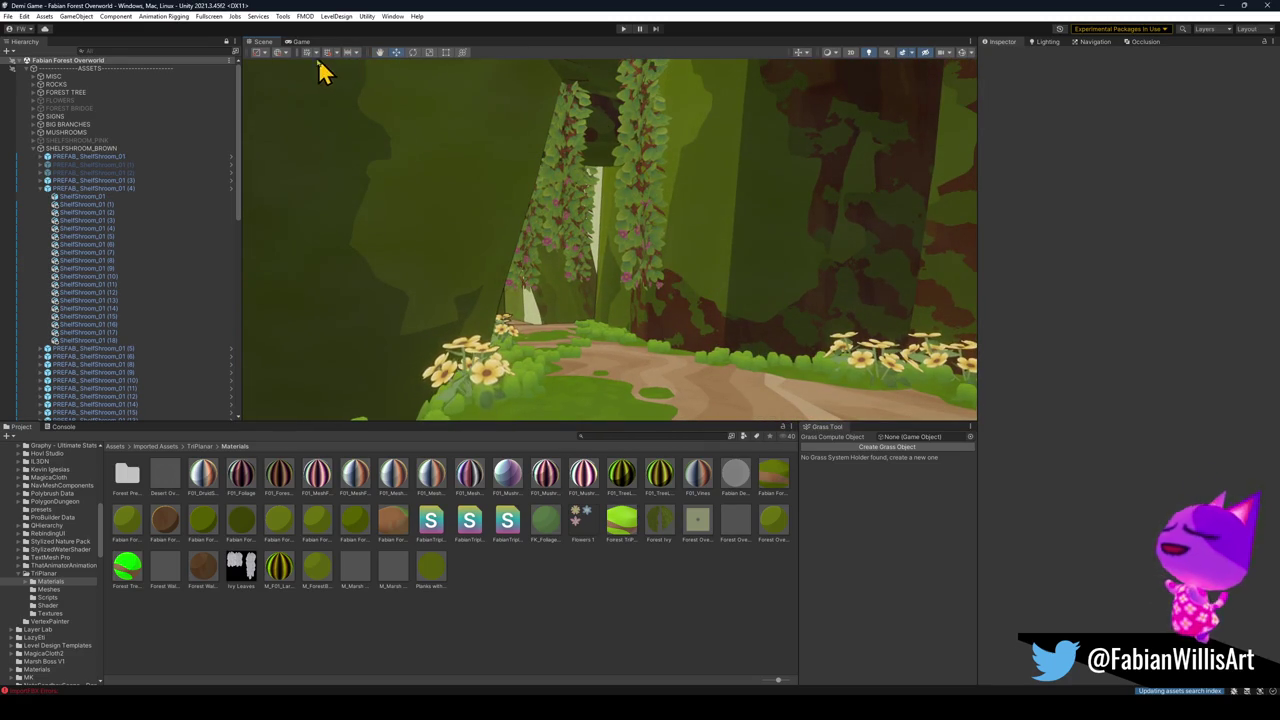
pyautogui.press('super+shift+s')
pyautogui.moveTo(308, 66)
pyautogui.mouseDown()
pyautogui.moveTo(897, 429)
pyautogui.moveTo(971, 434)
pyautogui.moveTo(963, 423)
pyautogui.mouseUp()
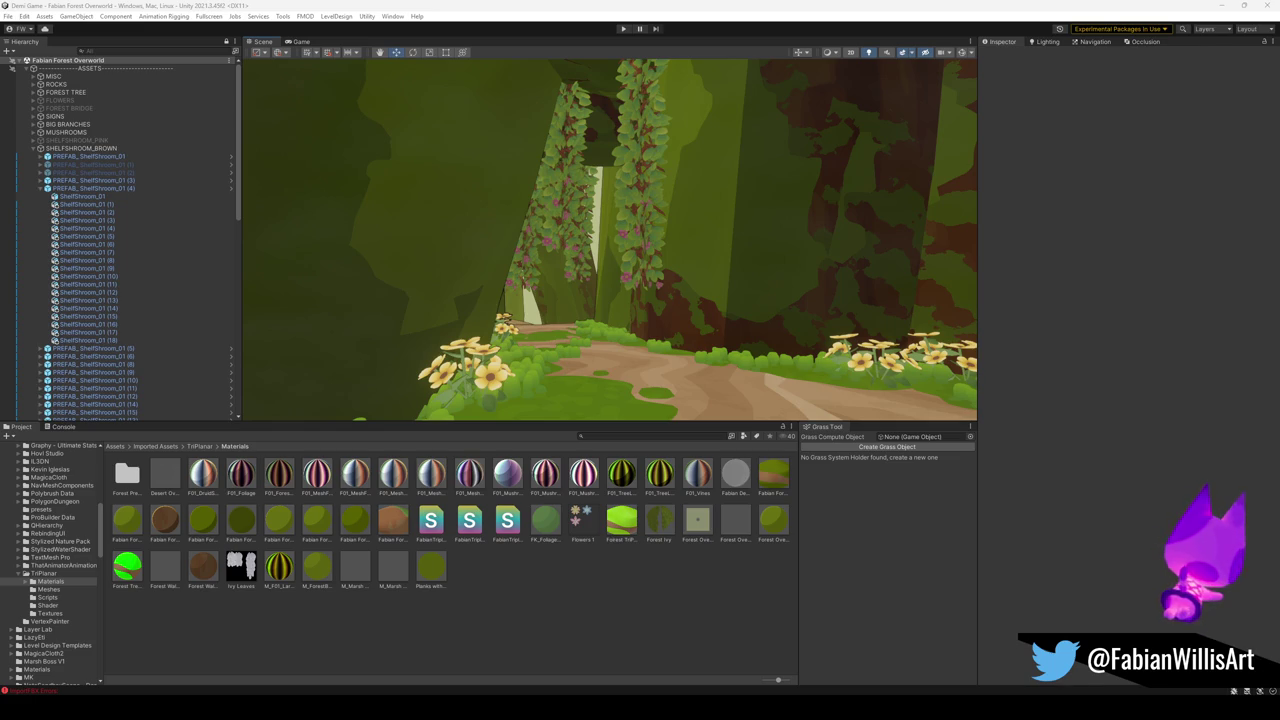
# Fly the Scene view down the forest path toward the shelf mushrooms.
pyautogui.moveTo(635, 305)
pyautogui.mouseDown()
pyautogui.moveTo(623, 297)
pyautogui.moveTo(691, 303)
pyautogui.moveTo(652, 294)
pyautogui.mouseUp()
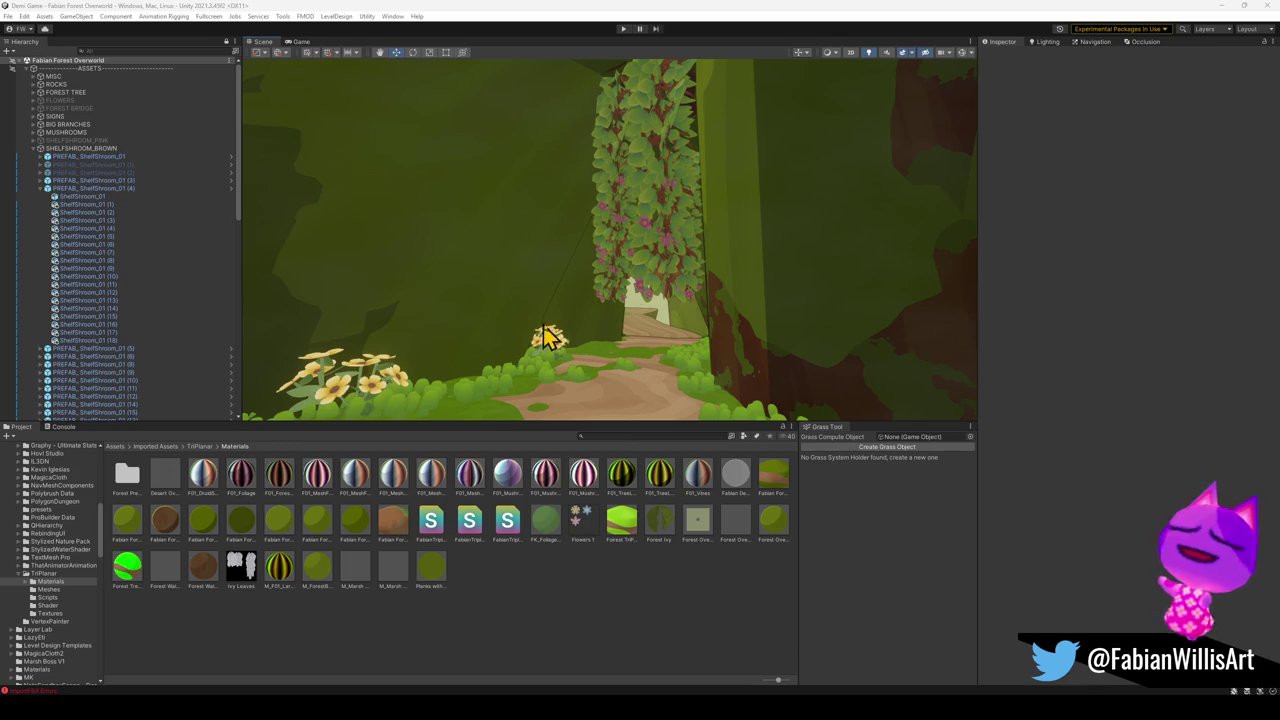
pyautogui.moveTo(552, 337)
pyautogui.mouseDown()
pyautogui.moveTo(714, 343)
pyautogui.moveTo(589, 363)
pyautogui.moveTo(690, 287)
pyautogui.moveTo(591, 354)
pyautogui.moveTo(597, 334)
pyautogui.moveTo(674, 306)
pyautogui.moveTo(677, 323)
pyautogui.moveTo(697, 249)
pyautogui.moveTo(510, 236)
pyautogui.moveTo(680, 274)
pyautogui.moveTo(634, 309)
pyautogui.moveTo(723, 289)
pyautogui.moveTo(786, 306)
pyautogui.moveTo(856, 300)
pyautogui.moveTo(826, 294)
pyautogui.mouseUp()
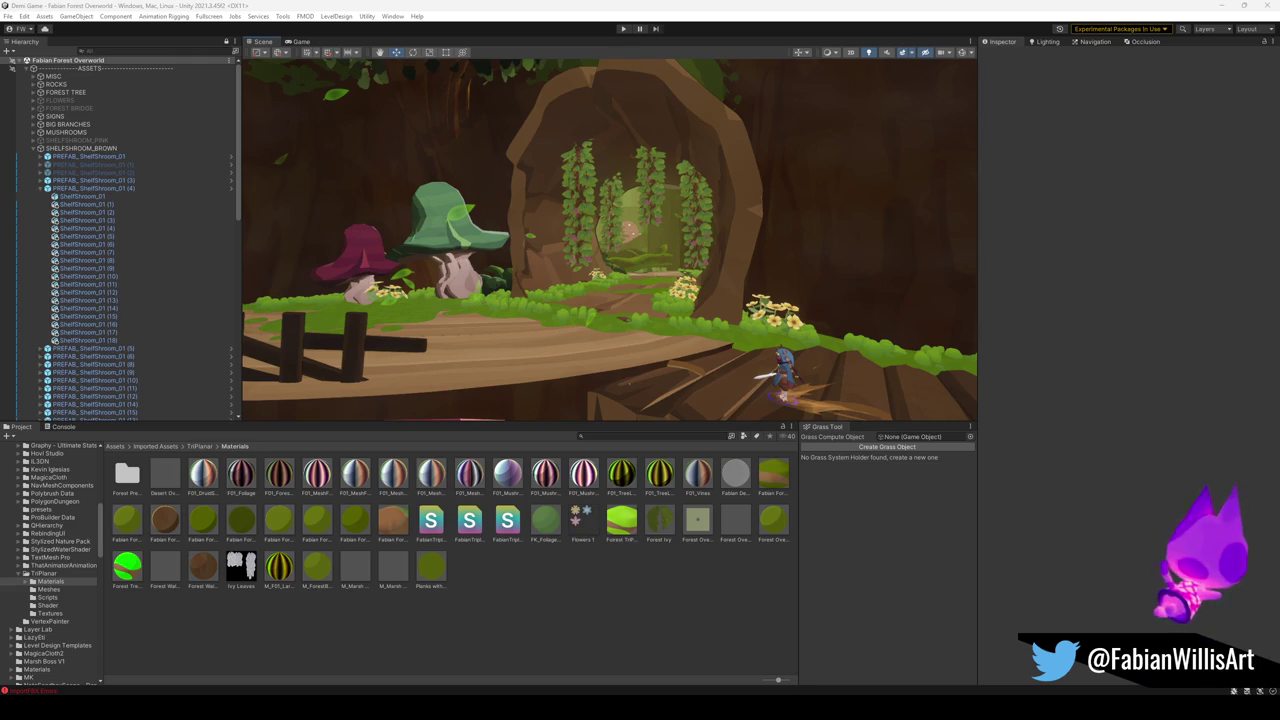
pyautogui.click(697, 9)
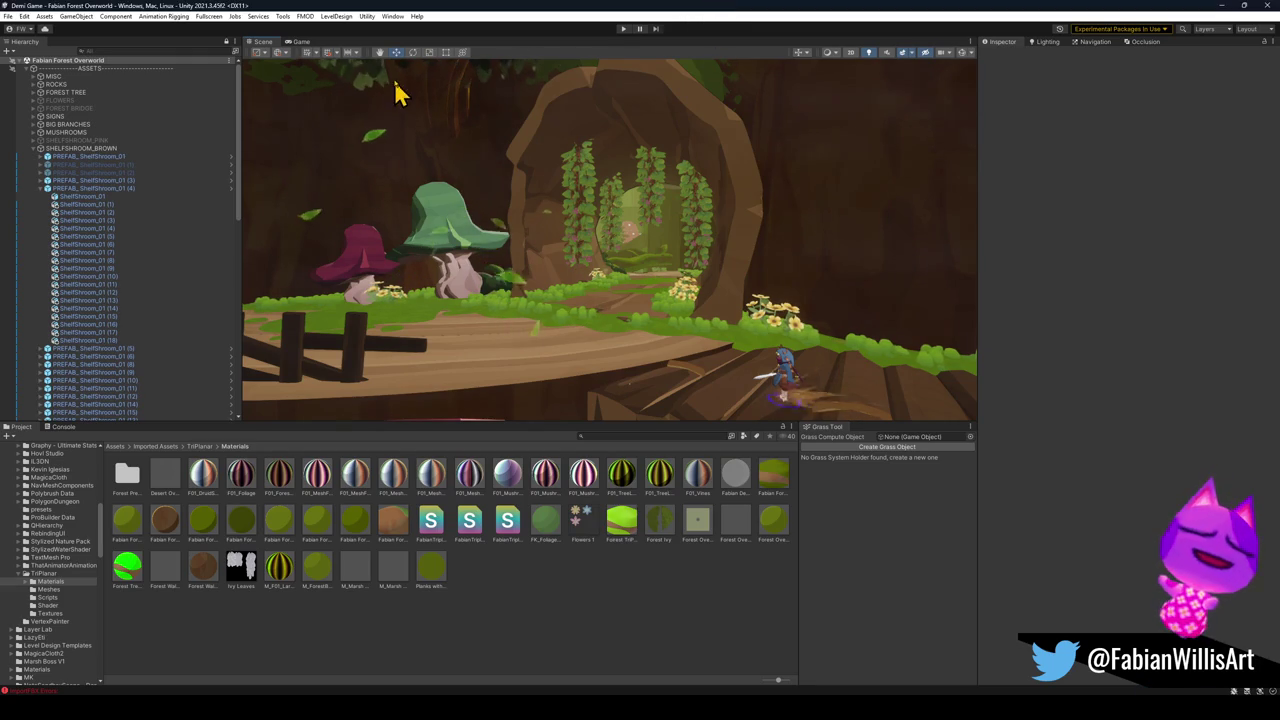
pyautogui.press('super+shift+s')
pyautogui.moveTo(300, 64); pyautogui.dragTo(943, 411)
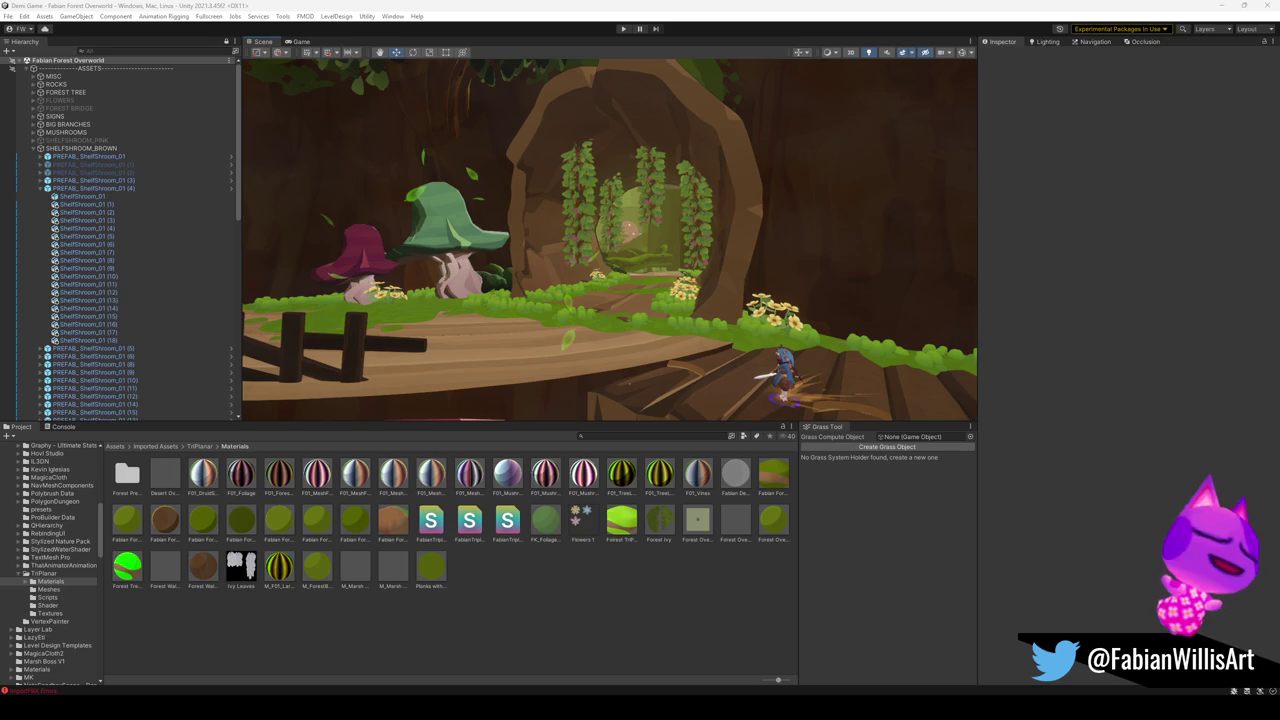
# Orbit toward the mushrooms and collapse the Fabian Forest Overworld scene in the Hierarchy.
pyautogui.moveTo(731, 266)
pyautogui.mouseDown()
pyautogui.moveTo(740, 257)
pyautogui.moveTo(598, 247)
pyautogui.moveTo(551, 249)
pyautogui.moveTo(531, 274)
pyautogui.moveTo(543, 266)
pyautogui.mouseUp()
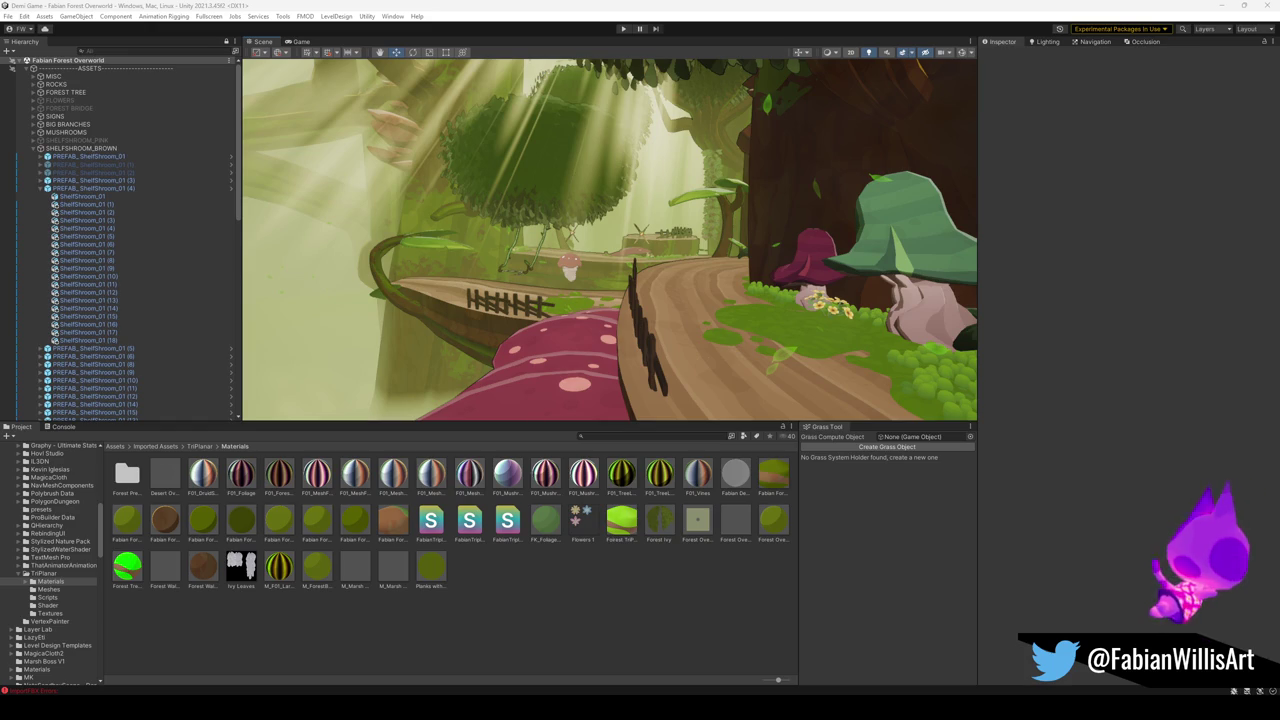
pyautogui.moveTo(723, 263)
pyautogui.mouseDown()
pyautogui.moveTo(586, 257)
pyautogui.moveTo(651, 246)
pyautogui.moveTo(546, 277)
pyautogui.mouseUp()
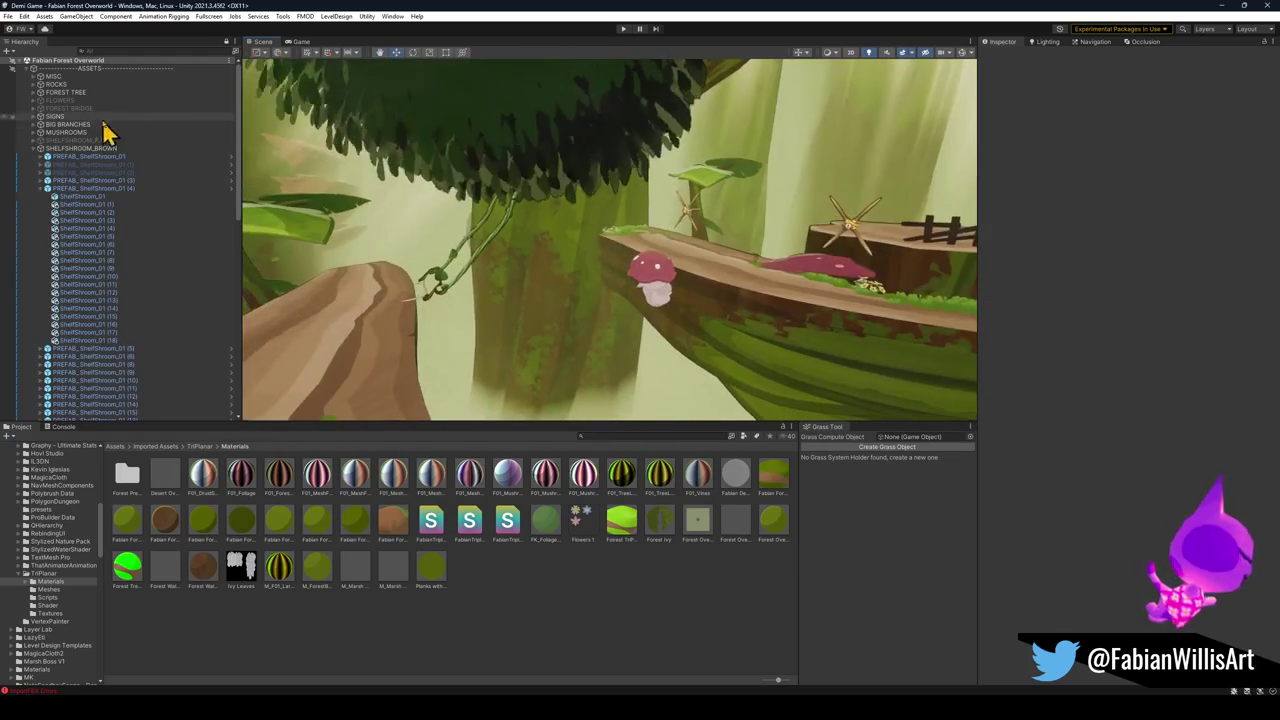
pyautogui.click(14, 61)
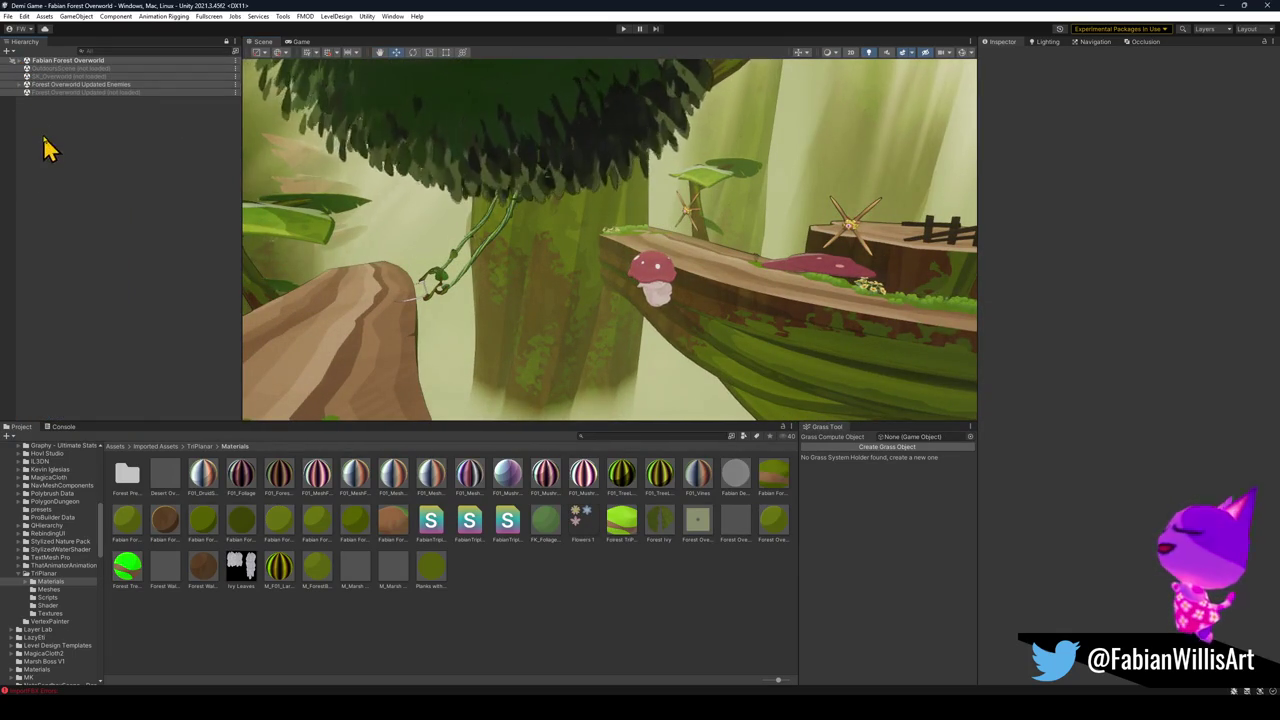
# Bake the NavMesh from the Navigation Bake settings with agent radius 0.5, height 2 and max slope 45.
pyautogui.moveTo(620, 270)
pyautogui.mouseDown()
pyautogui.moveTo(640, 277)
pyautogui.moveTo(500, 257)
pyautogui.moveTo(505, 275)
pyautogui.mouseUp()
pyautogui.click(1095, 42)
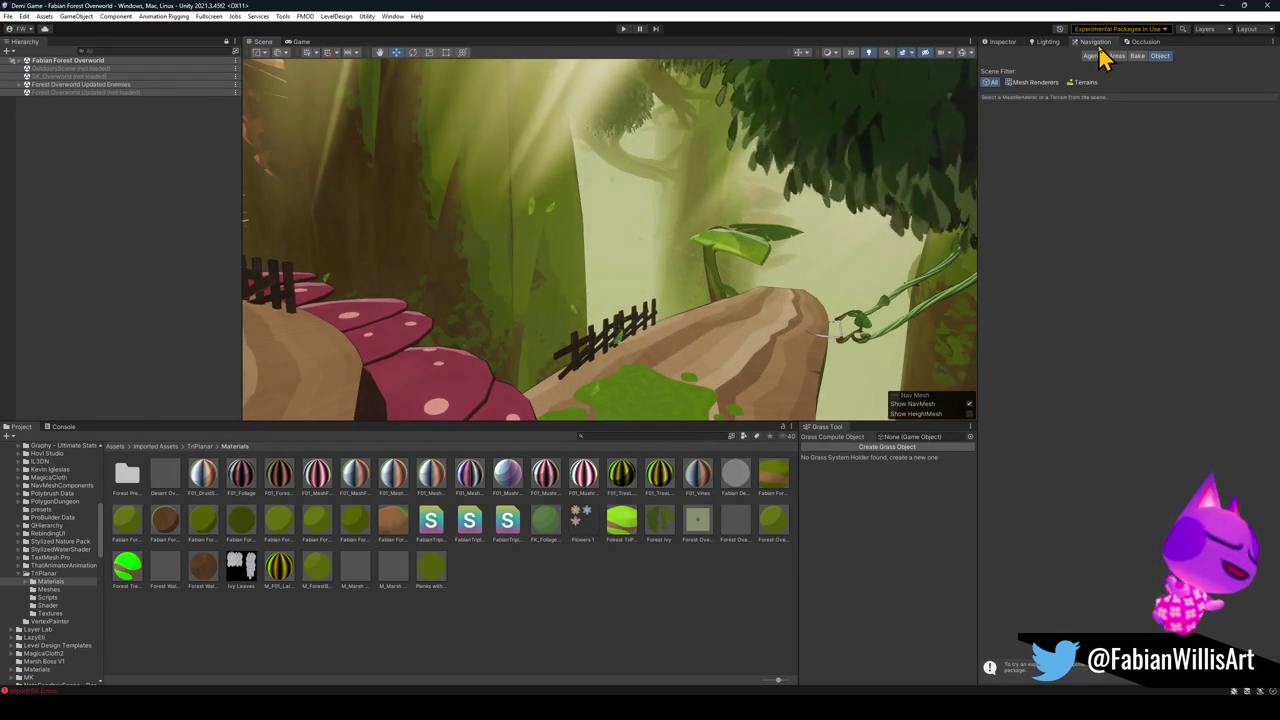
pyautogui.click(1137, 56)
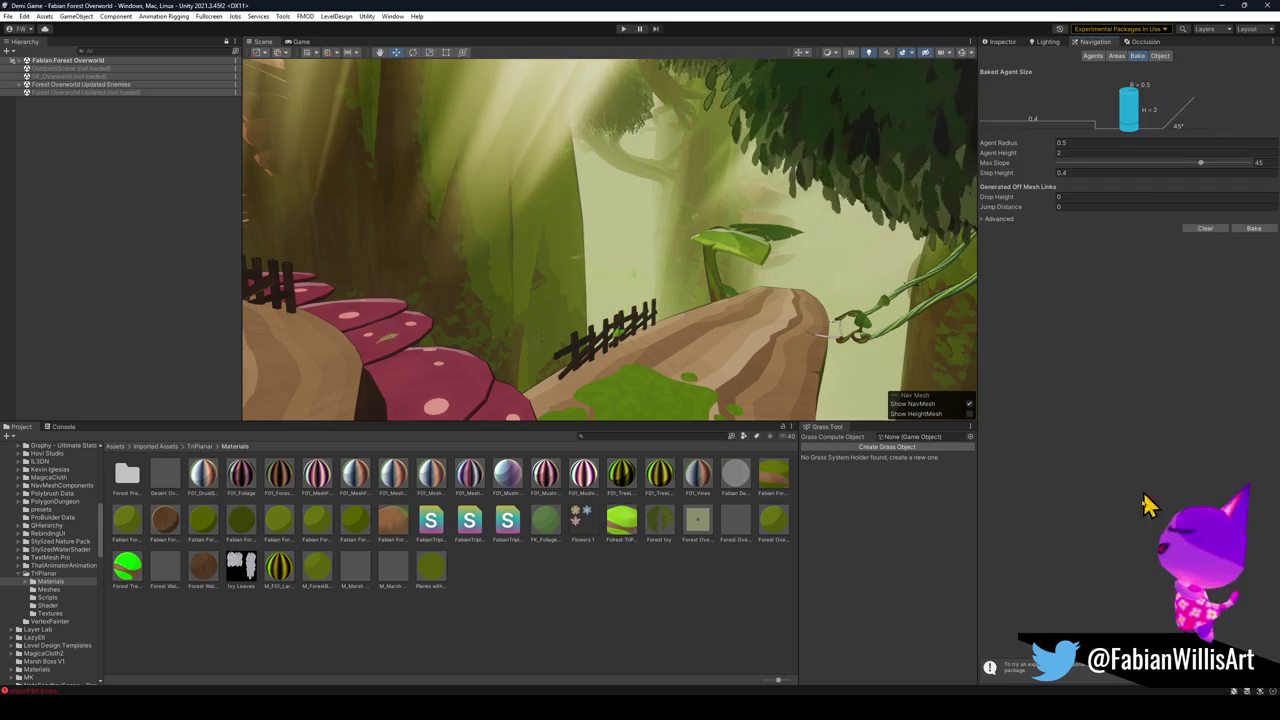
pyautogui.click(1249, 228)
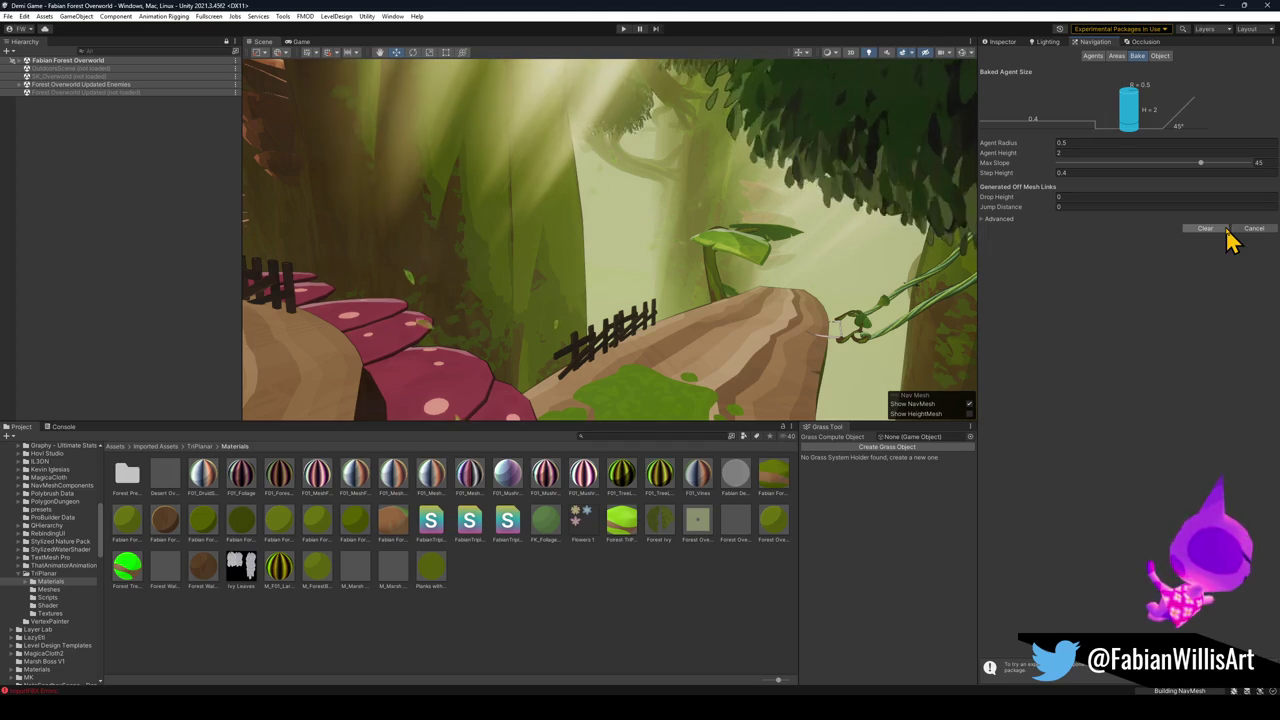
pyautogui.moveTo(641, 708)
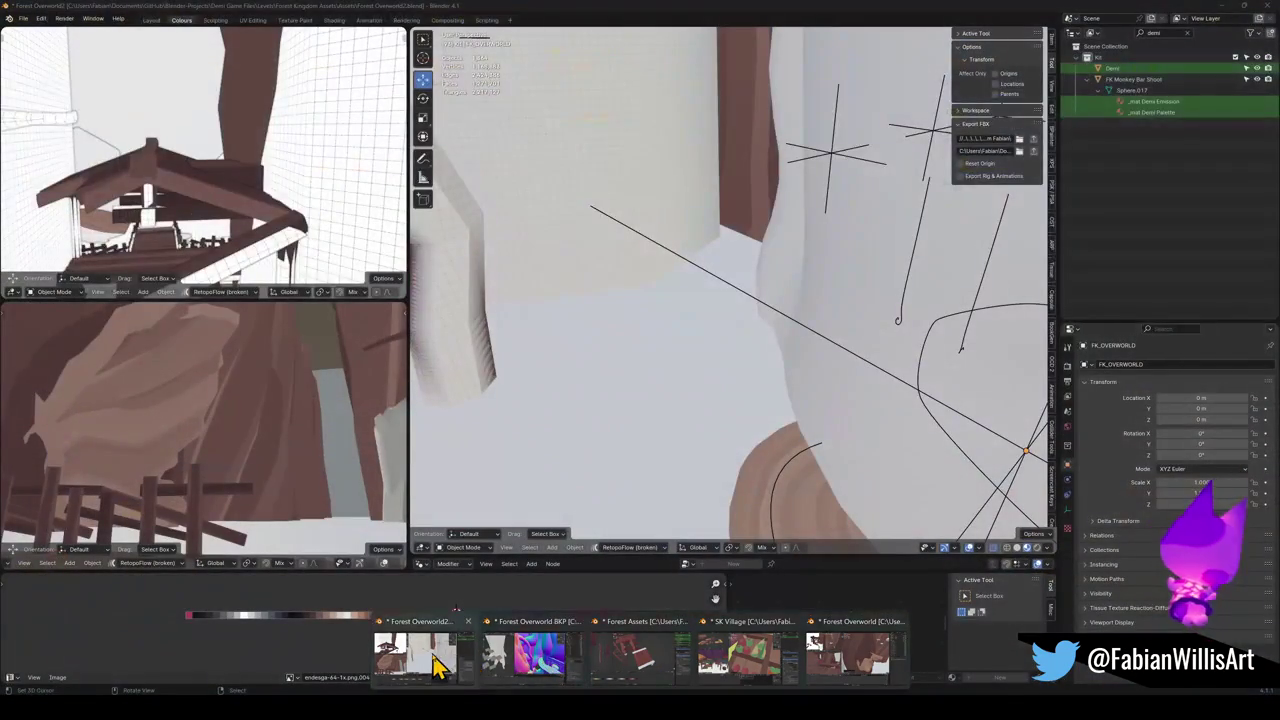
# Walk through Blender's Forest Overworld2 model toward the stairs and tree, then minimize Blender.
pyautogui.click(430, 662)
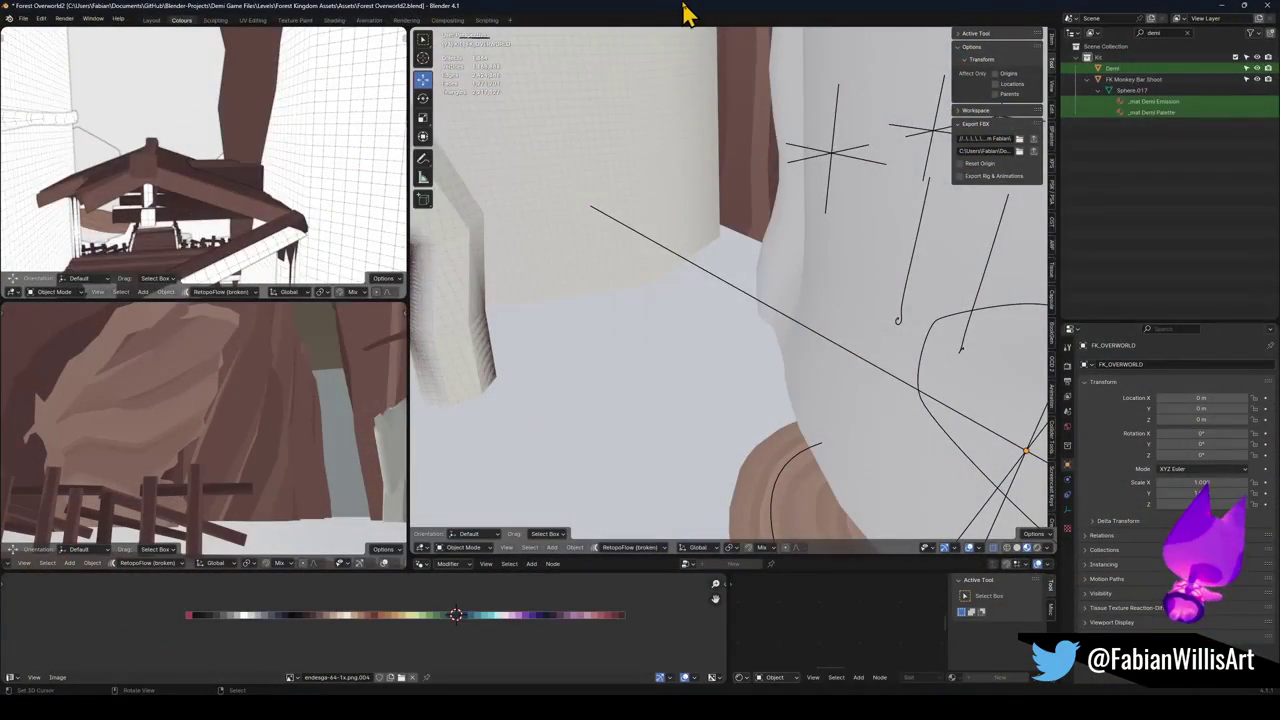
pyautogui.hotkey('shift', '`')
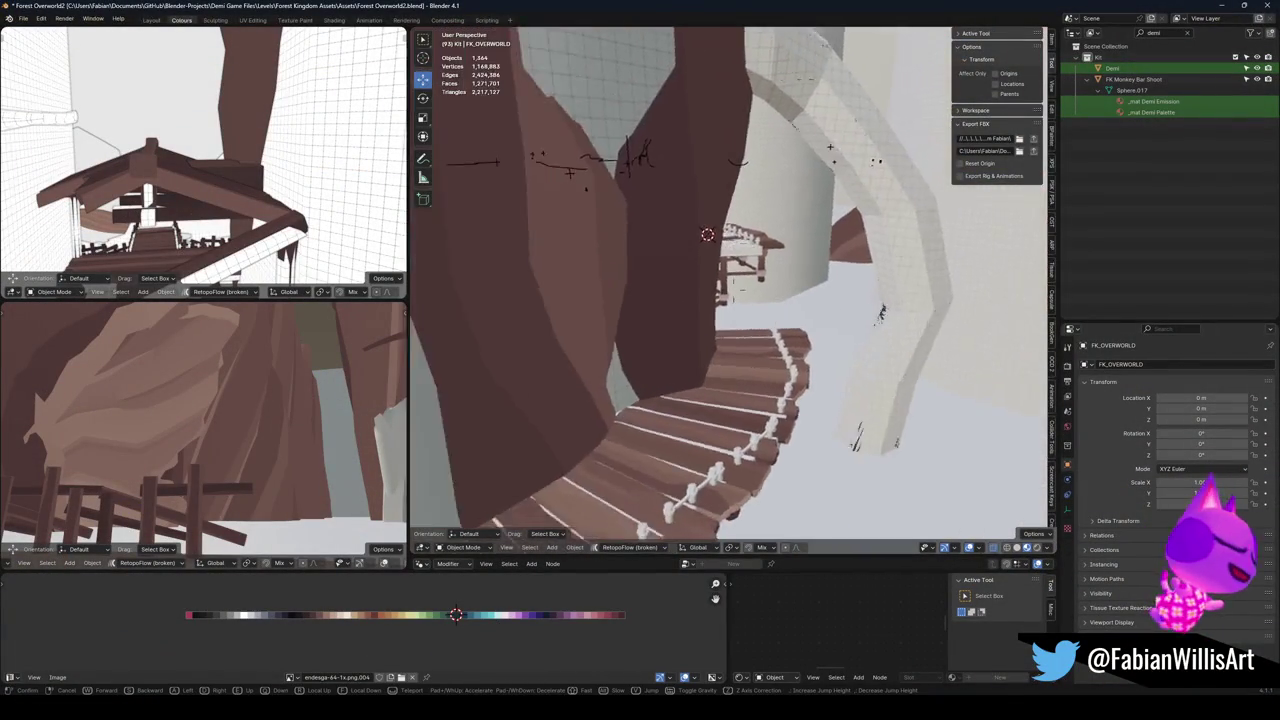
pyautogui.press('Return')
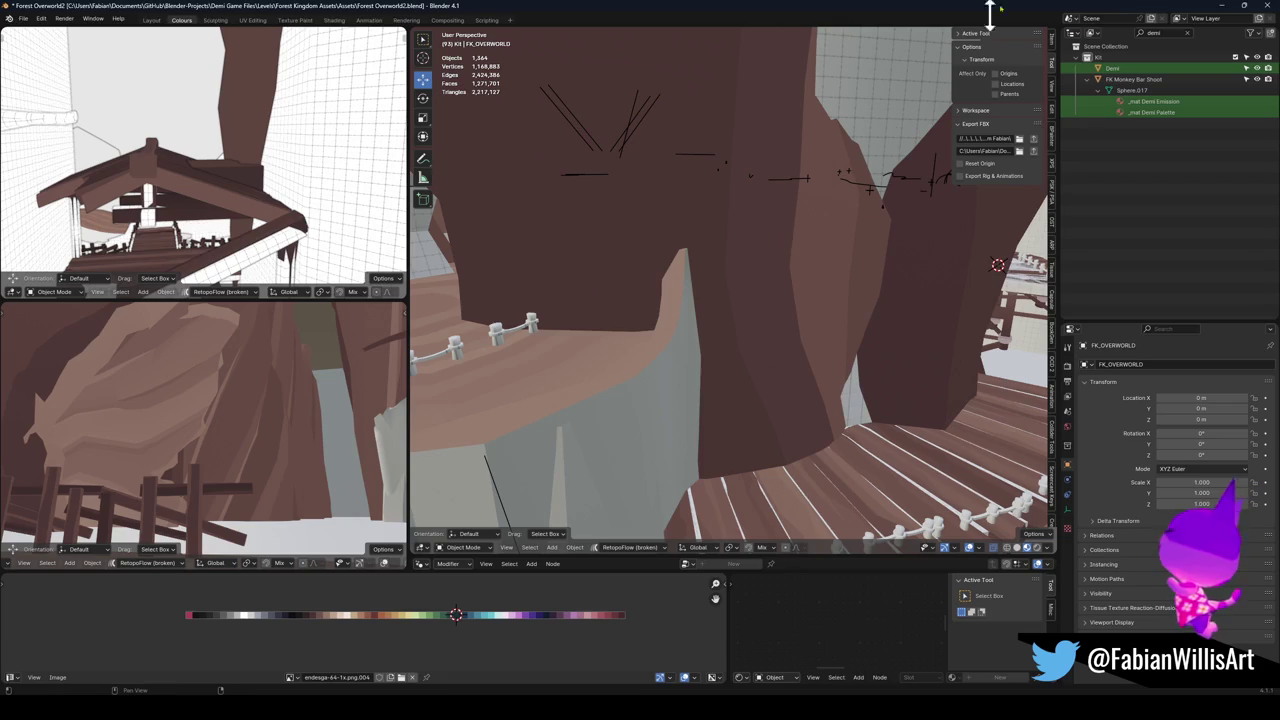
pyautogui.click(1223, 7)
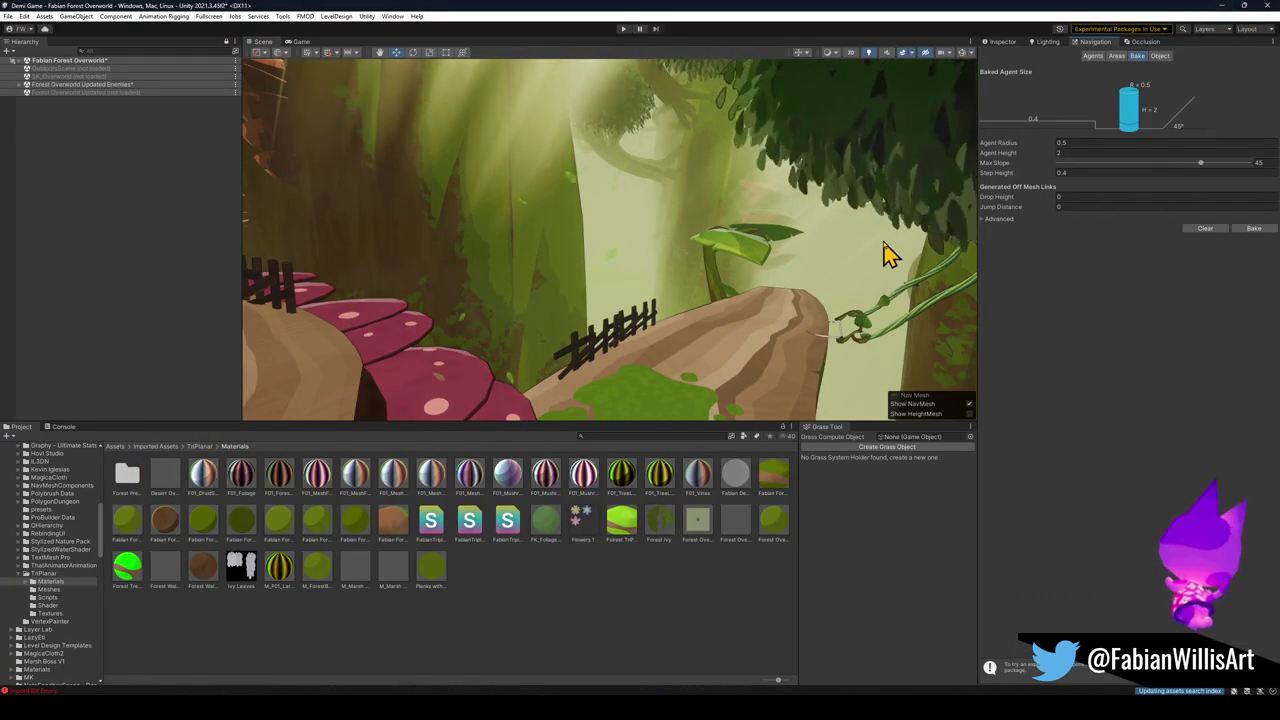
# Swing the Scene camera down the mushroom-lined path and enter Play mode.
pyautogui.moveTo(794, 226); pyautogui.dragTo(657, 217)
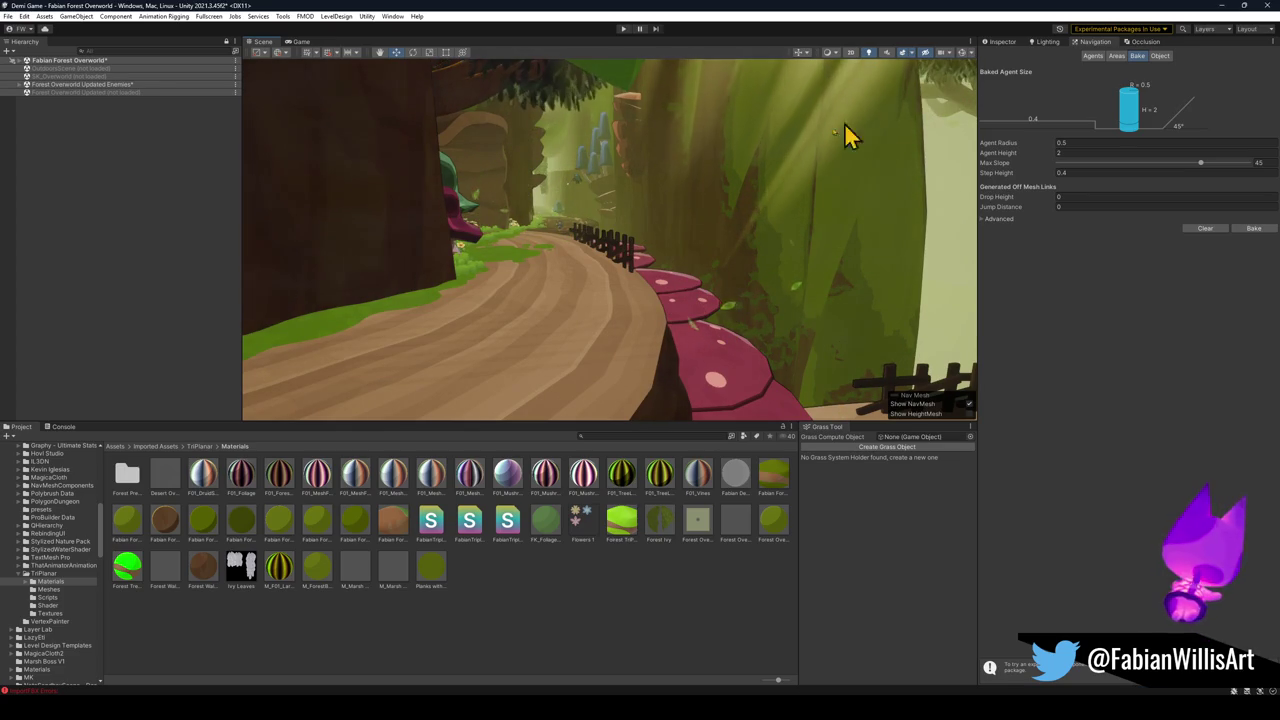
pyautogui.click(623, 30)
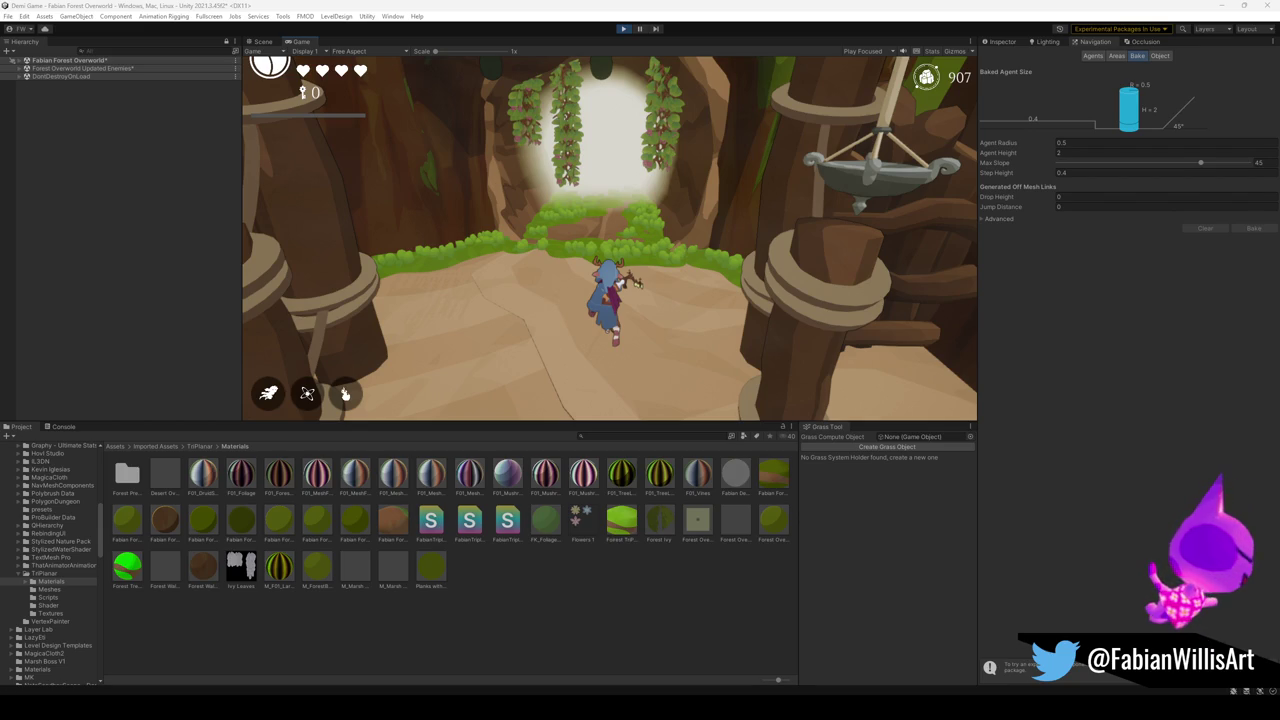
# Go fullscreen with F10 and run the character along the path, jumping toward the glowing doorway and back.
pyautogui.press('w')
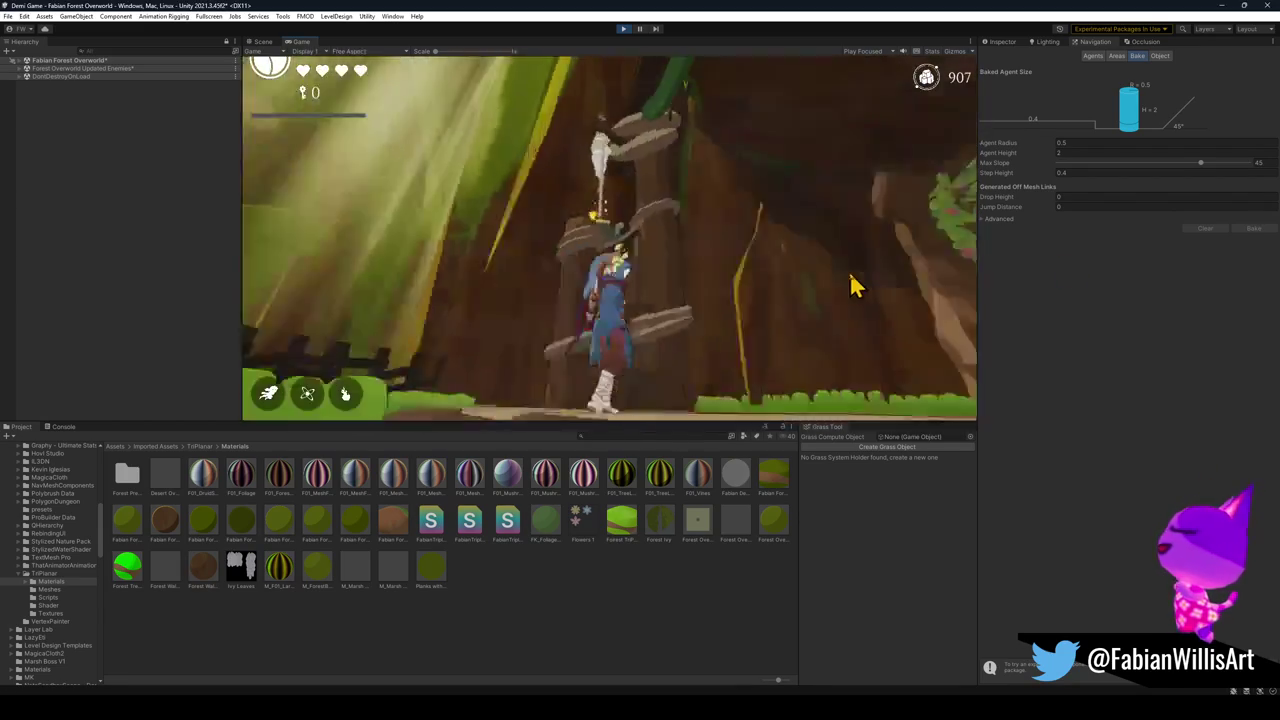
pyautogui.press('w')
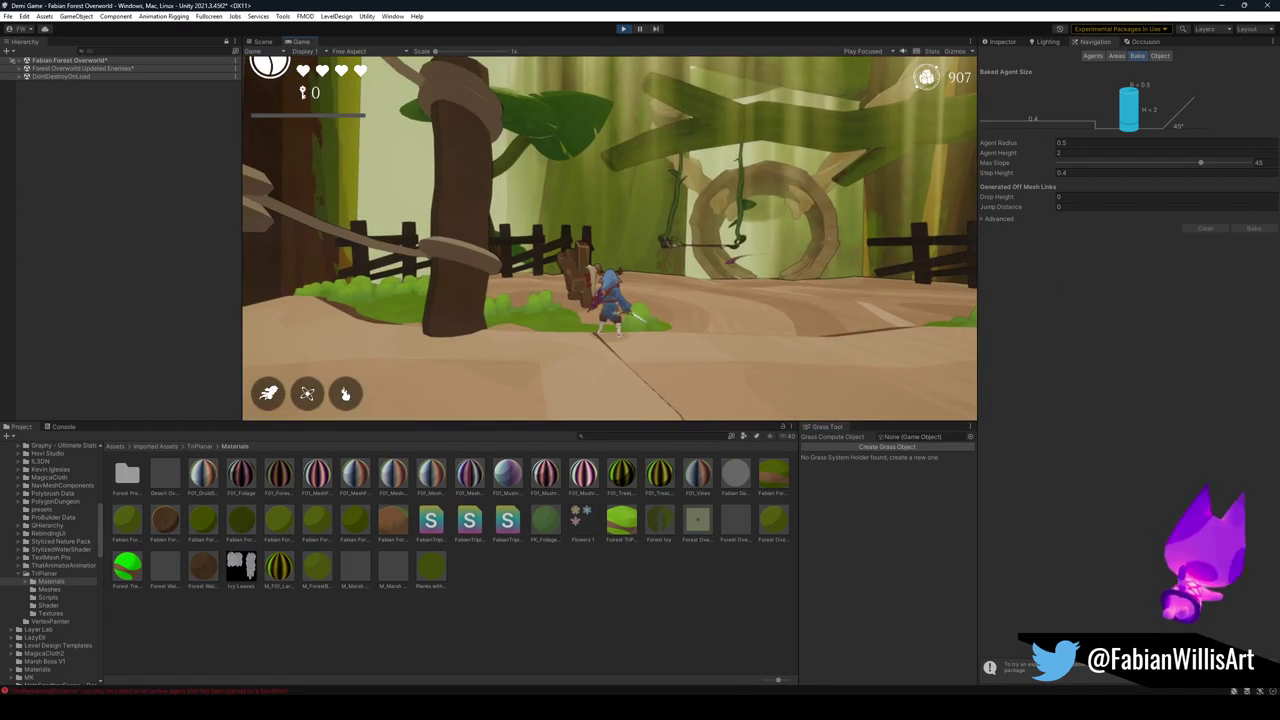
pyautogui.press('F10')
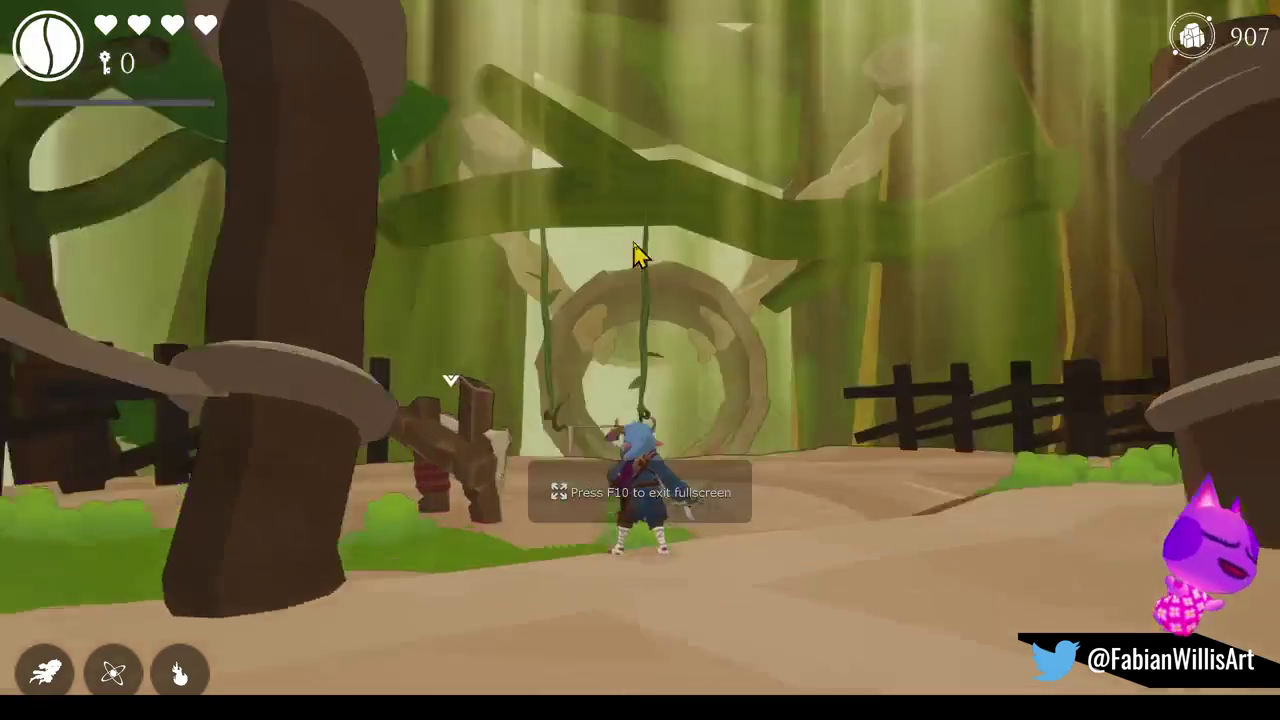
pyautogui.click(646, 371)
pyautogui.press('w')
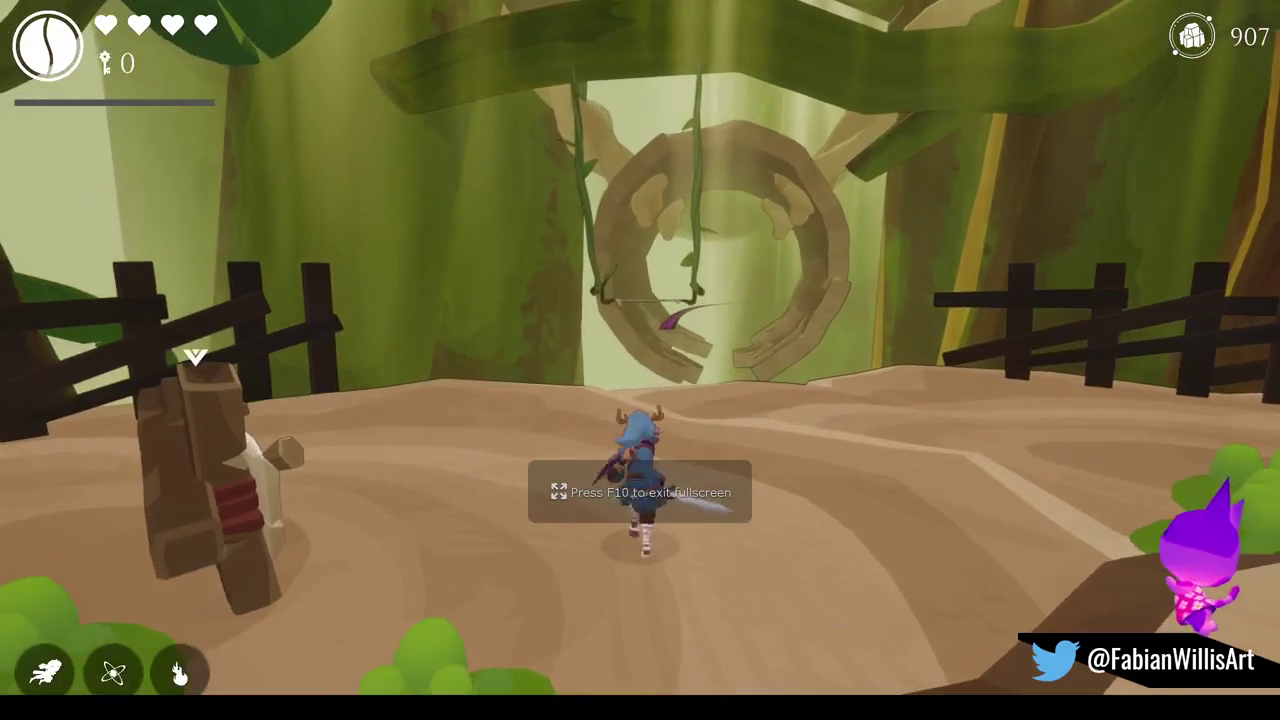
pyautogui.press('w')
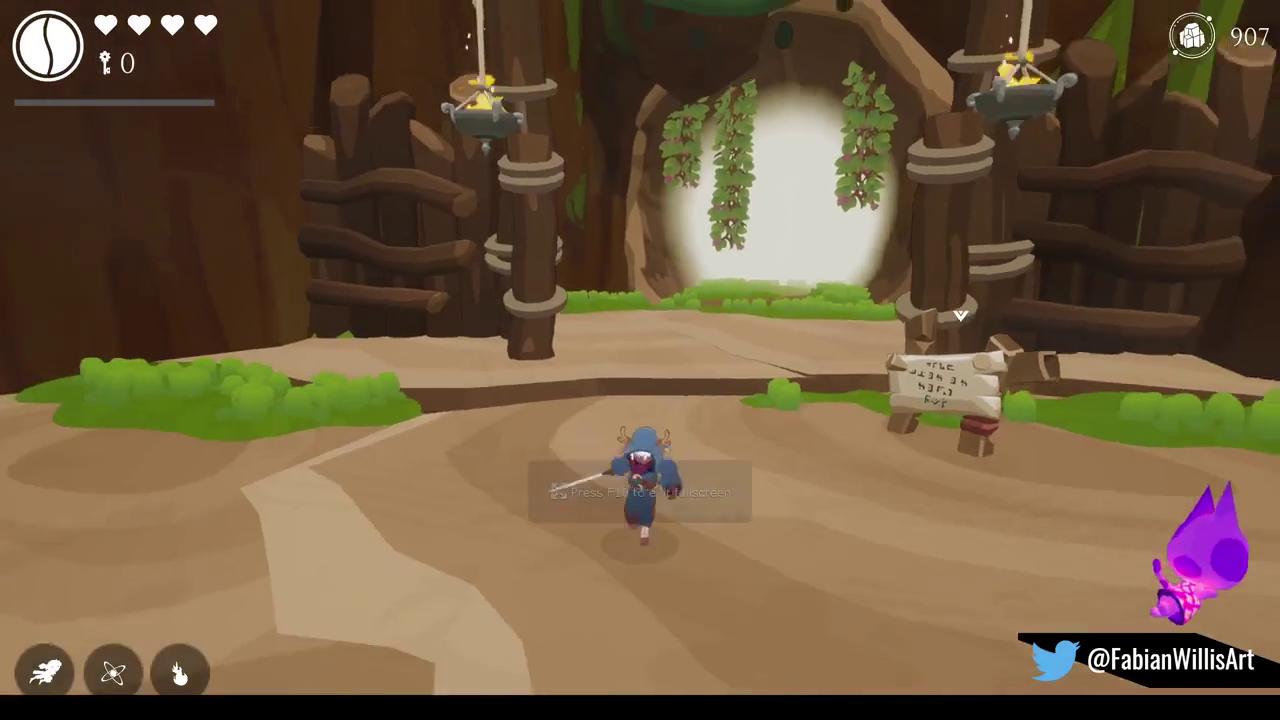
pyautogui.press('s')
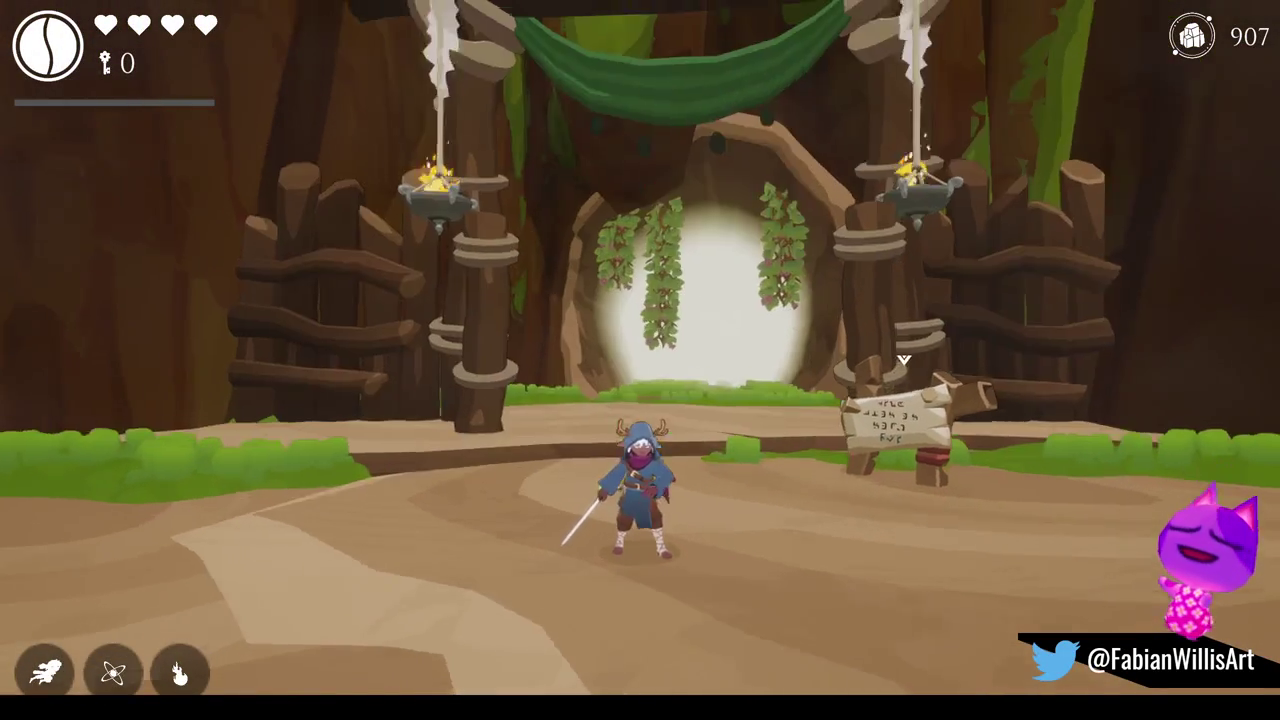
pyautogui.press('w')
pyautogui.press('space')
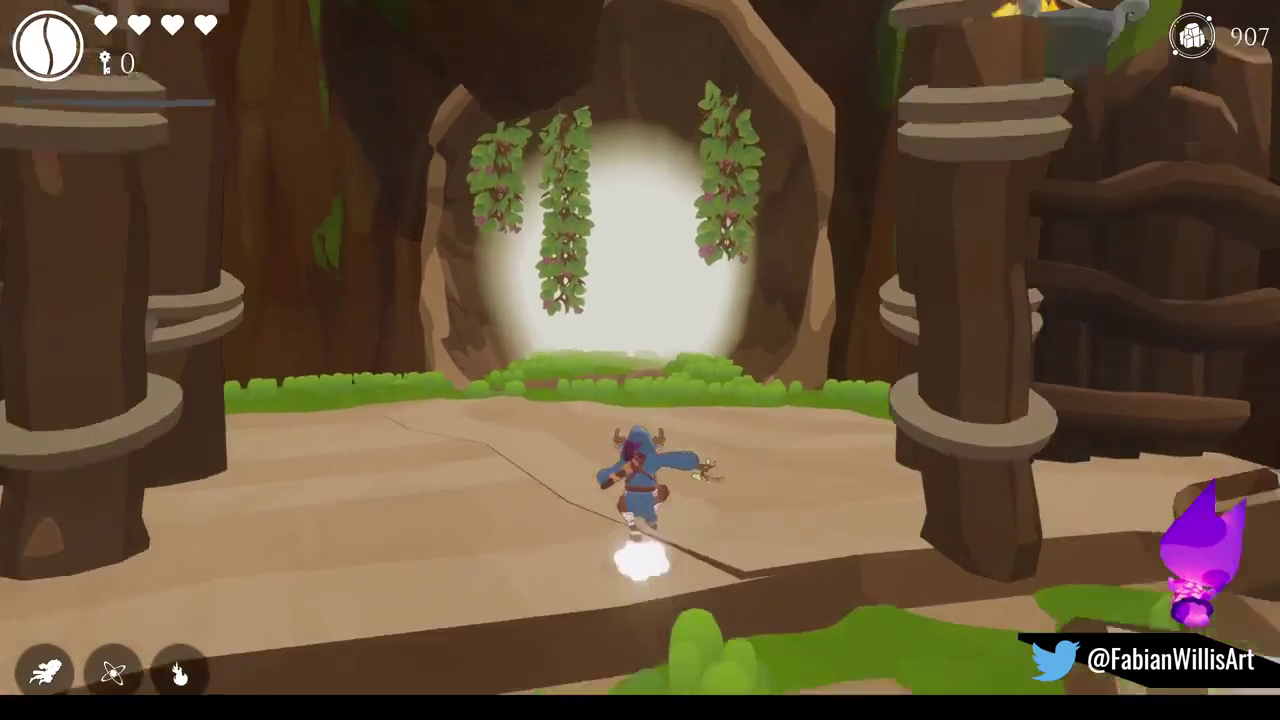
pyautogui.press('s')
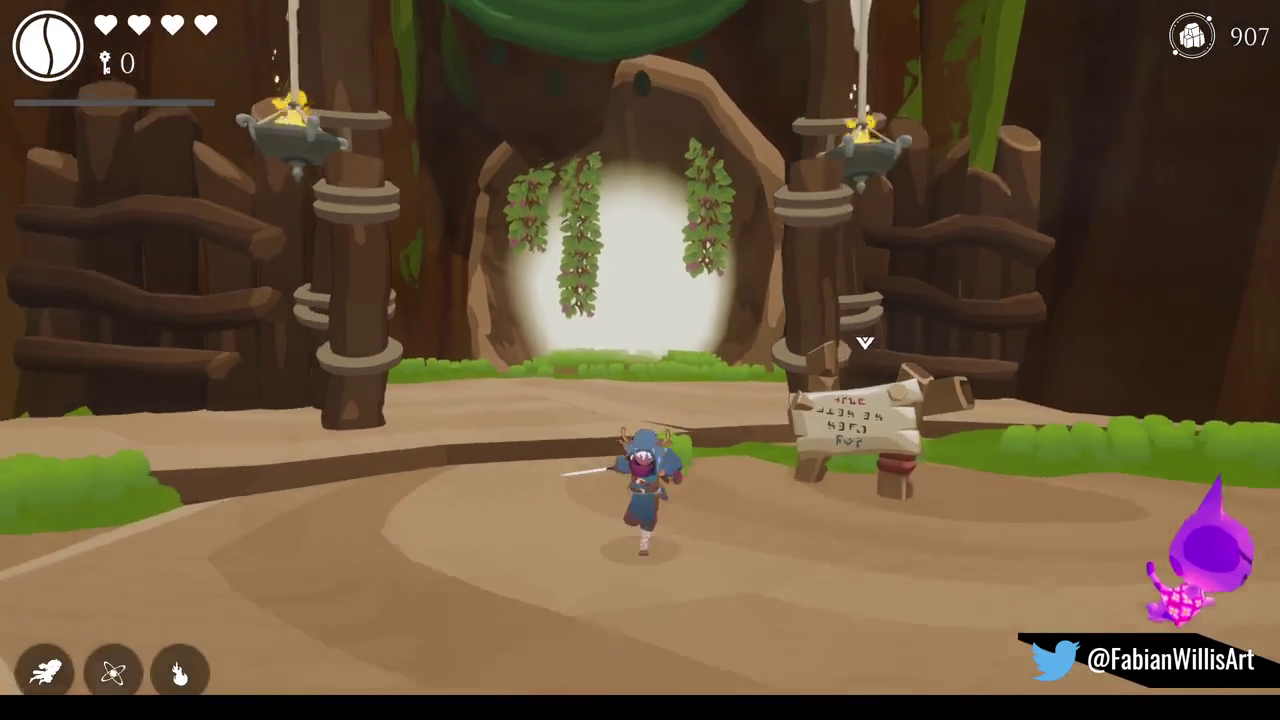
pyautogui.press('s')
pyautogui.press('a')
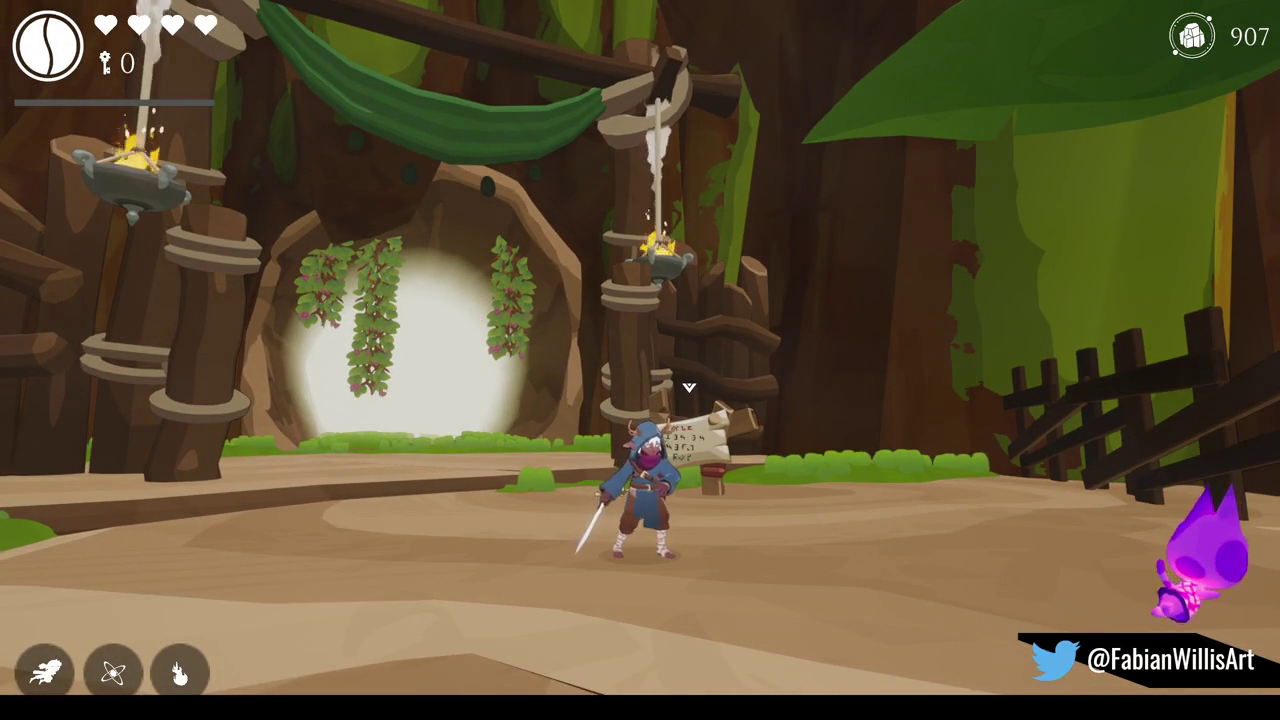
# Swing from the vine bar through the wooden ring, then pause the game with Esc.
pyautogui.press('w')
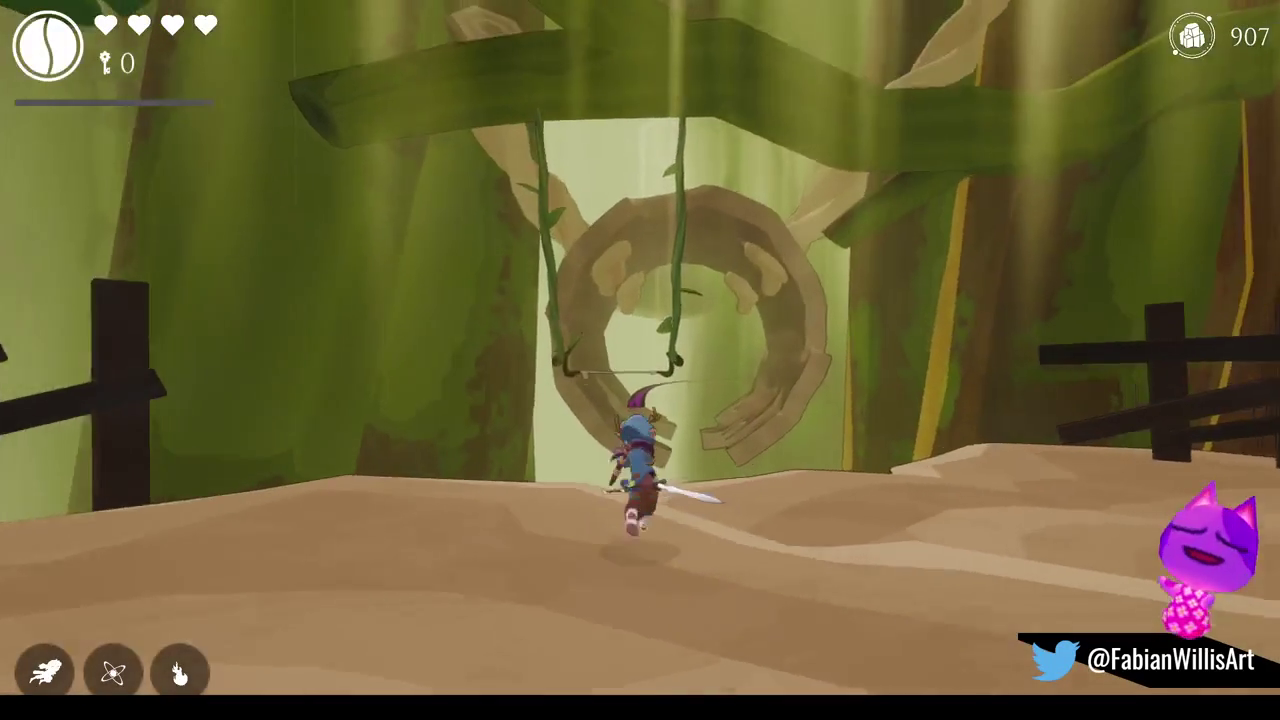
pyautogui.press('space')
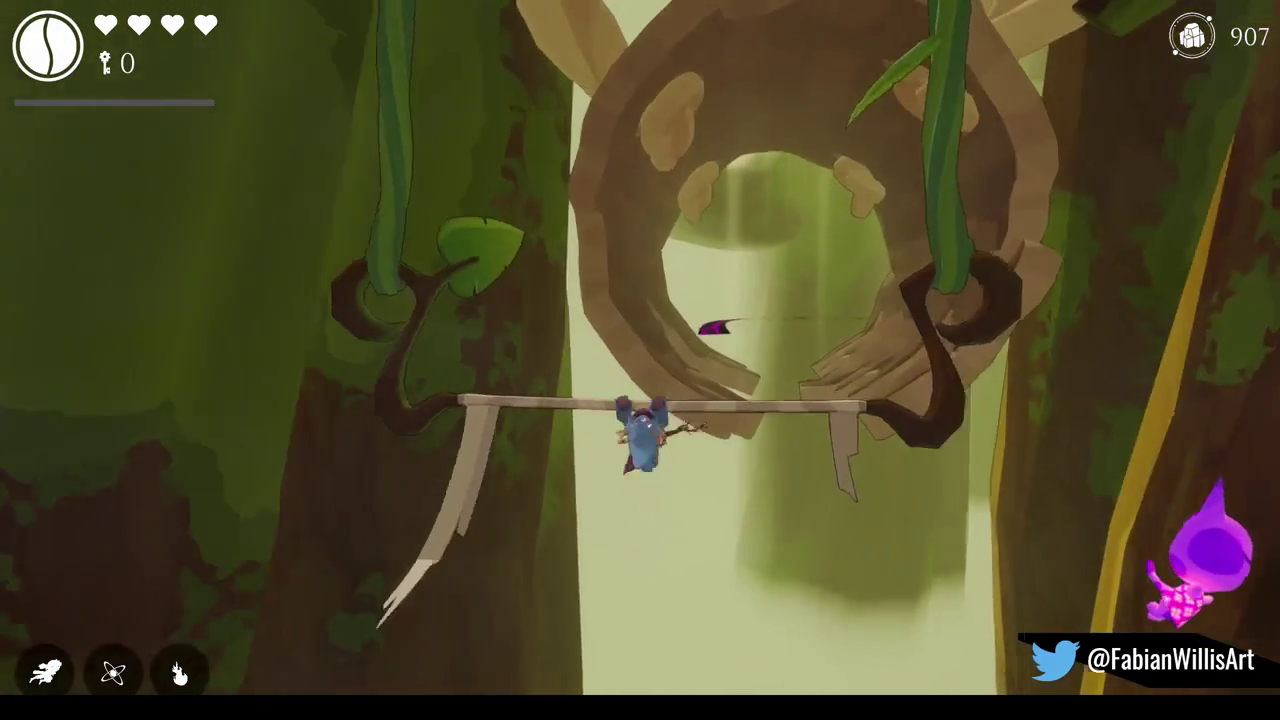
pyautogui.press('space')
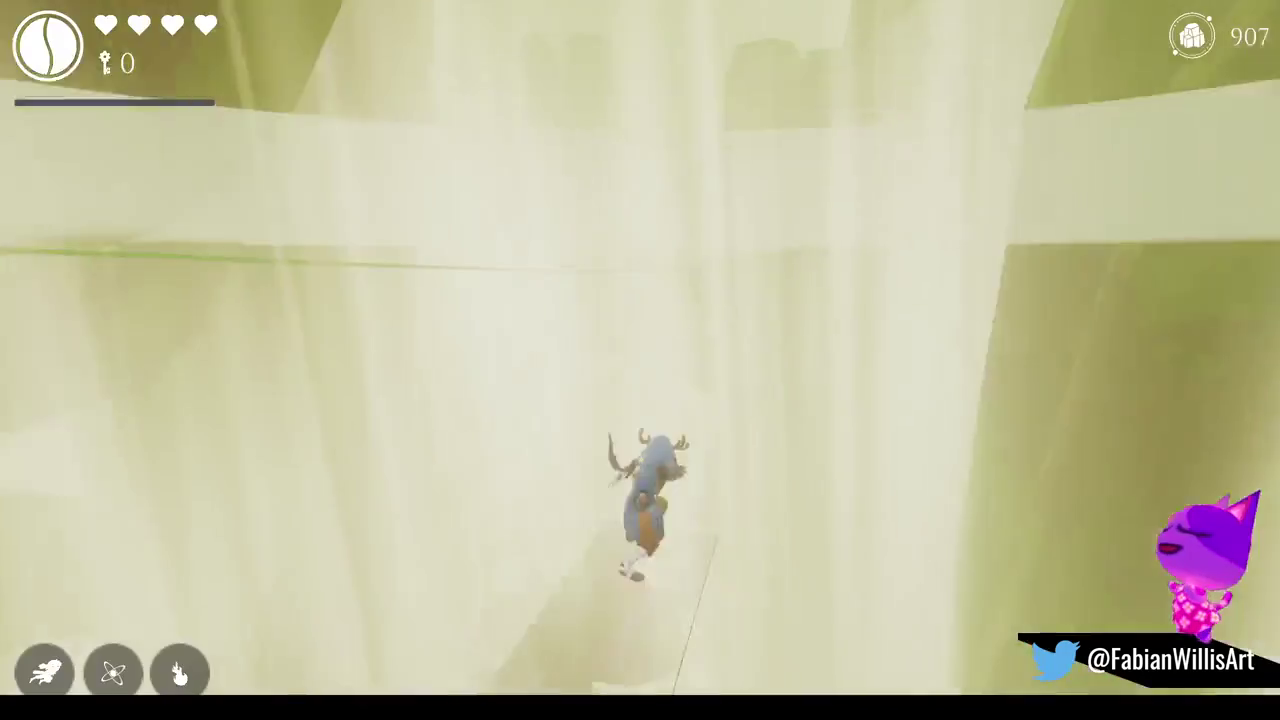
pyautogui.press('Escape')
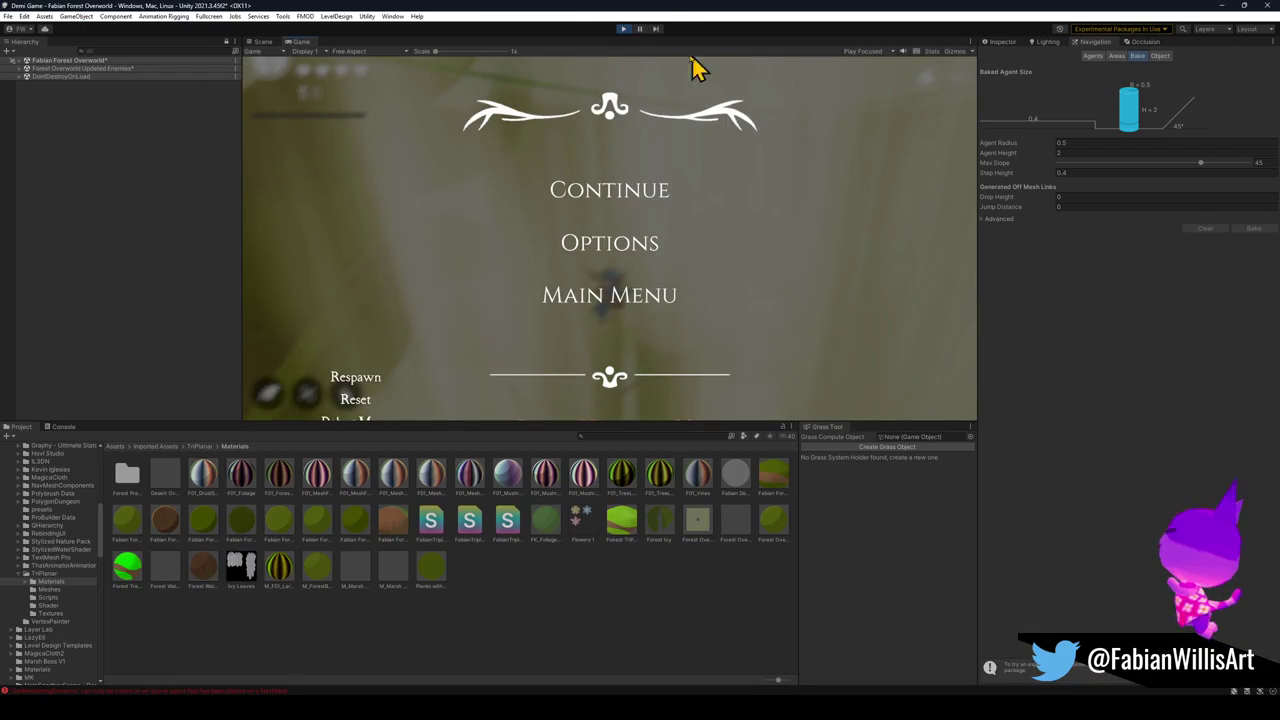
# Stop the play-test, expand the scene, collapse SHELFSHROOM_BROWN and expand the LEVEL group.
pyautogui.click(624, 29)
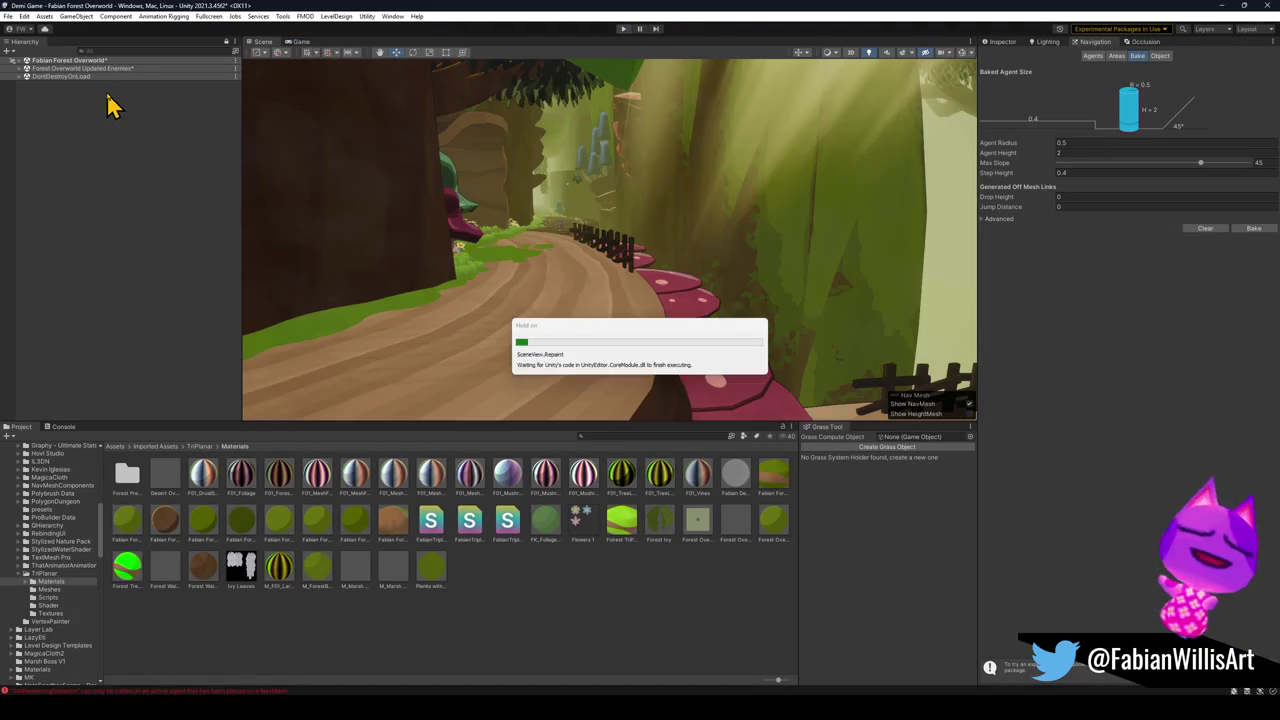
pyautogui.click(20, 61)
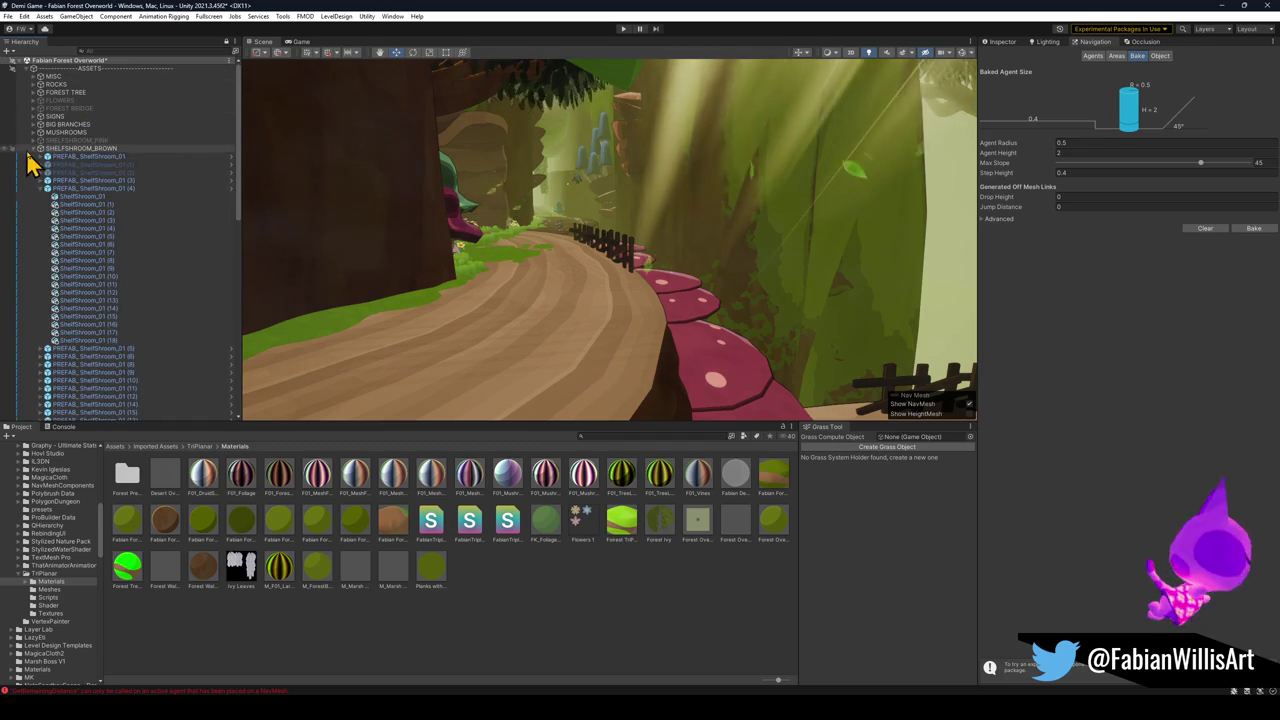
pyautogui.click(33, 149)
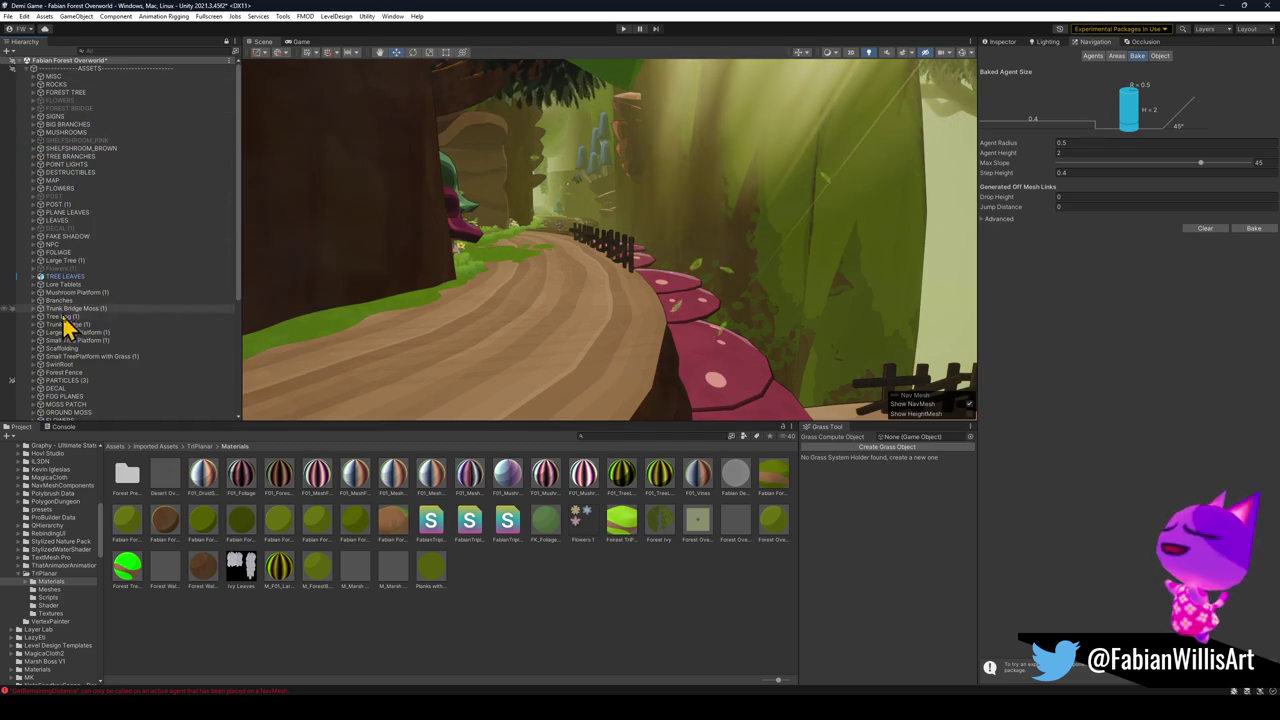
pyautogui.scroll(-6, 94, 300)
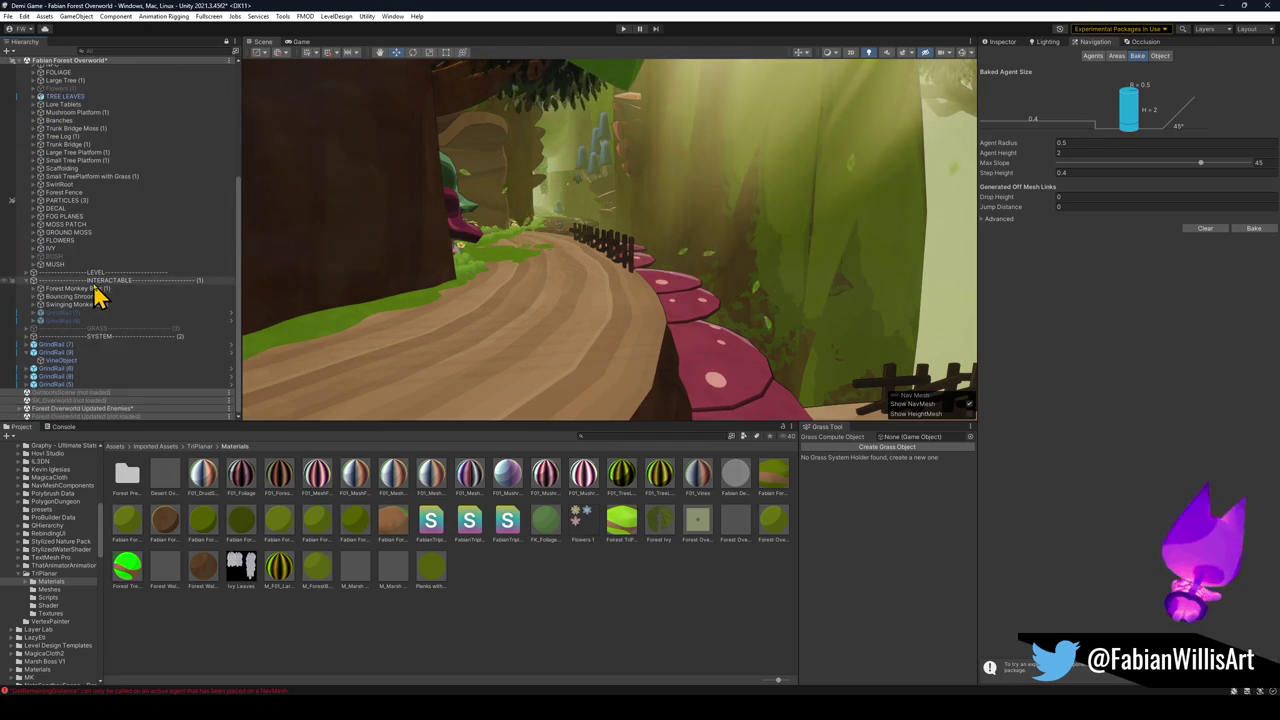
pyautogui.click(27, 273)
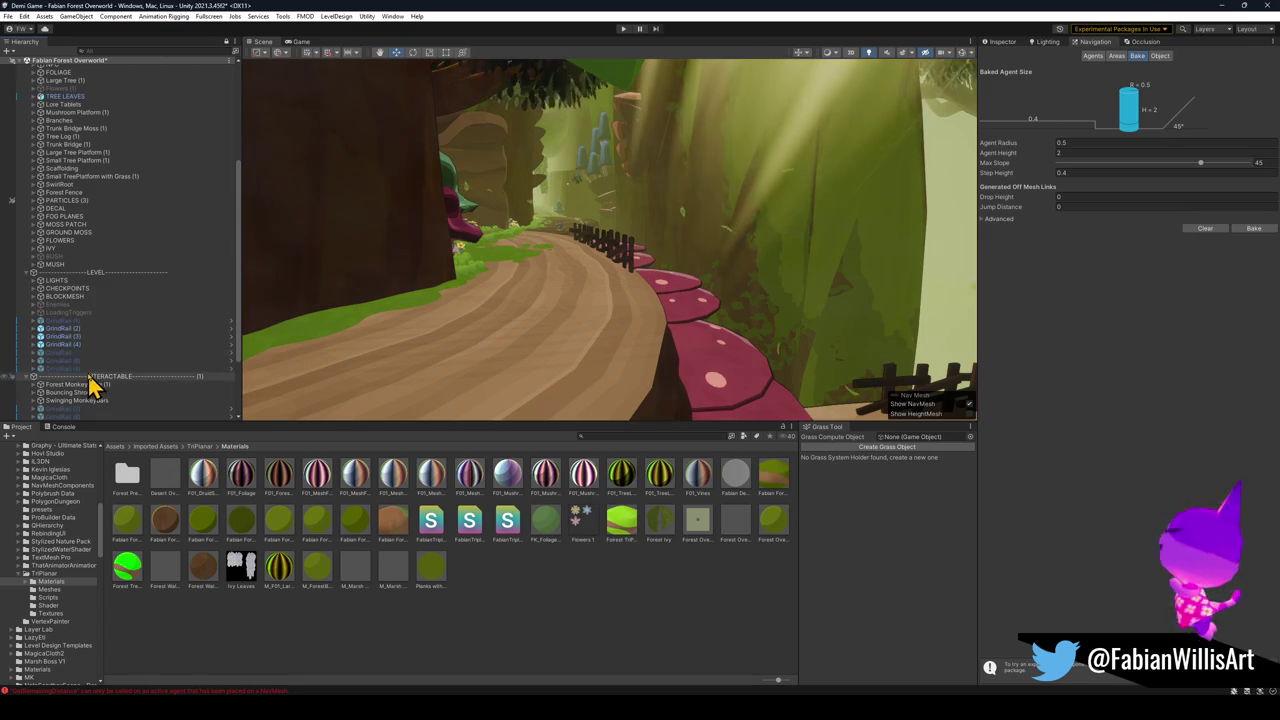
pyautogui.scroll(-3, 113, 348)
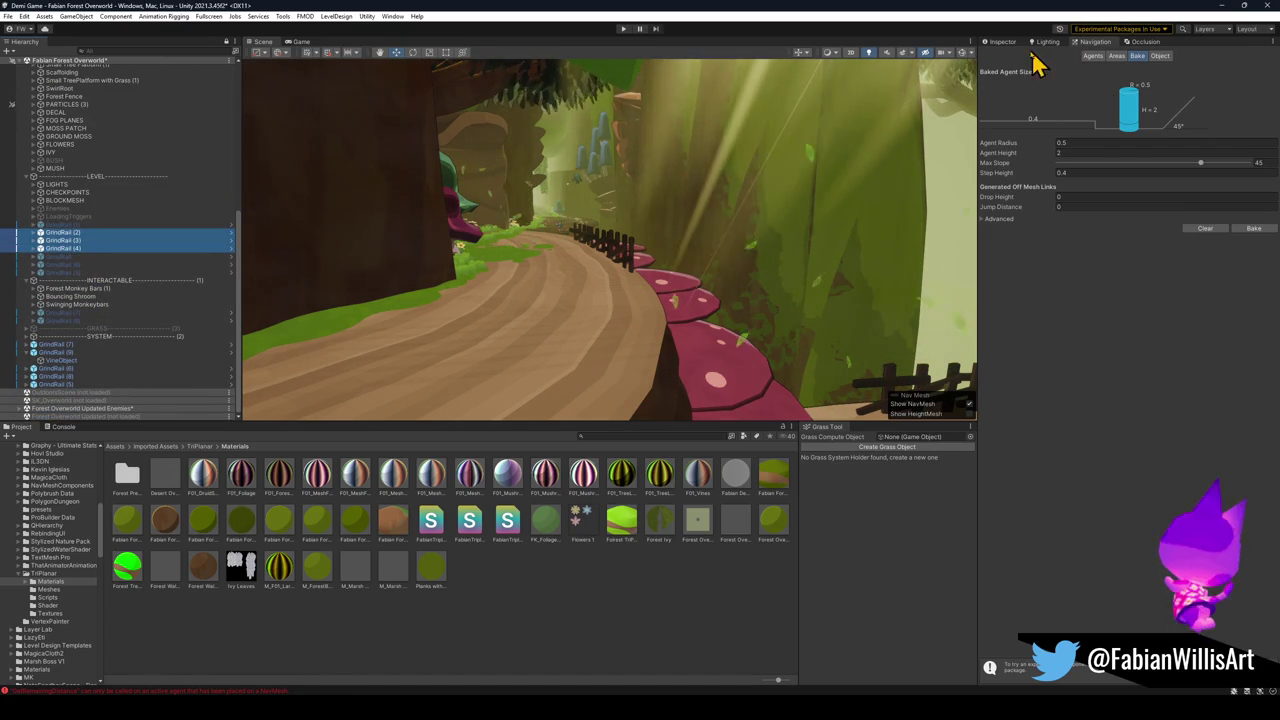
# Inspect the GrindRail's Road Mesh Creator settings, then run the game full-screen with F10.
pyautogui.click(999, 43)
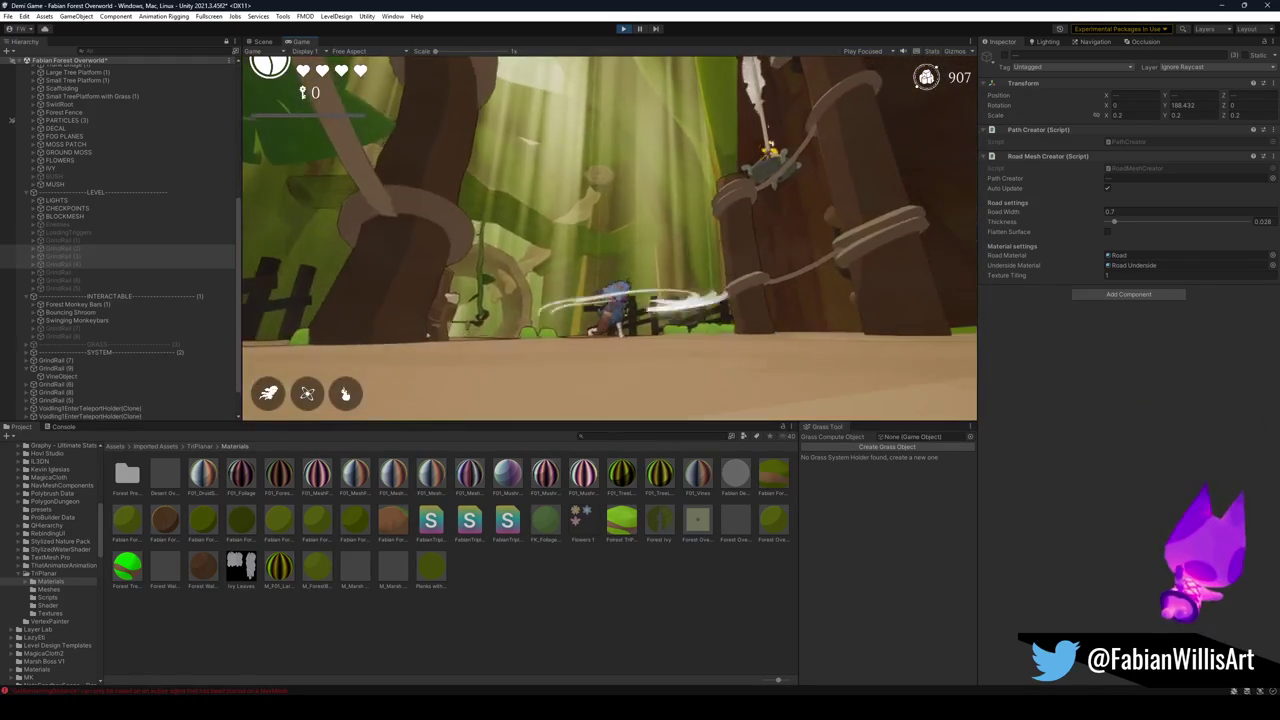
pyautogui.press('F10')
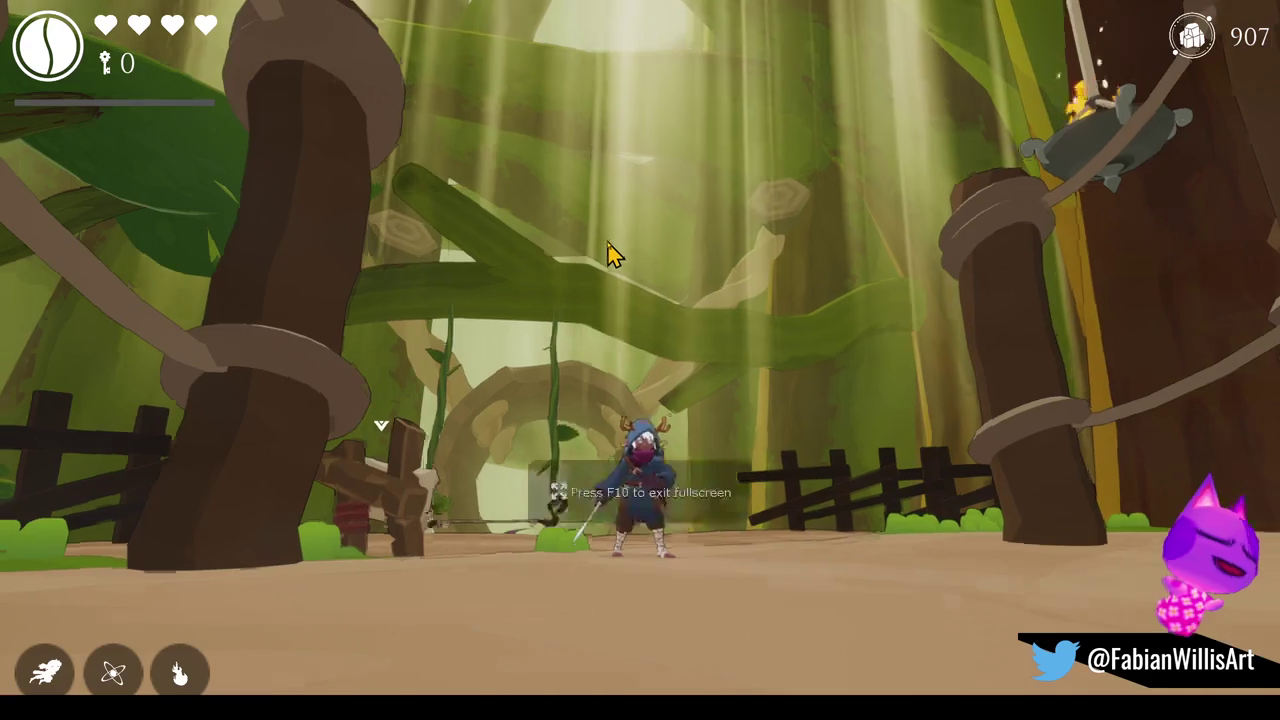
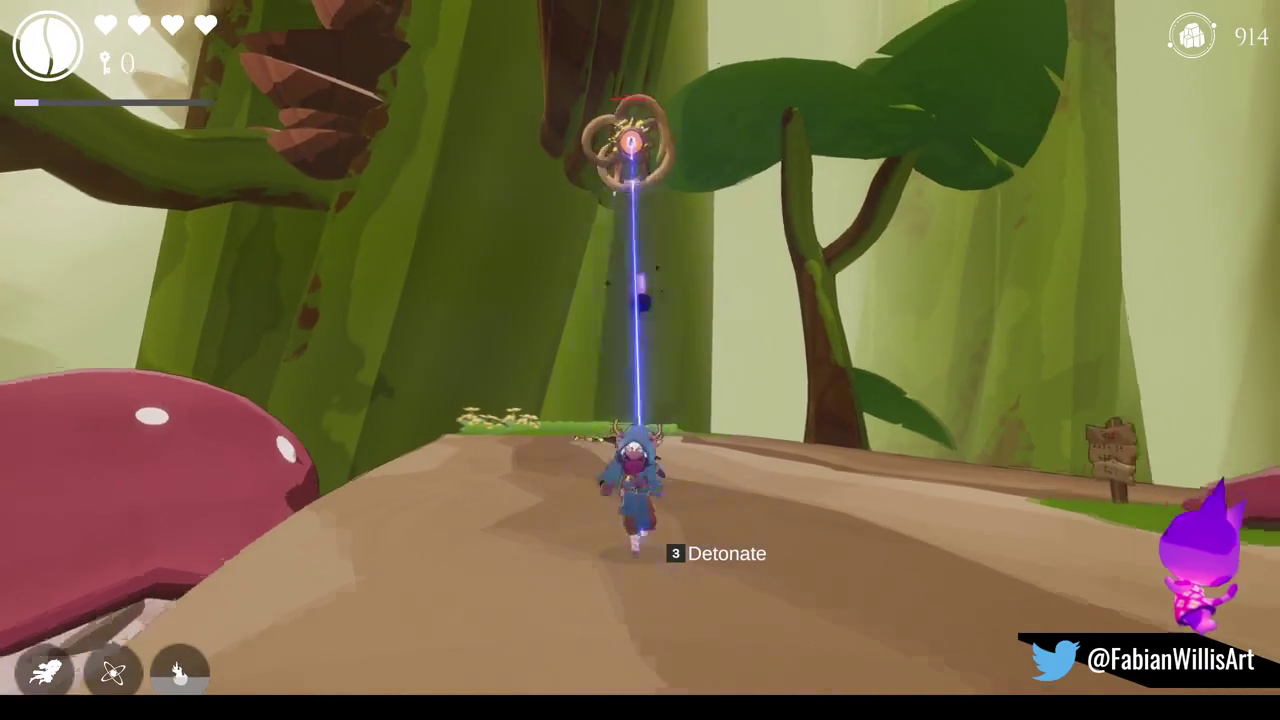
# Detonate the tethered enemy and throw it so it explodes.
pyautogui.press('3')
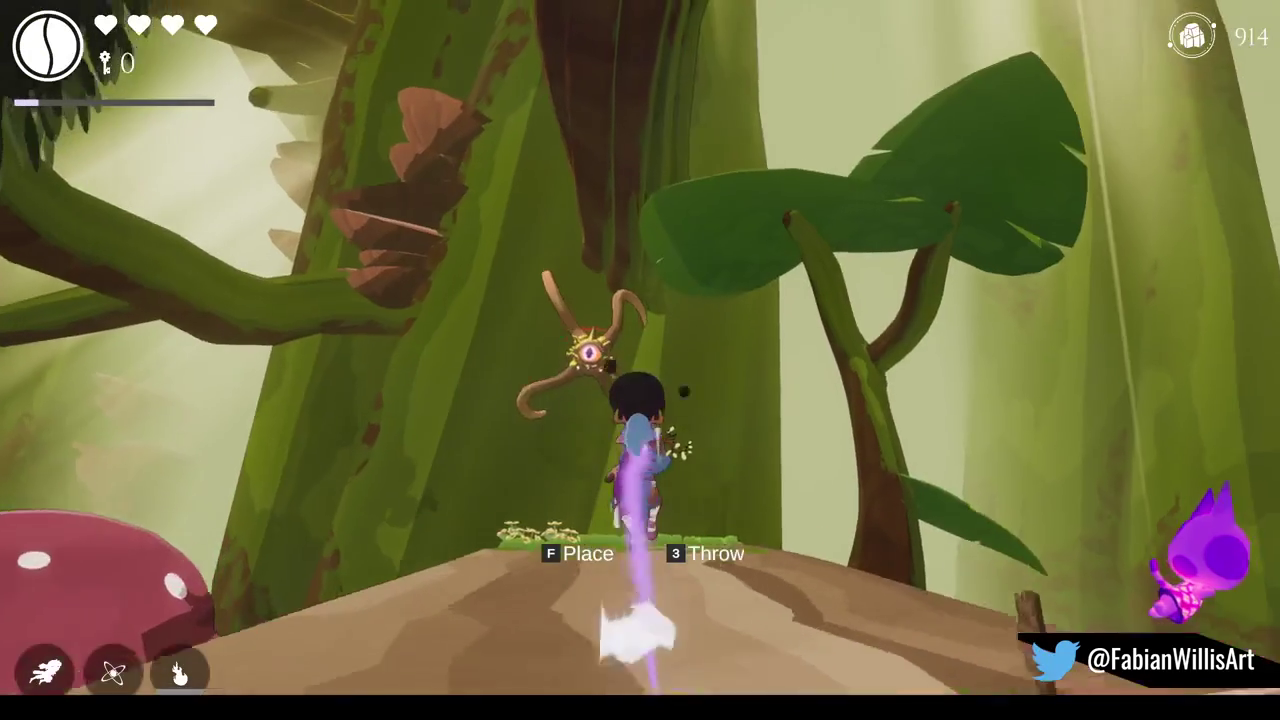
pyautogui.press('3')
pyautogui.press('3')
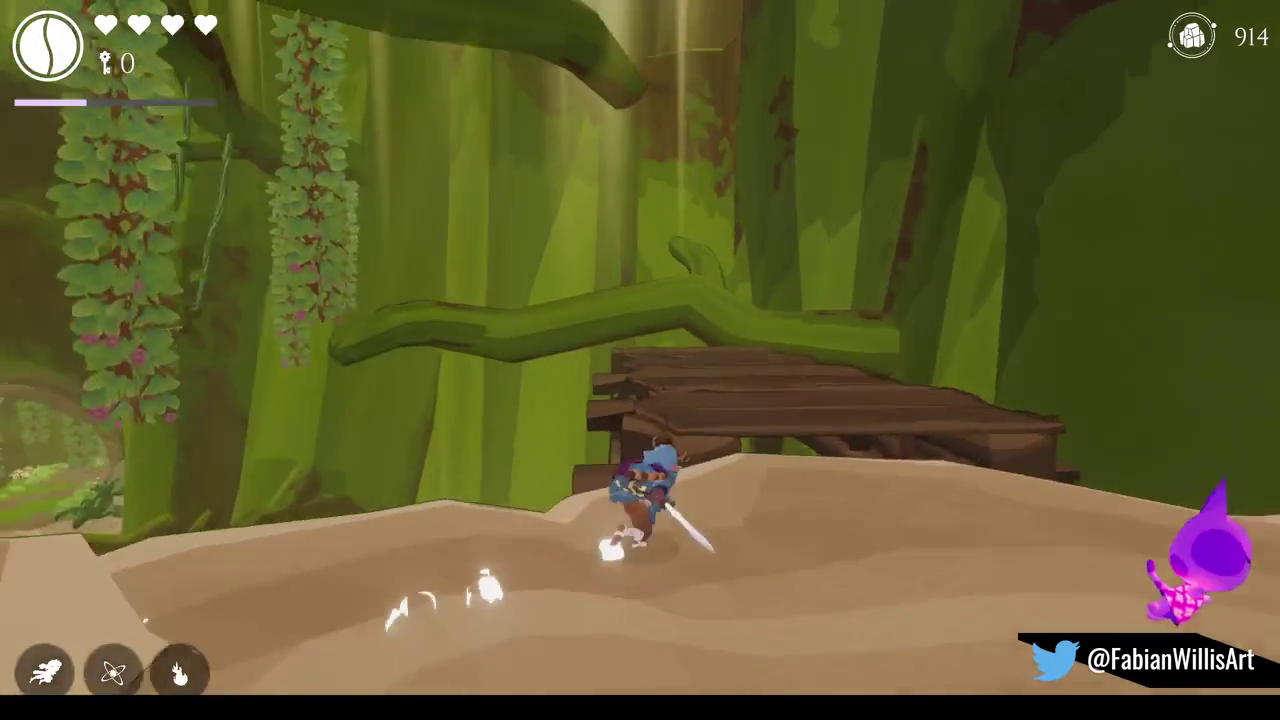
# Run along the log bridge to the grassy clearing and open the pause menu.
pyautogui.press('w')
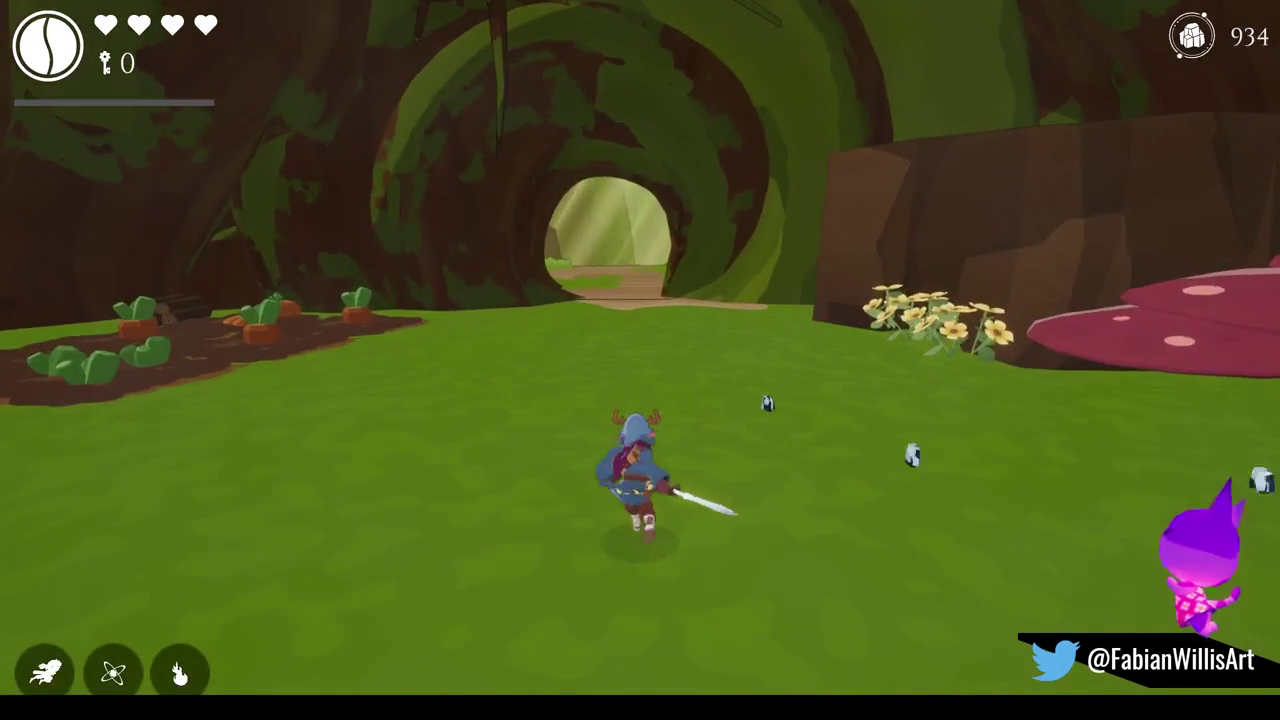
pyautogui.press('Escape')
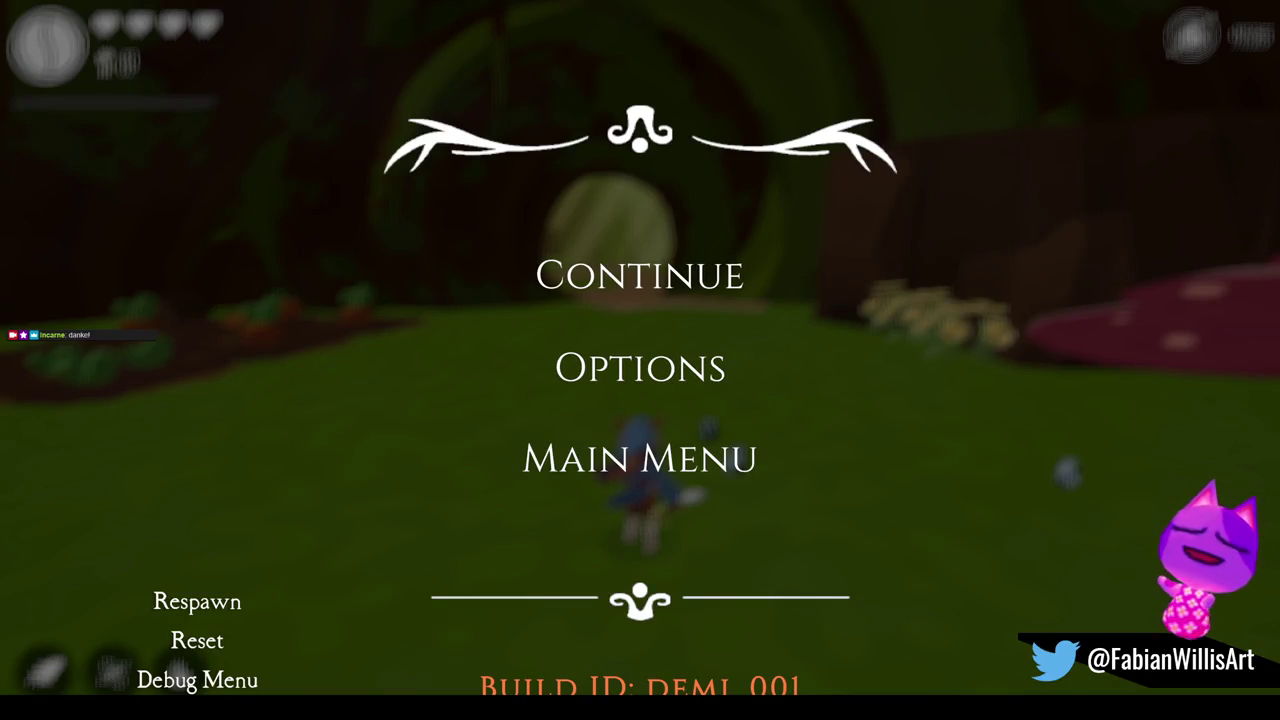
# Resume play from the pause menu and spawn an axe-wielding brute to fight.
pyautogui.click(676, 284)
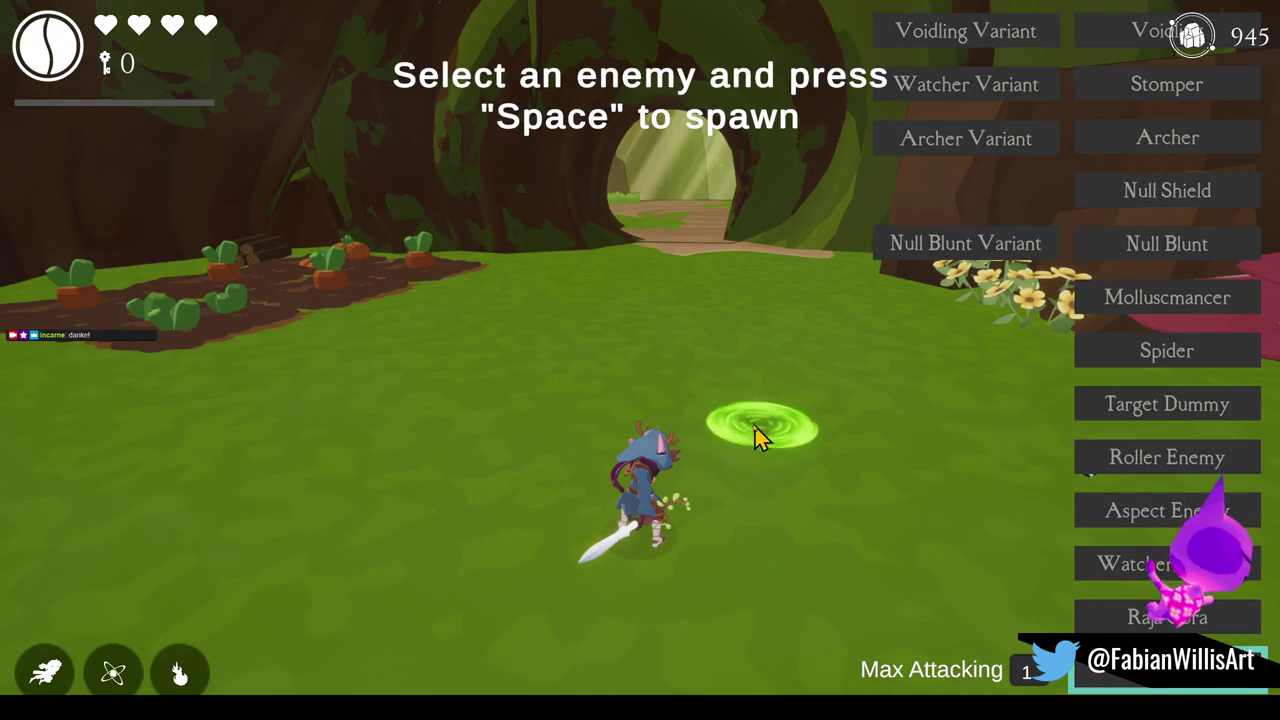
pyautogui.press('space')
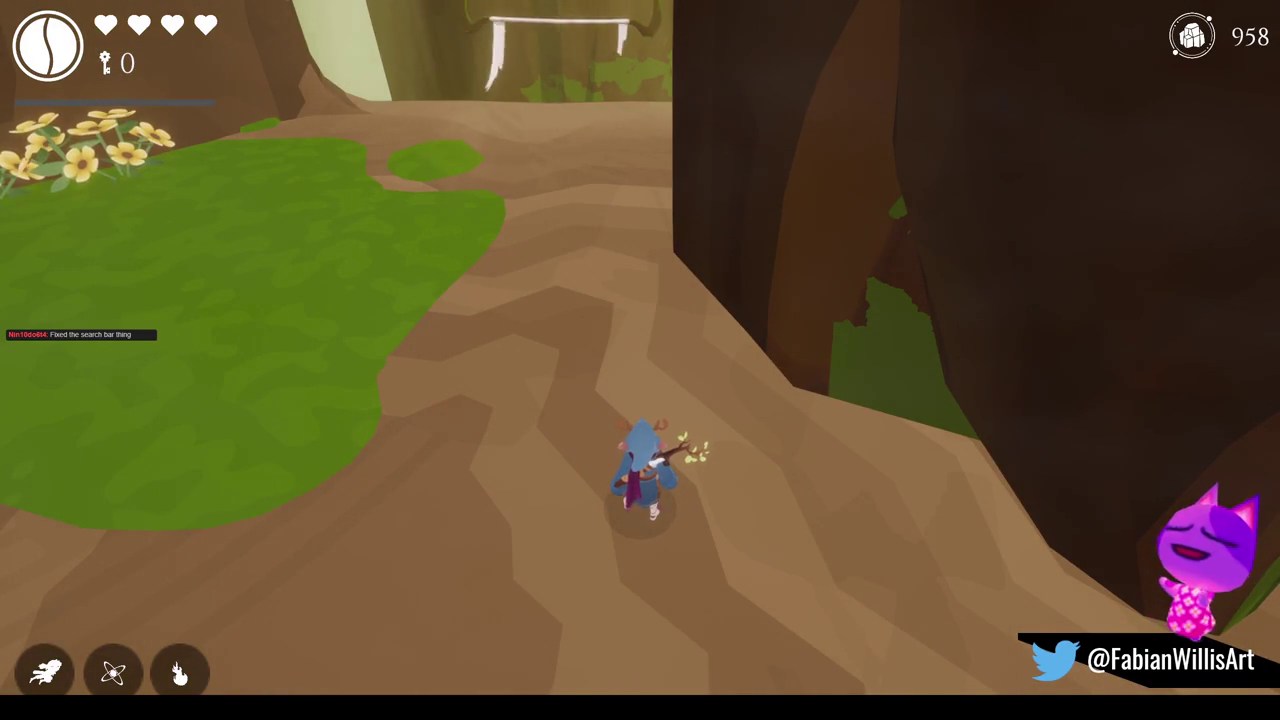
# Run through the tree tunnel onto the grass and spawn a large beast from the spawn list.
pyautogui.press('w')
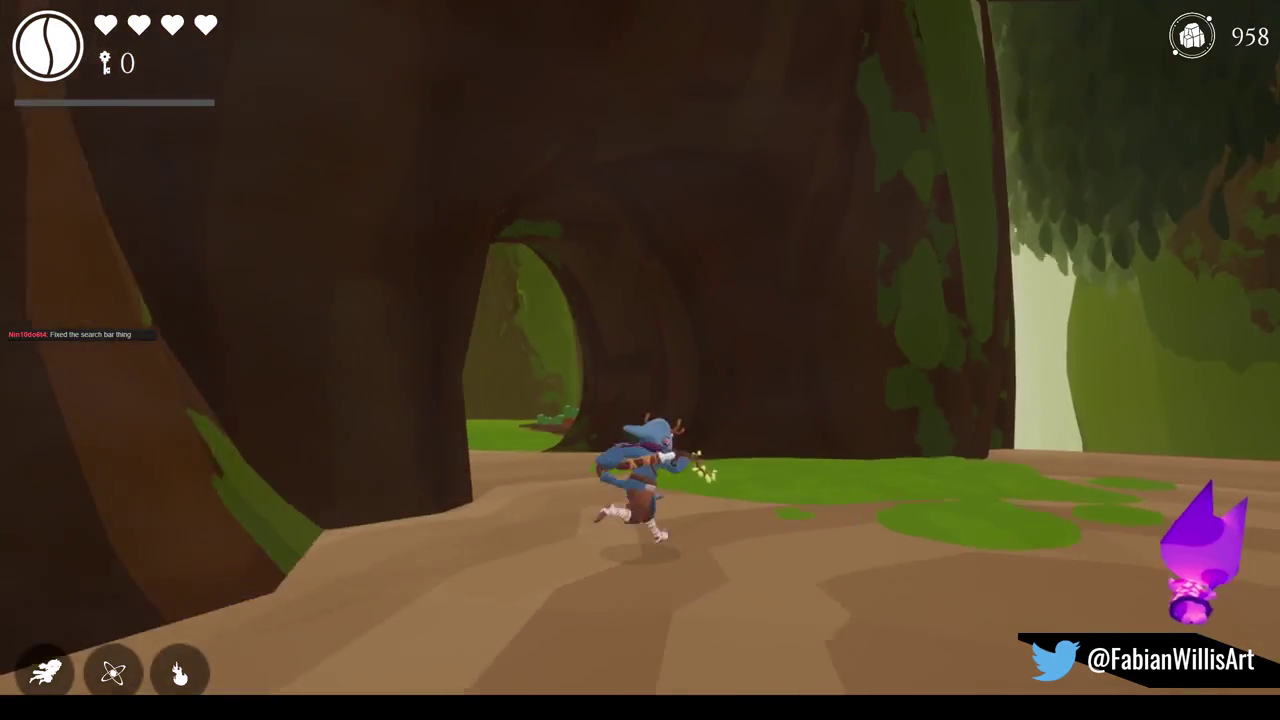
pyautogui.press('w')
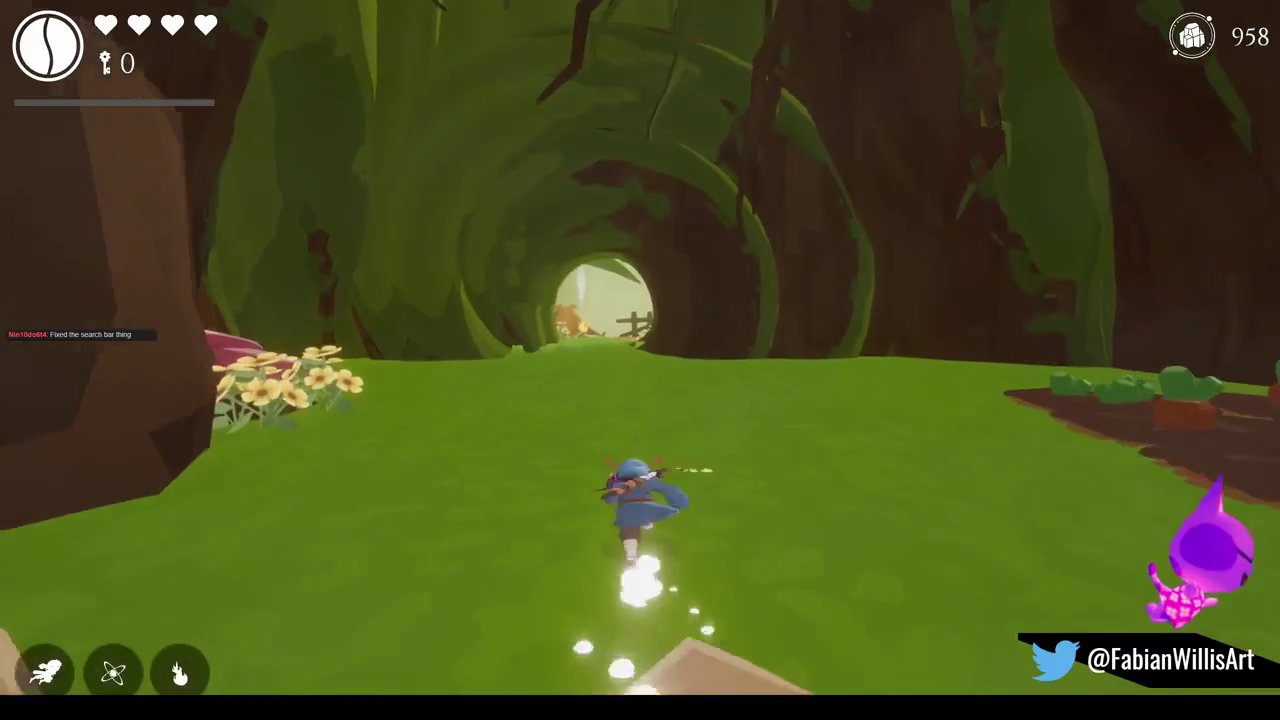
pyautogui.press('Tab')
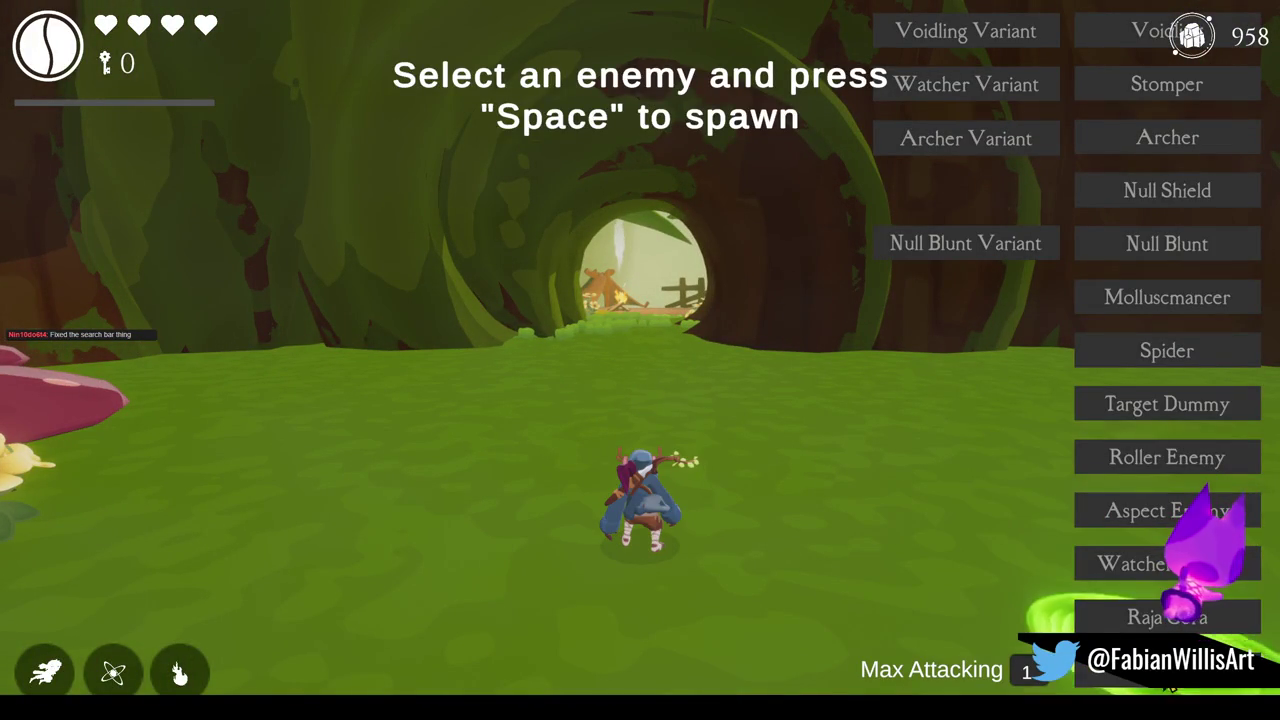
pyautogui.press('space')
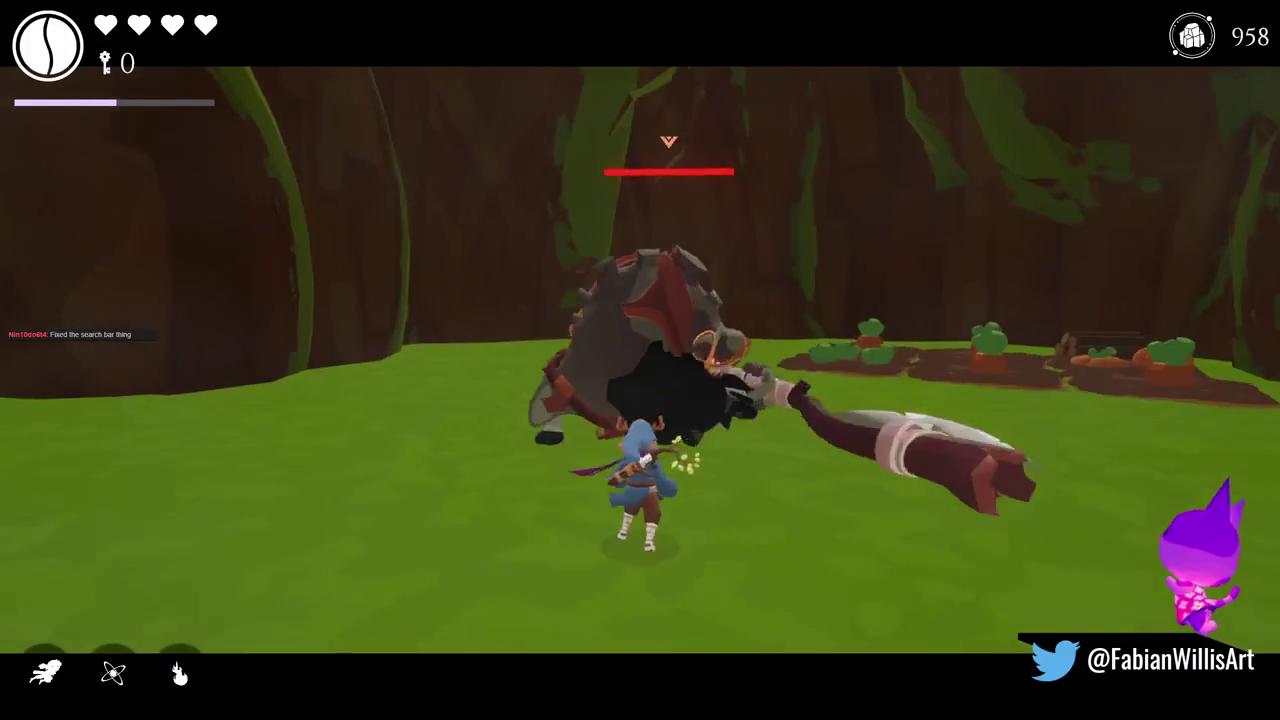
# Fight the beast with a dodge-roll, ability blasts, a sword slash and a spike attack.
pyautogui.press('shift')
pyautogui.press('shift')
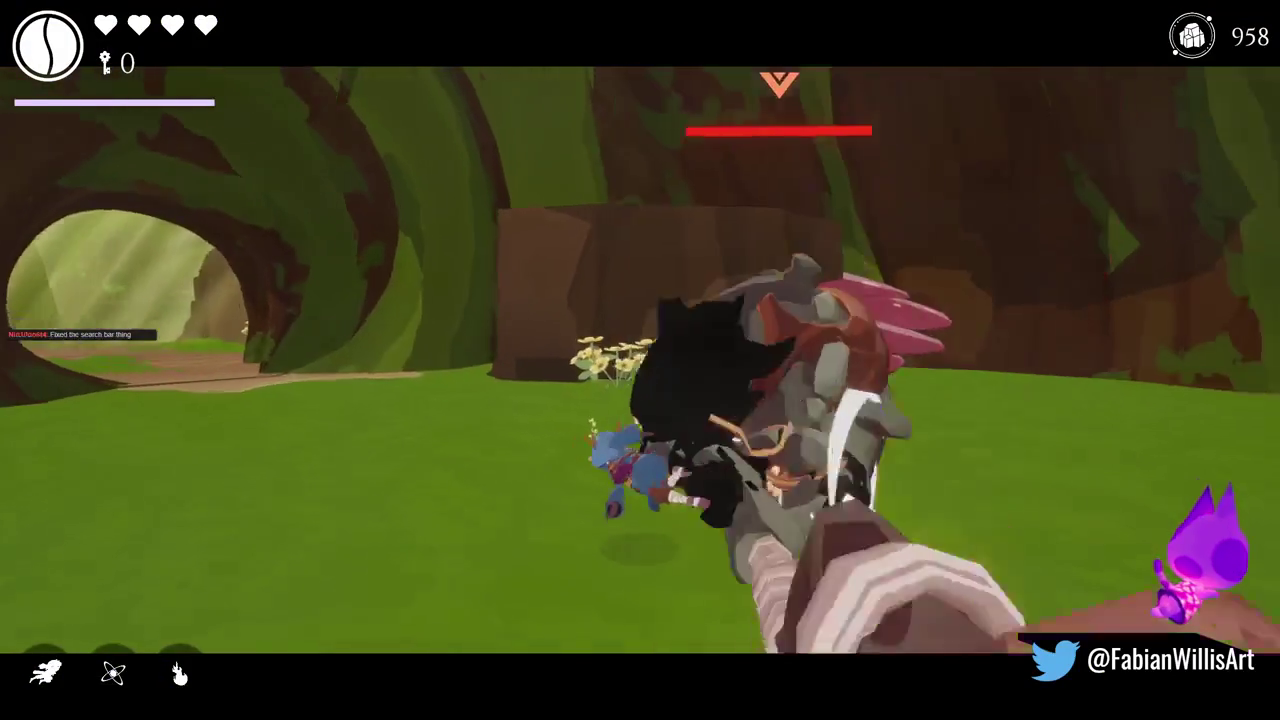
pyautogui.press('e')
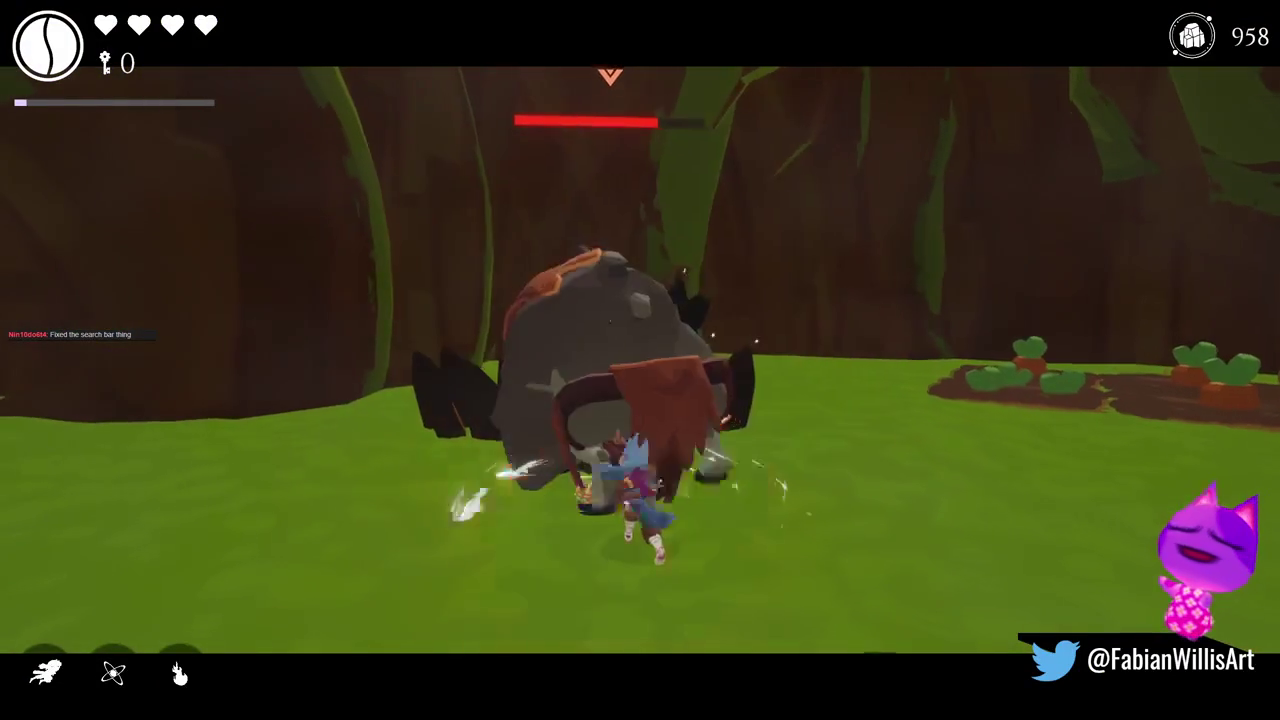
pyautogui.press('e')
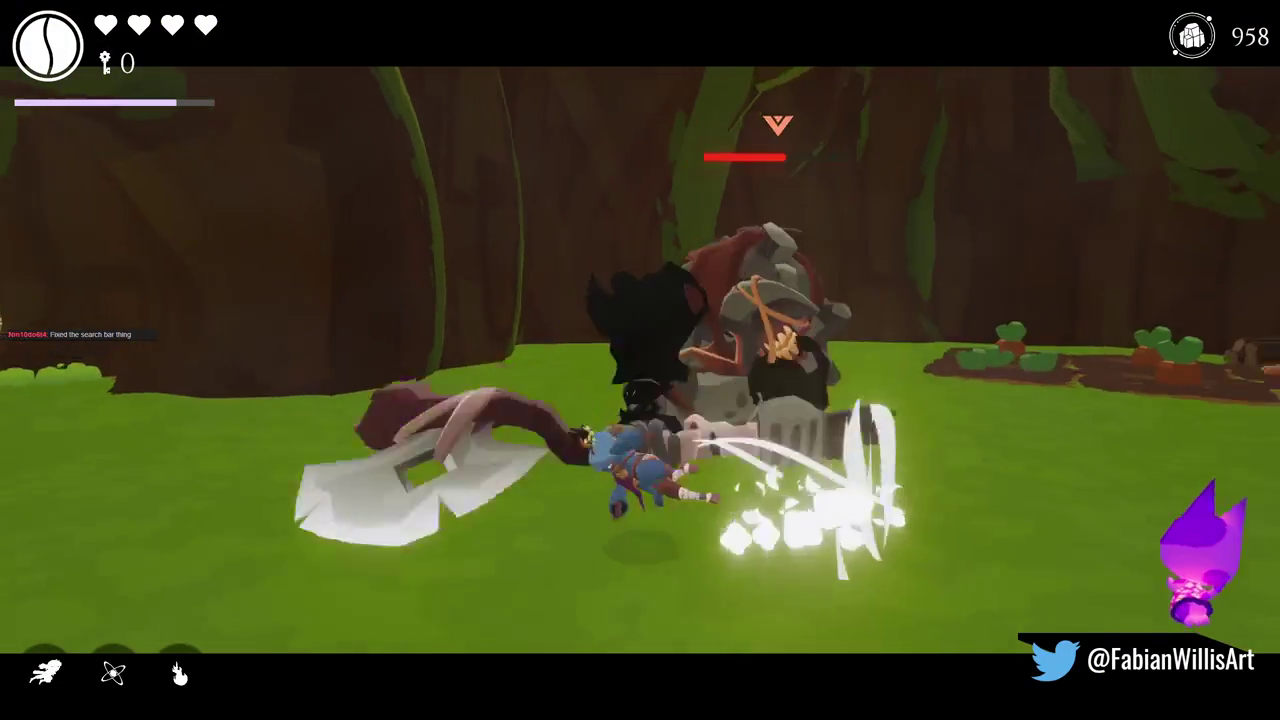
pyautogui.press('e')
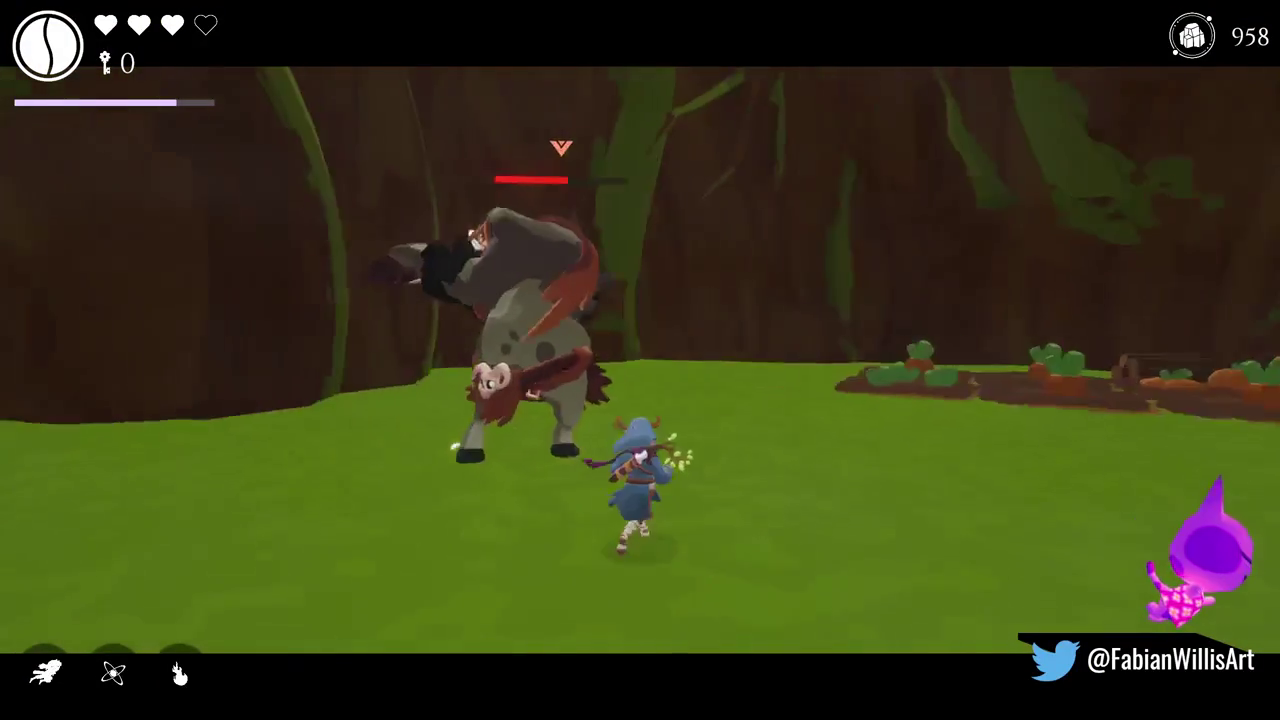
pyautogui.press('e')
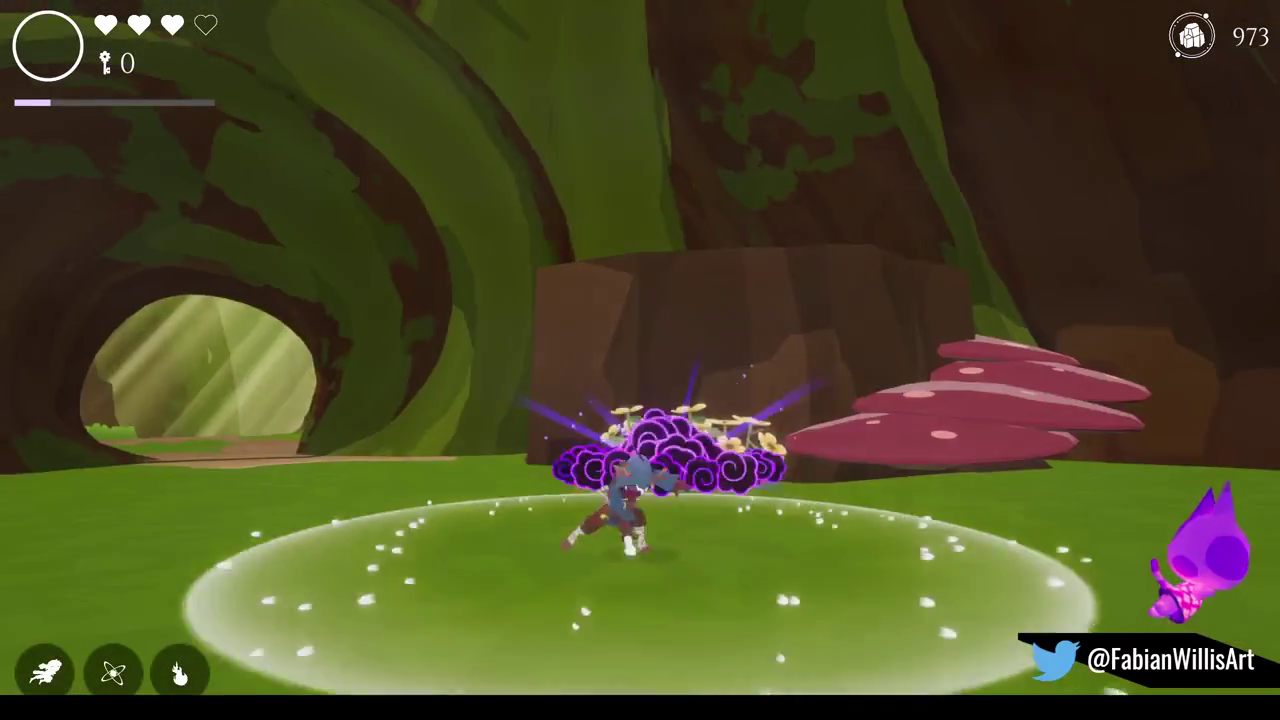
# Spawn a voidling enemy beside the character from the spawn list.
pyautogui.press('Tab')
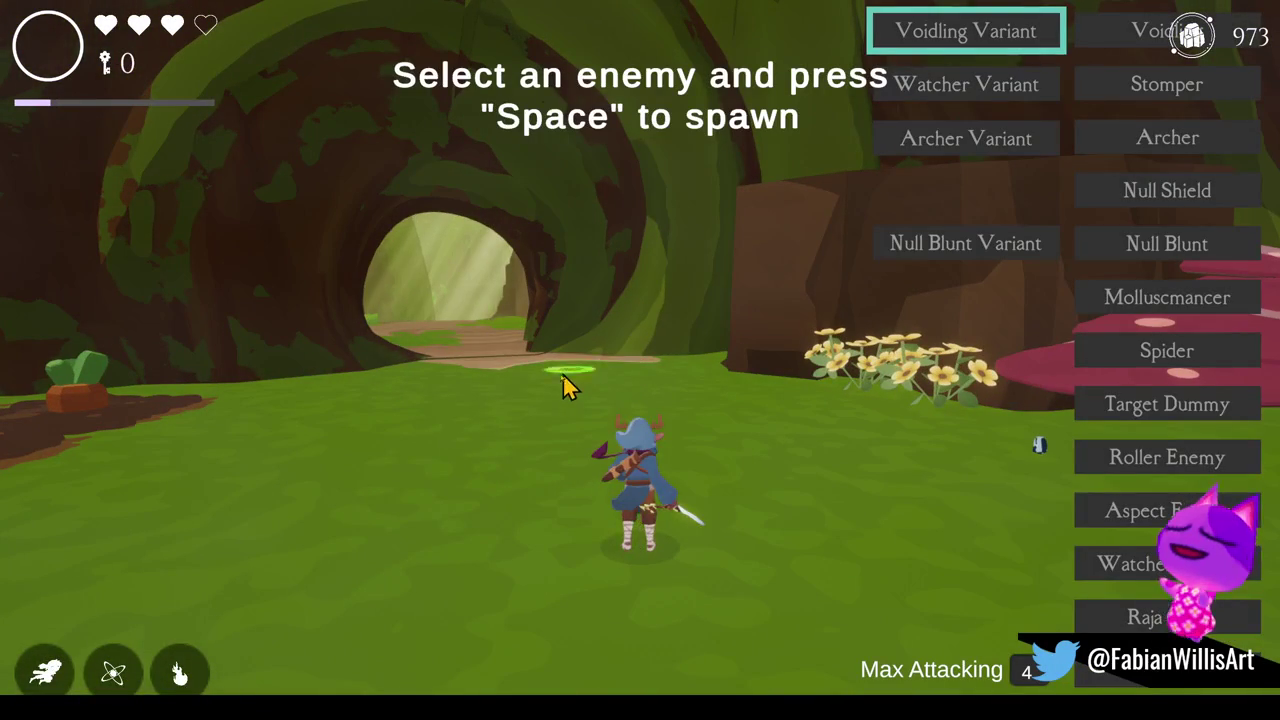
pyautogui.press('space')
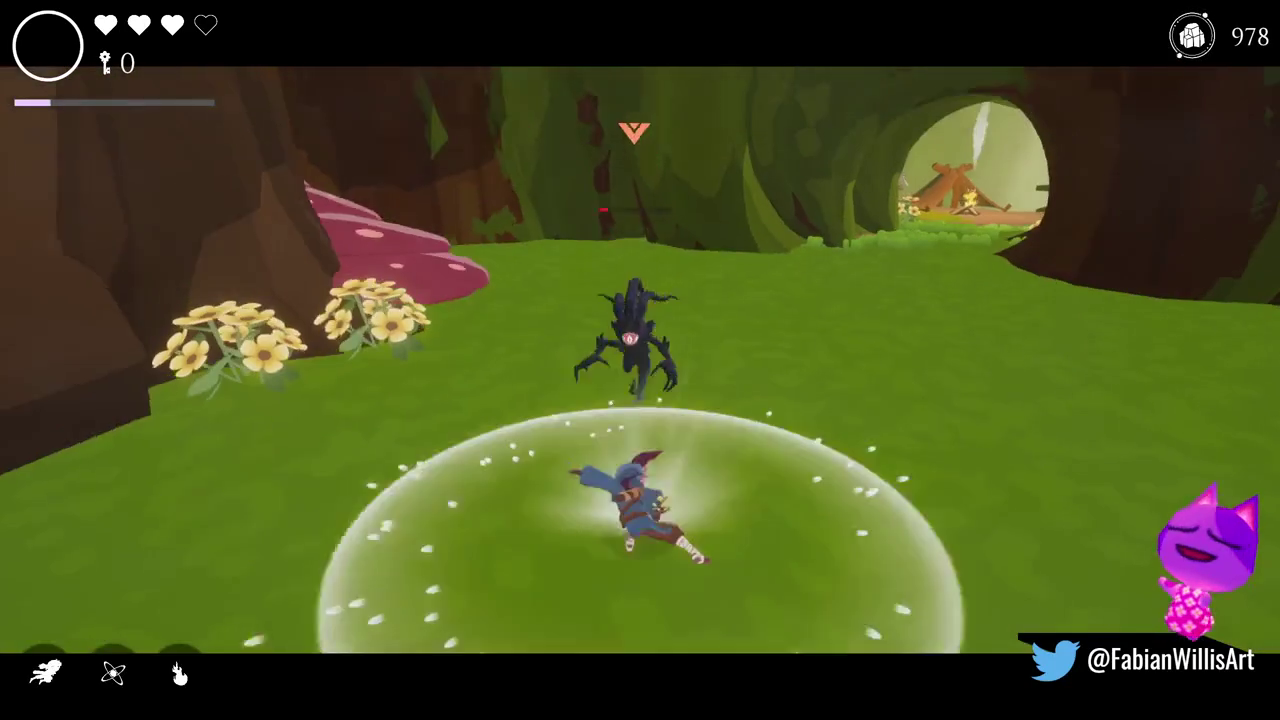
# Open the inventory, preview the Beast Demi outfit in the wardrobe, and reach the Charms page.
pyautogui.press('Tab')
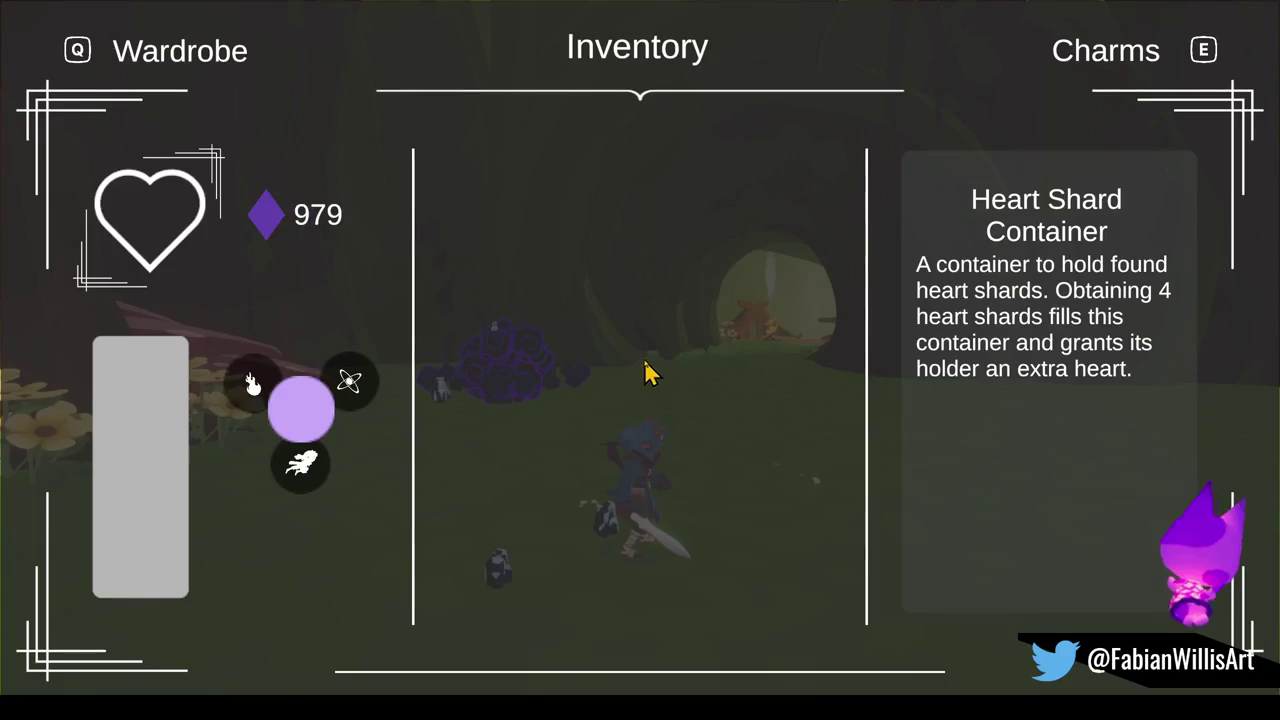
pyautogui.press('q')
pyautogui.press('d')
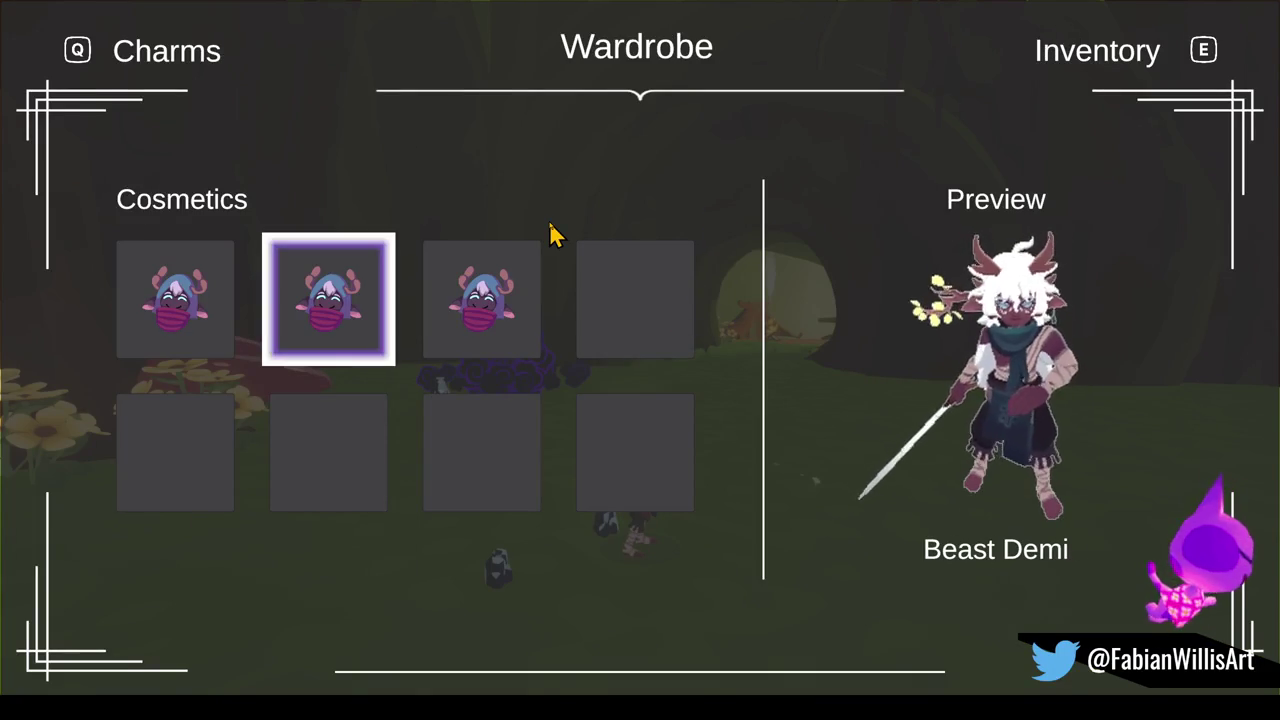
pyautogui.press('e')
pyautogui.press('e')
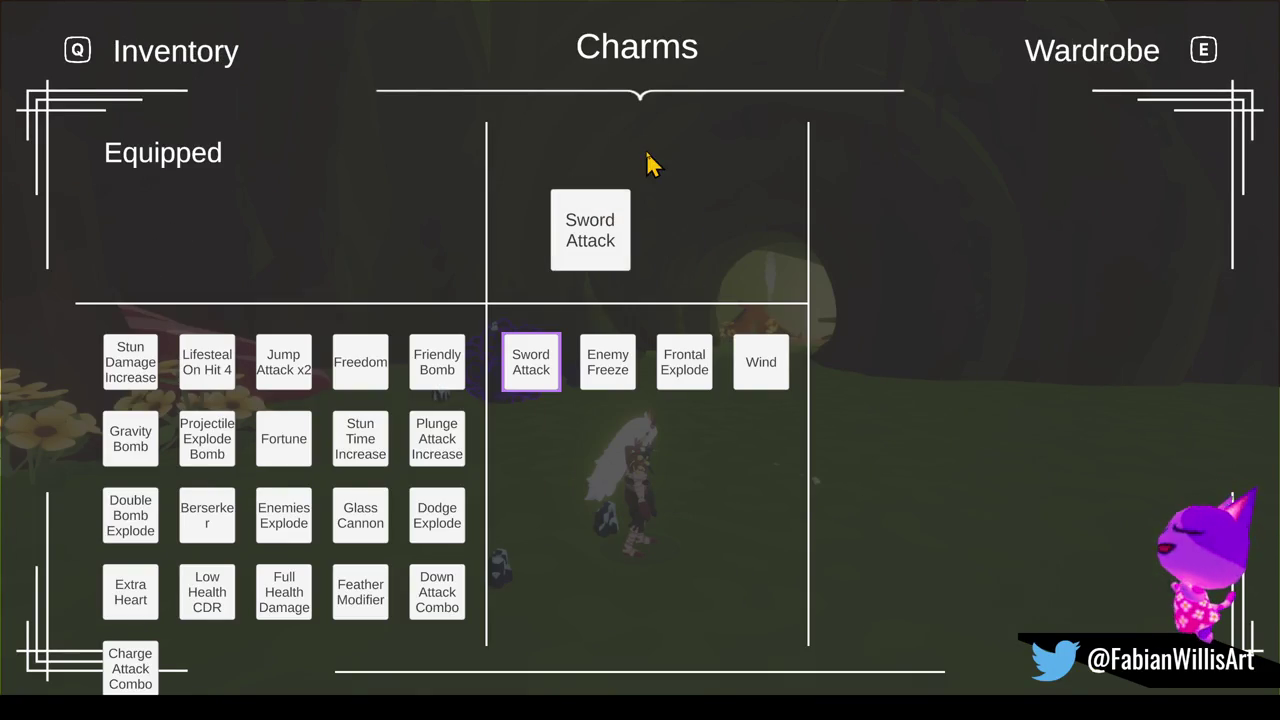
# Unequip Sword Attack, equip Frontal Explode, Wind and Jump Attack x2 charms, and resume play.
pyautogui.click(533, 370)
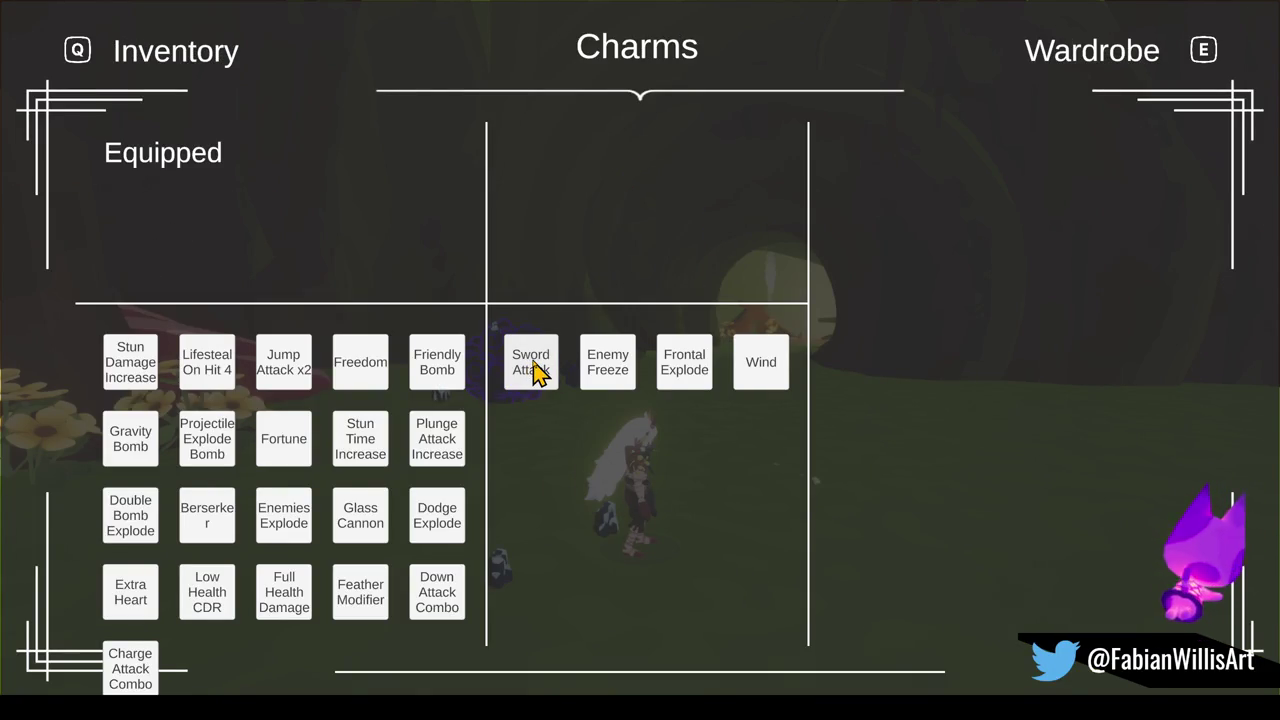
pyautogui.click(672, 380)
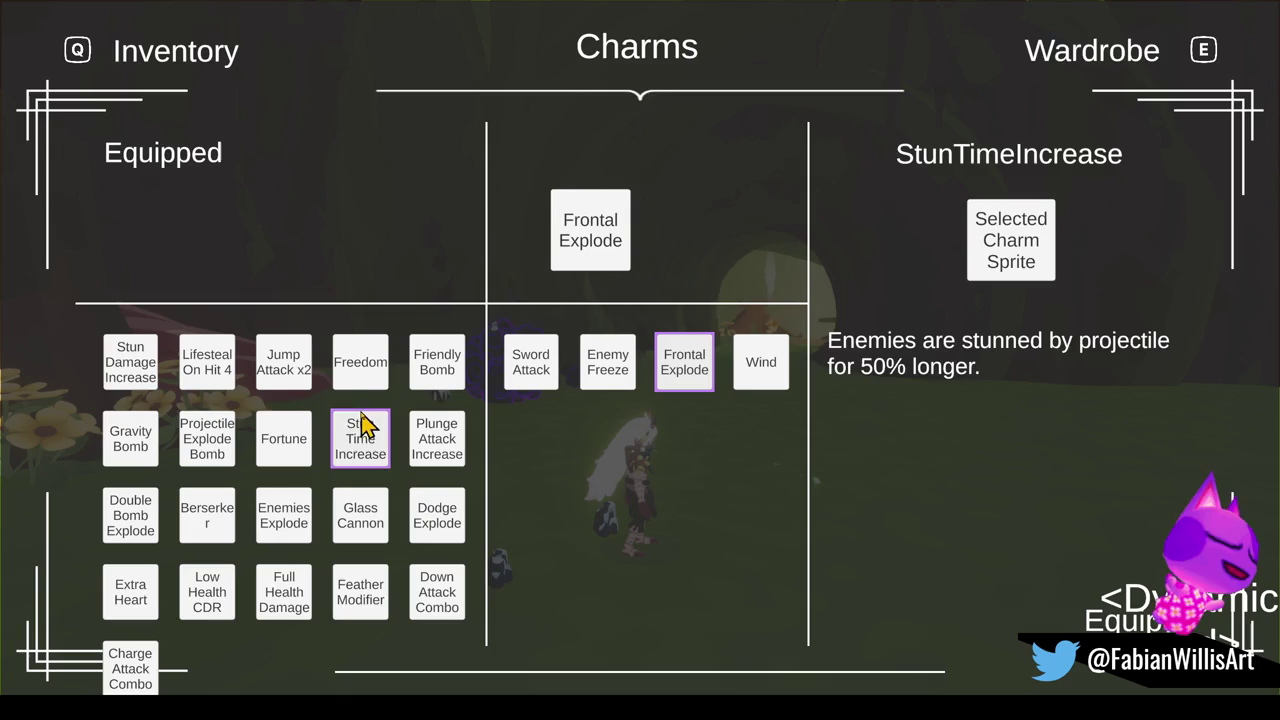
pyautogui.click(745, 375)
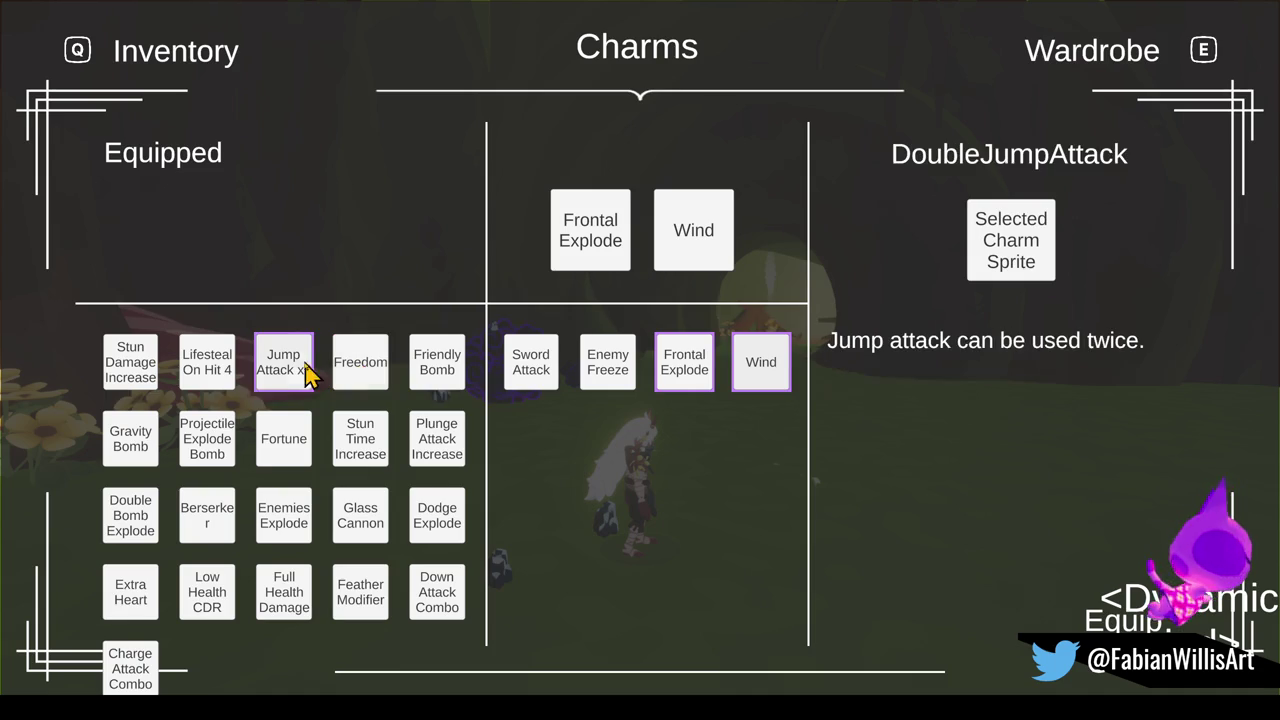
pyautogui.click(286, 385)
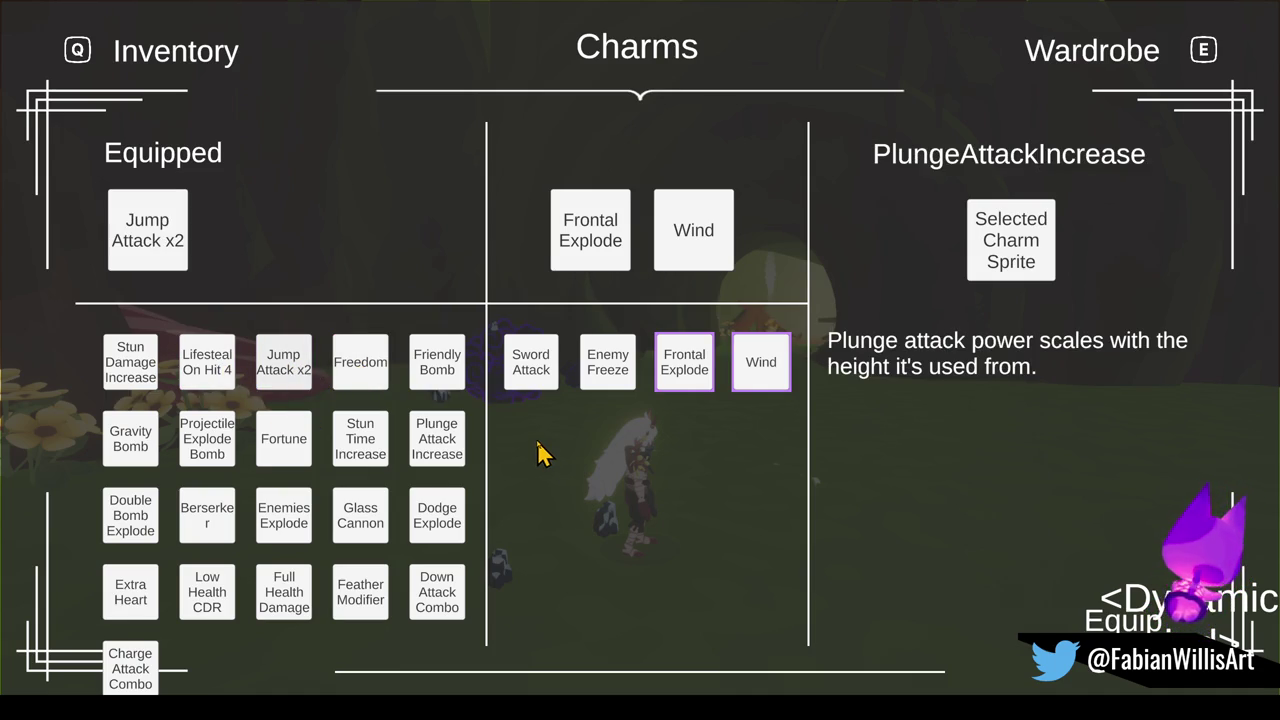
pyautogui.press('Escape')
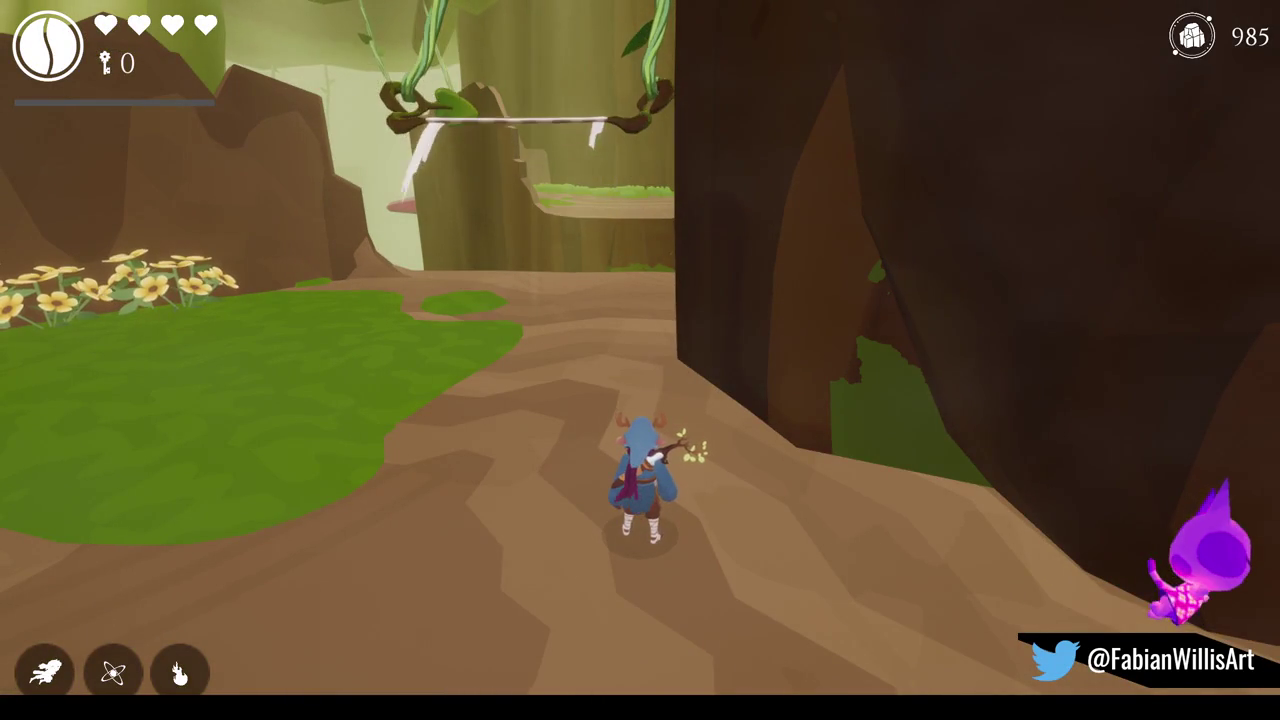
# Equip the Beast Demi outfit from the inventory's wardrobe.
pyautogui.click(1000, 386)
pyautogui.press('Tab')
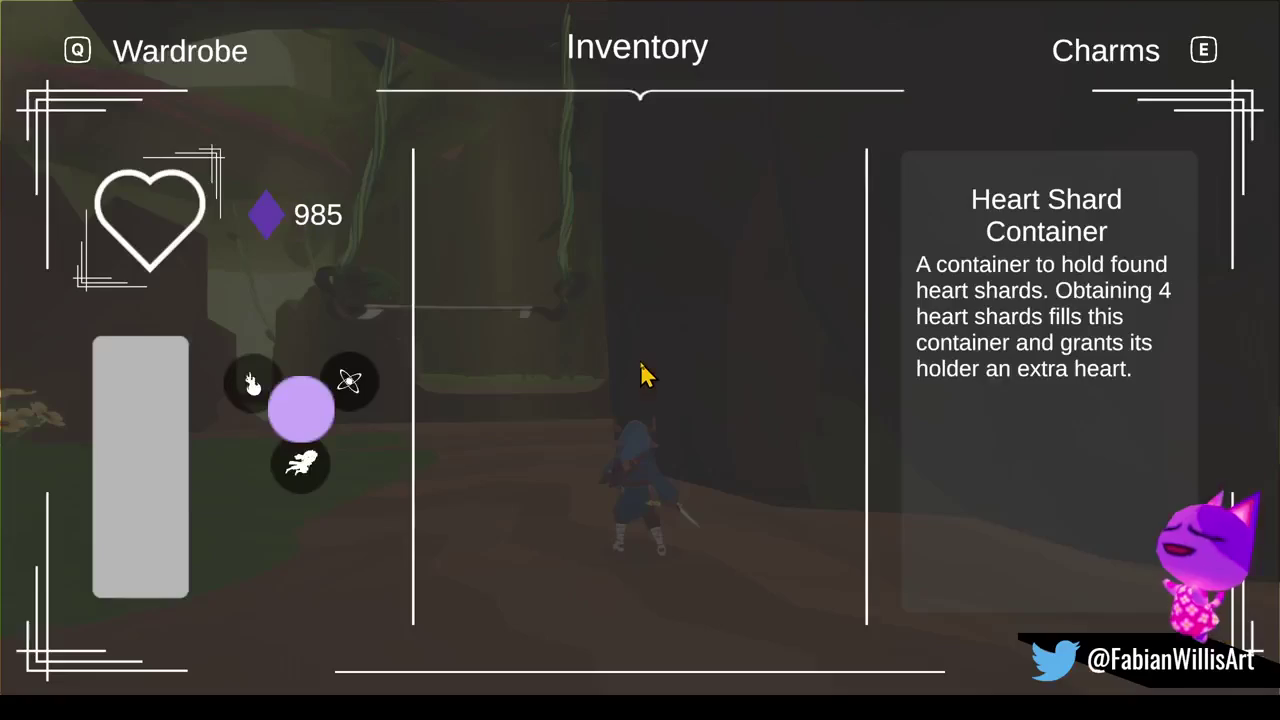
pyautogui.press('q')
pyautogui.press('Right')
pyautogui.press('Return')
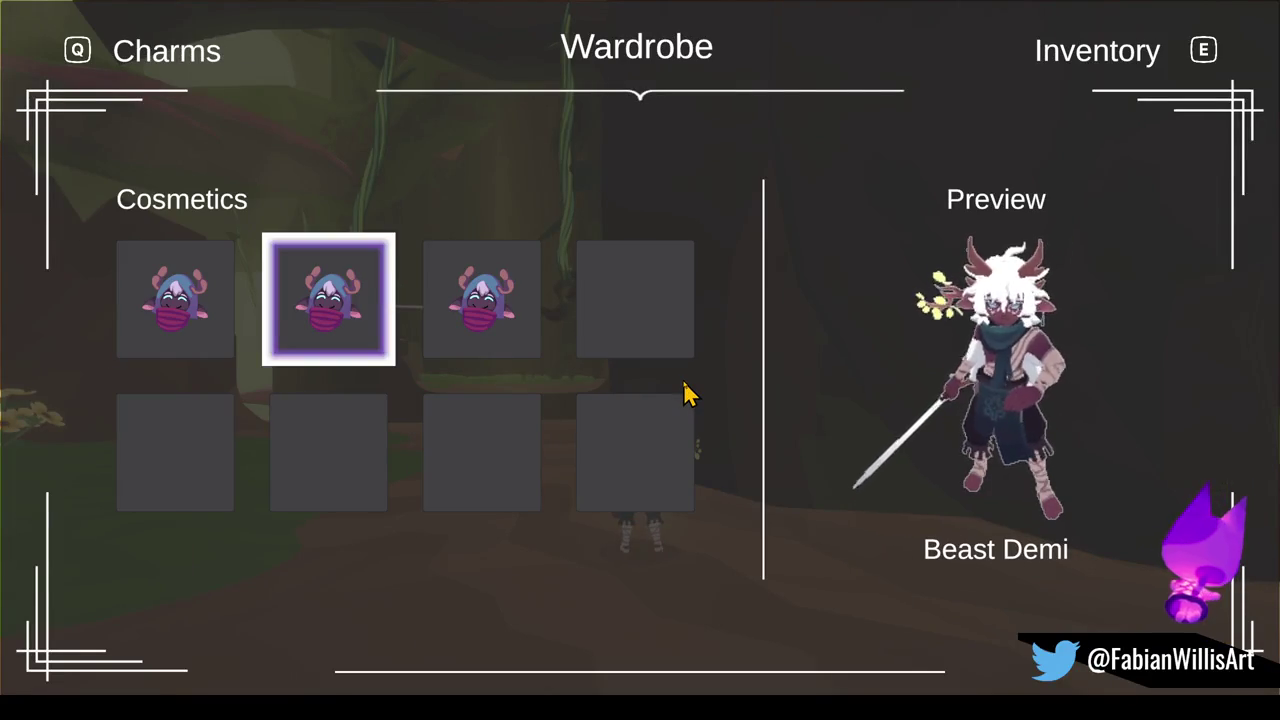
pyautogui.press('Tab')
pyautogui.click(681, 387)
# Run through the tunnel across the meadow and bring up the enemy spawn list.
pyautogui.press('w')
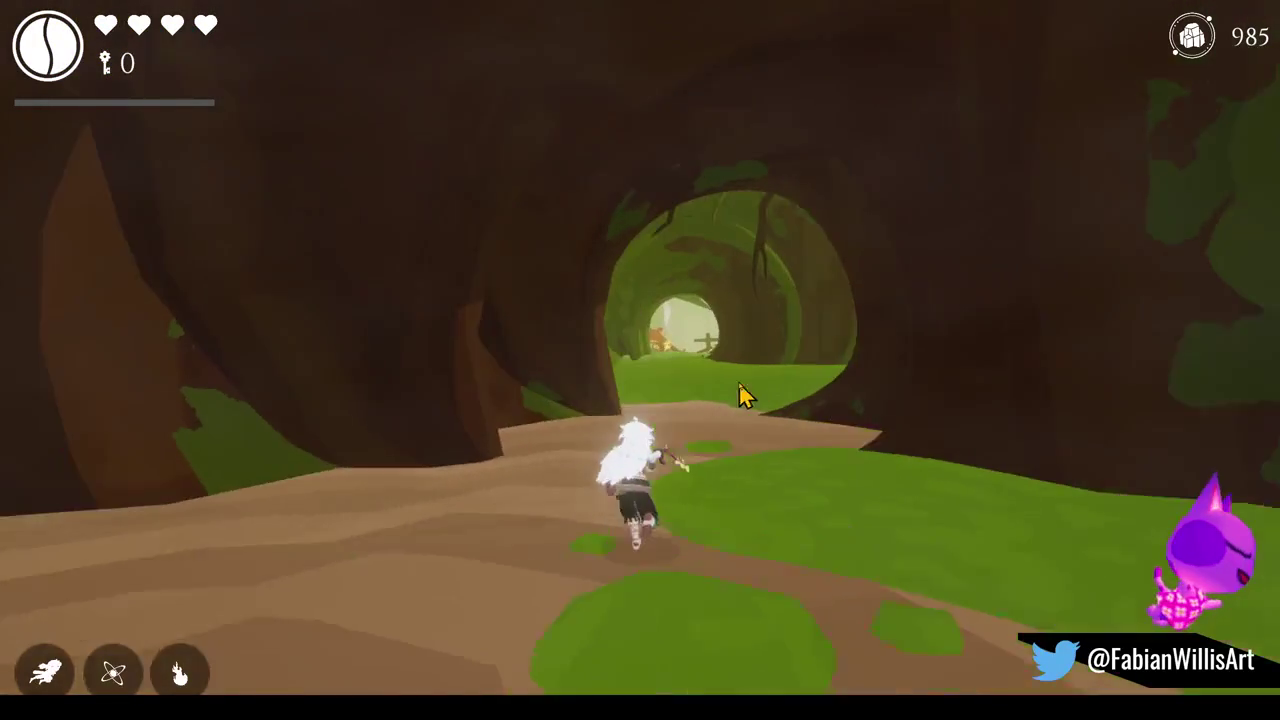
pyautogui.press('w')
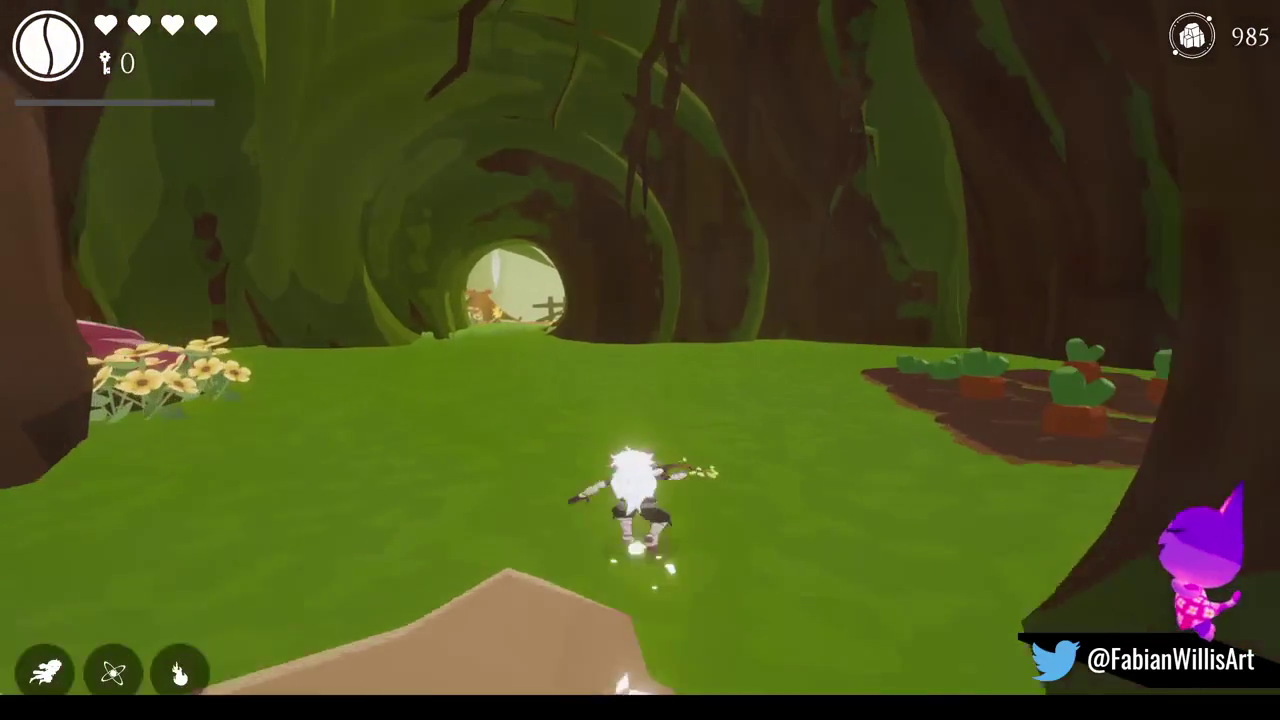
pyautogui.press('w')
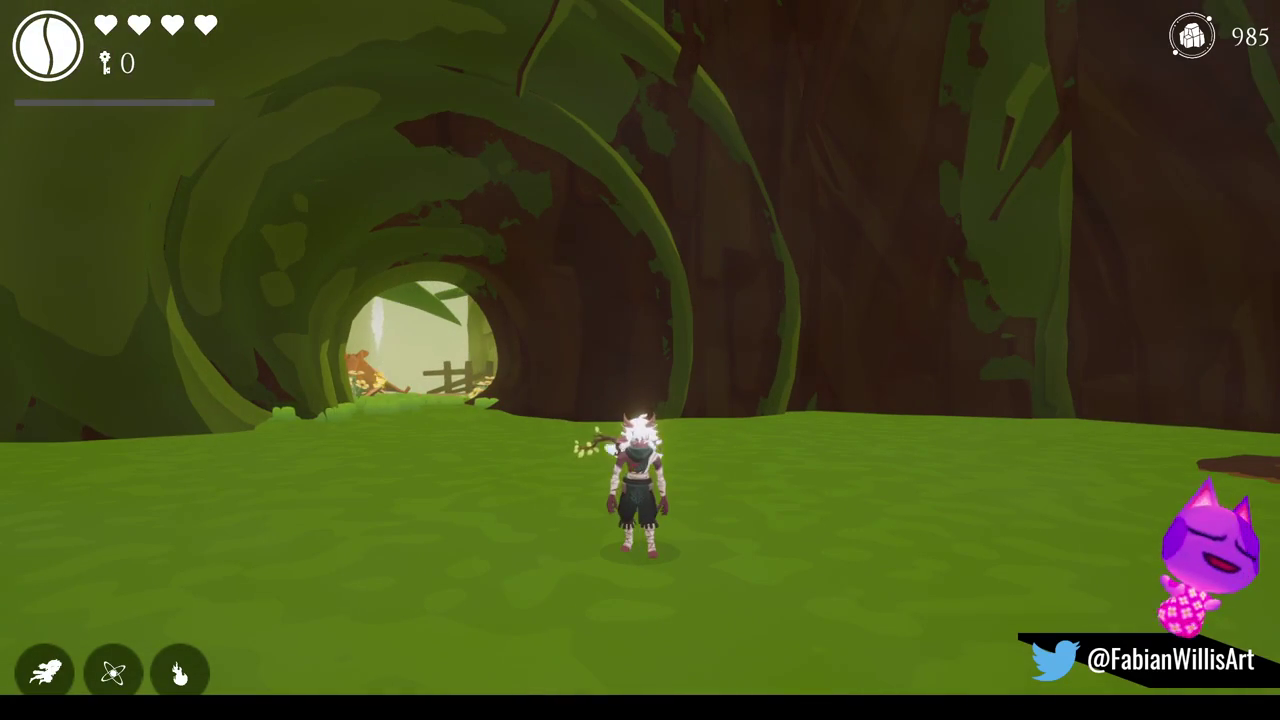
pyautogui.press('Tab')
# Set the Max Attacking count to 3, detonate a bomb, spawn the Voidlings and charge them.
pyautogui.doubleClick(1026, 670)
pyautogui.write('3')
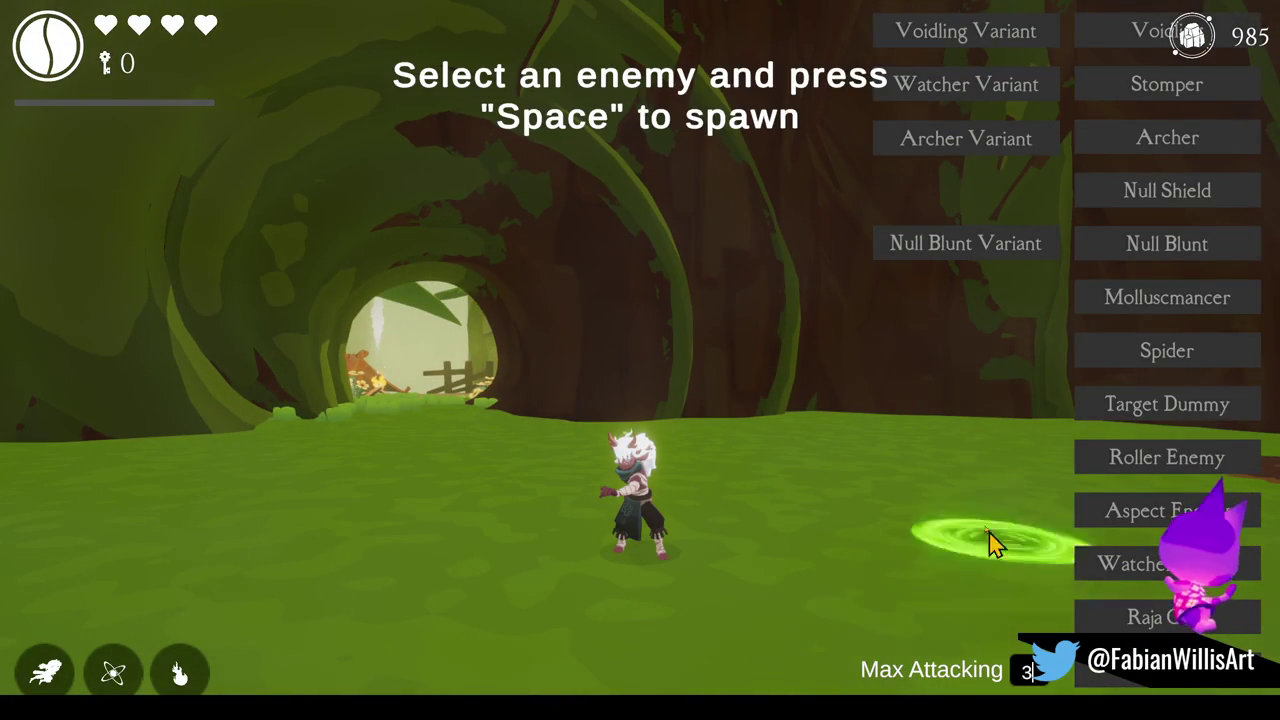
pyautogui.press('Tab')
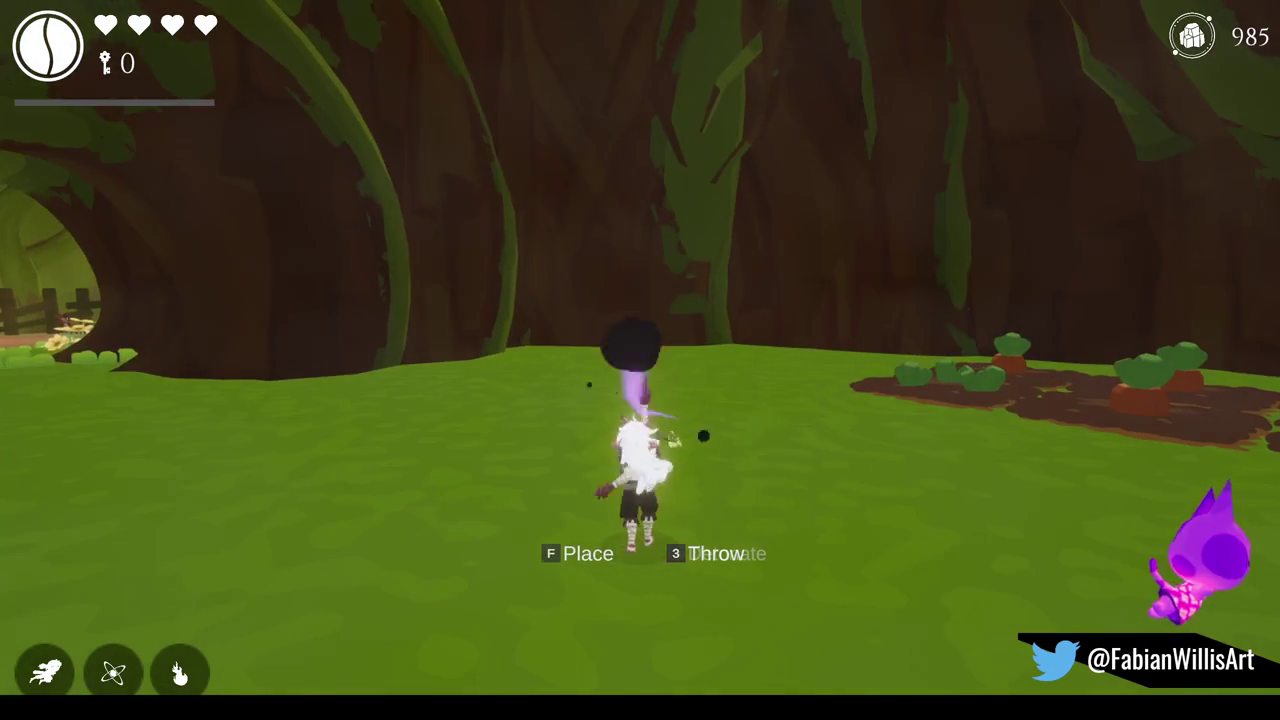
pyautogui.press('w')
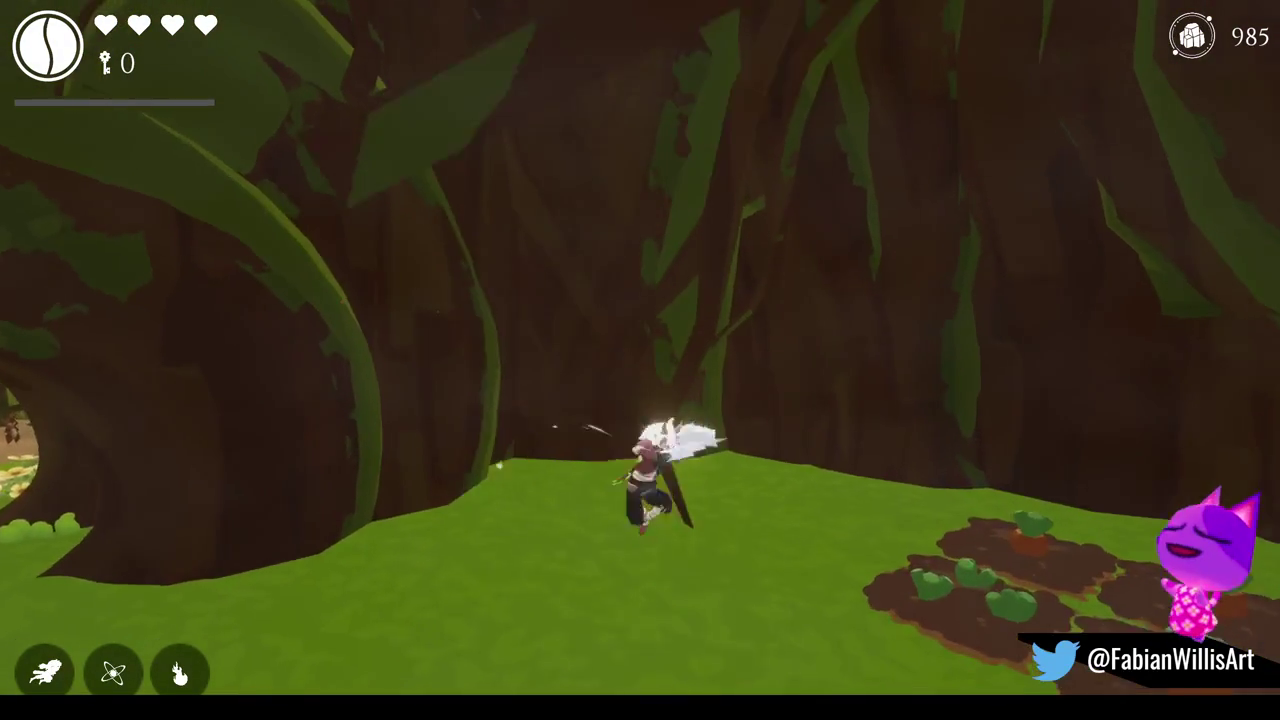
pyautogui.press('Tab')
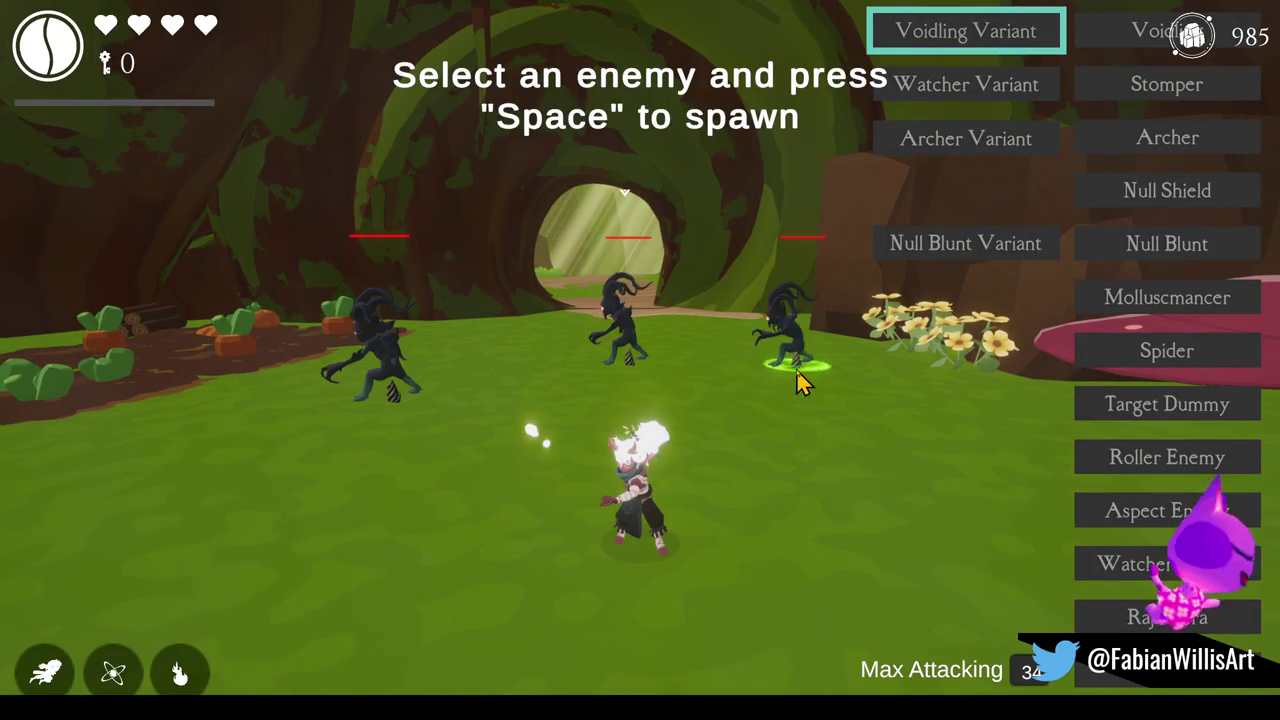
pyautogui.press('Tab')
# Charge the three Voidlings with repeated slashing combos, a spin-slash and a dash.
pyautogui.press('w')
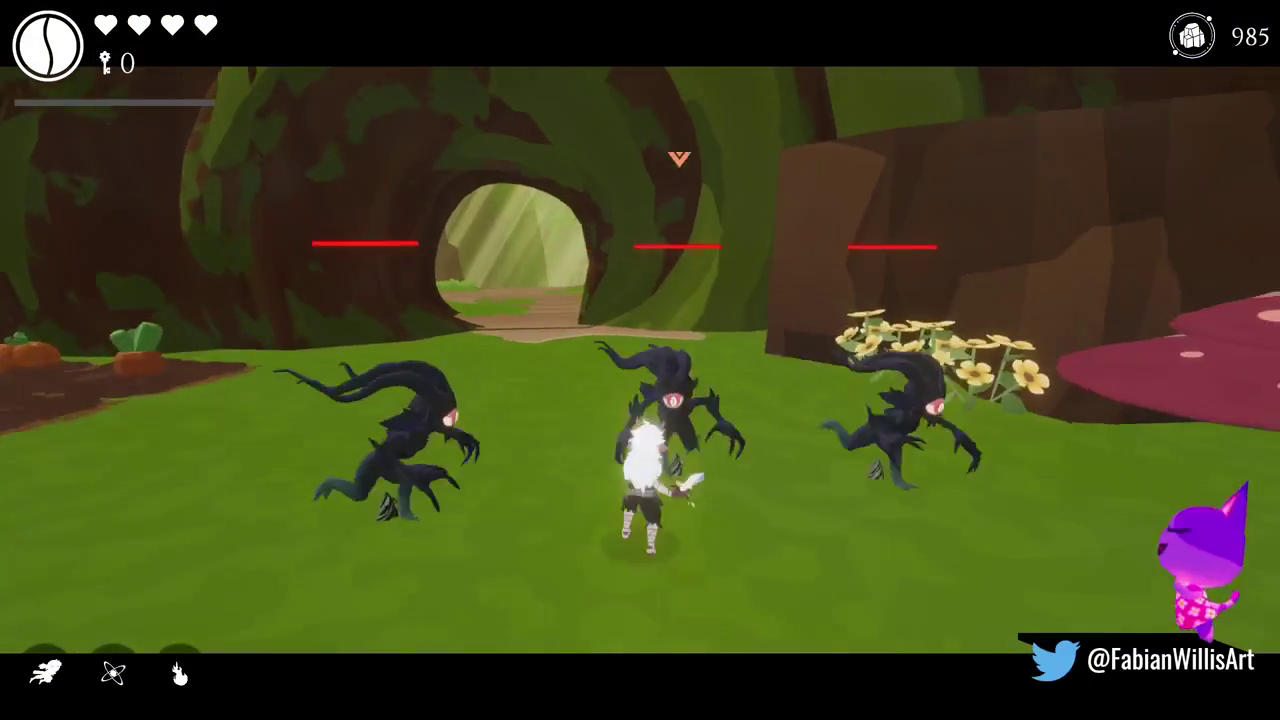
pyautogui.click(640, 360)
pyautogui.click(640, 360)
pyautogui.click(640, 360)
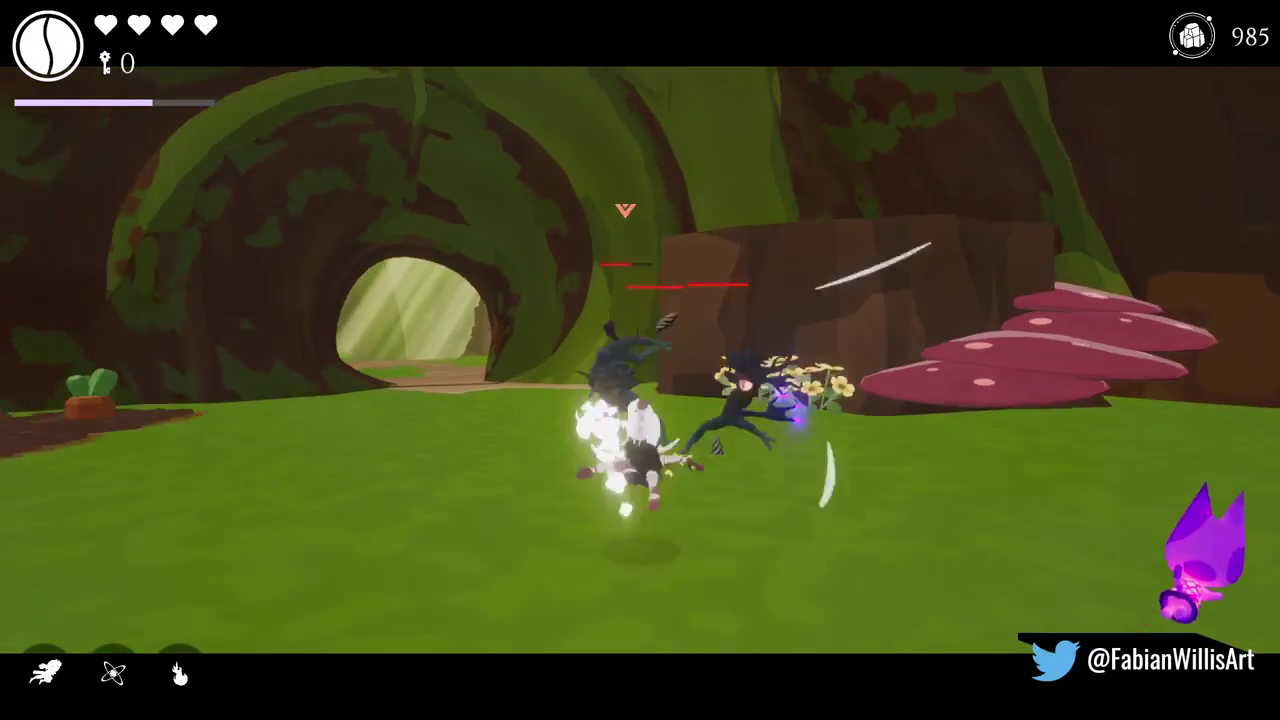
pyautogui.click(640, 360)
pyautogui.press('shift')
pyautogui.click(640, 360)
pyautogui.click(640, 360)
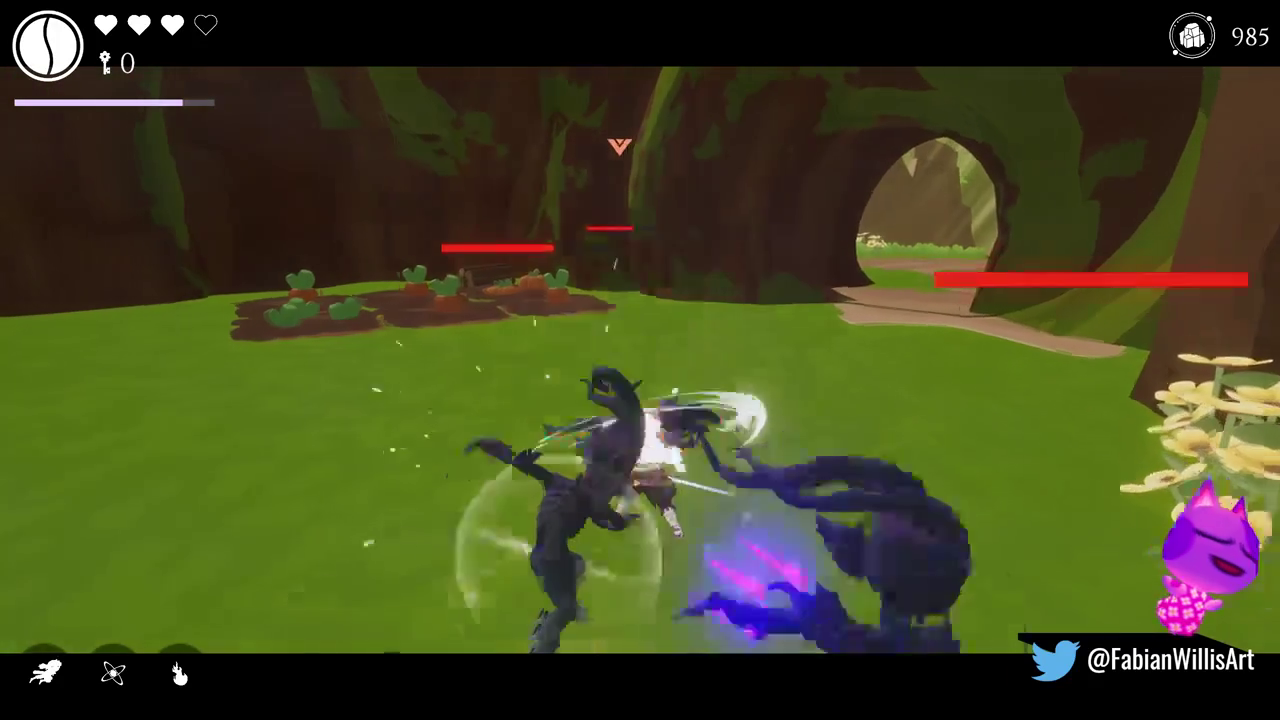
pyautogui.click(640, 360)
pyautogui.click(640, 360)
# Chase the remaining Voidlings toward the cave, ground-slamming and slashing until they fall.
pyautogui.press('w')
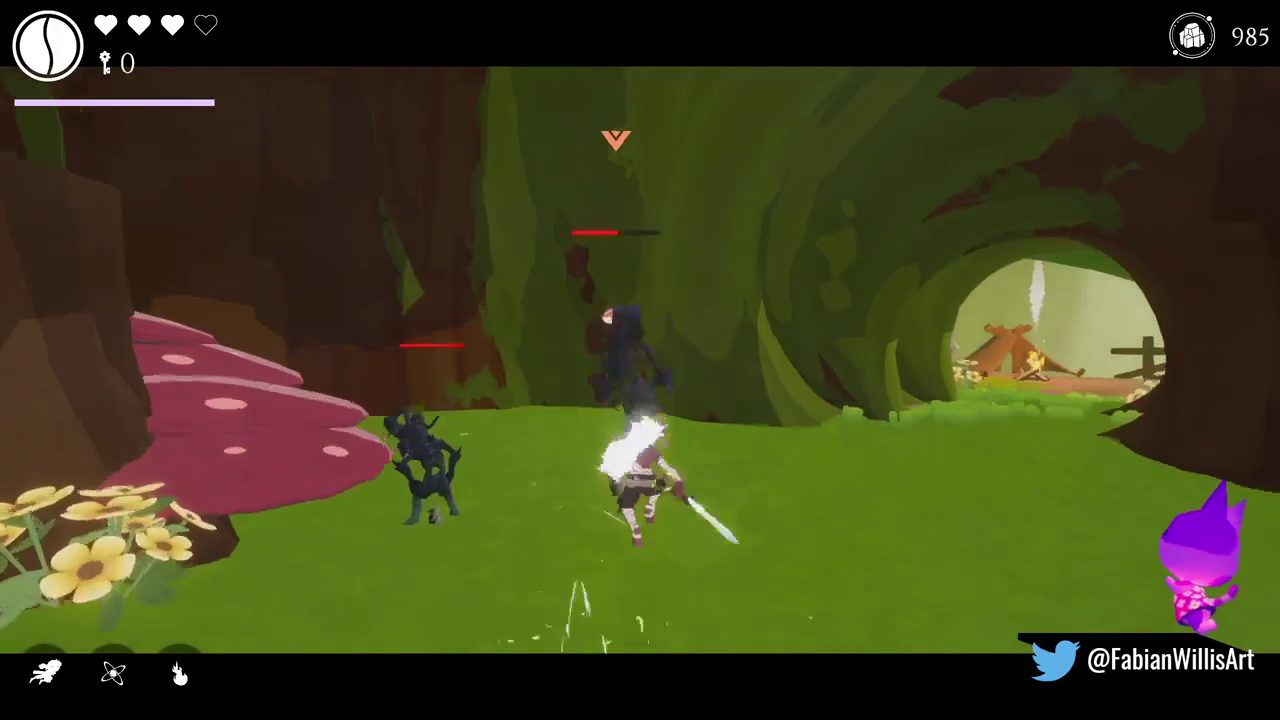
pyautogui.click(640, 360)
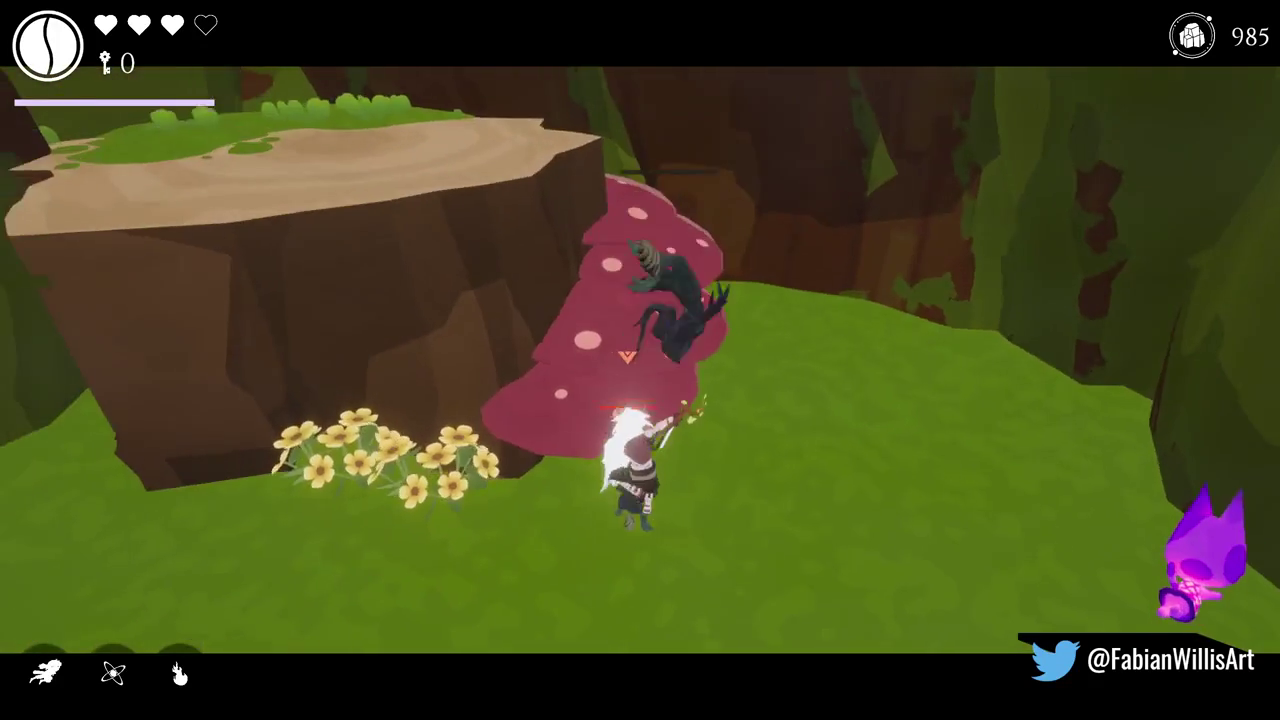
pyautogui.click(640, 360)
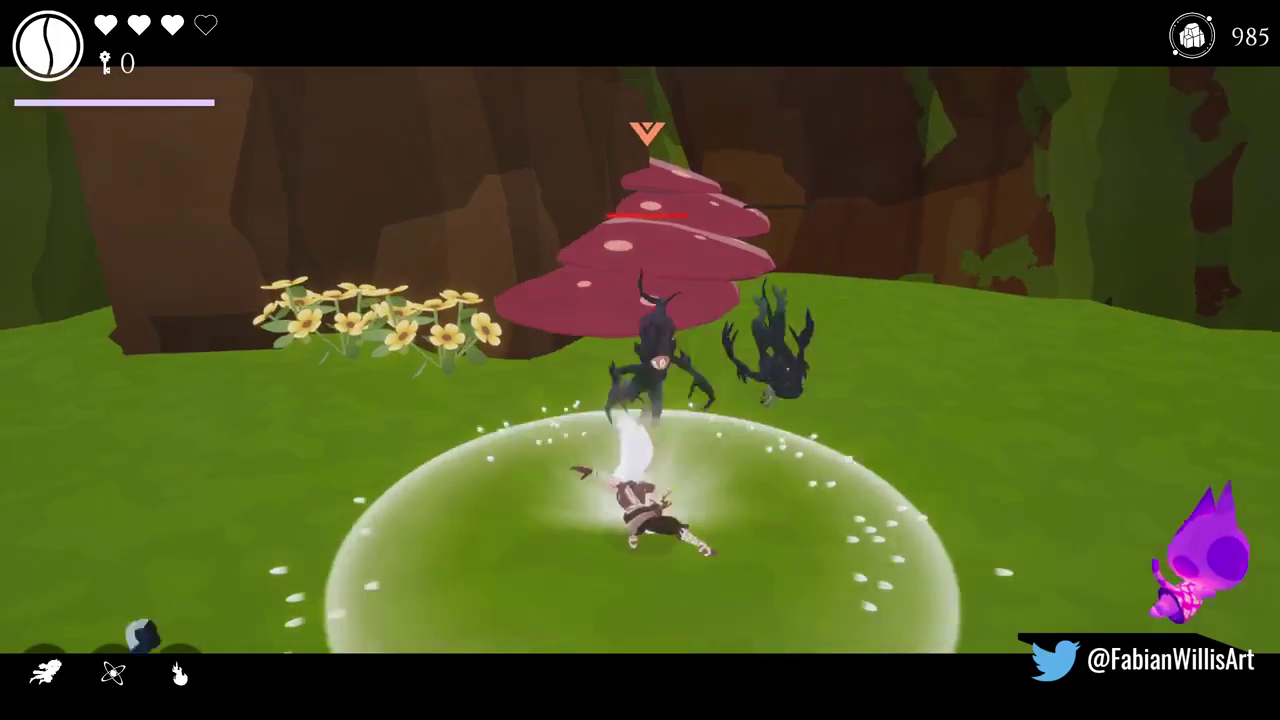
pyautogui.click(640, 360)
pyautogui.click(640, 360)
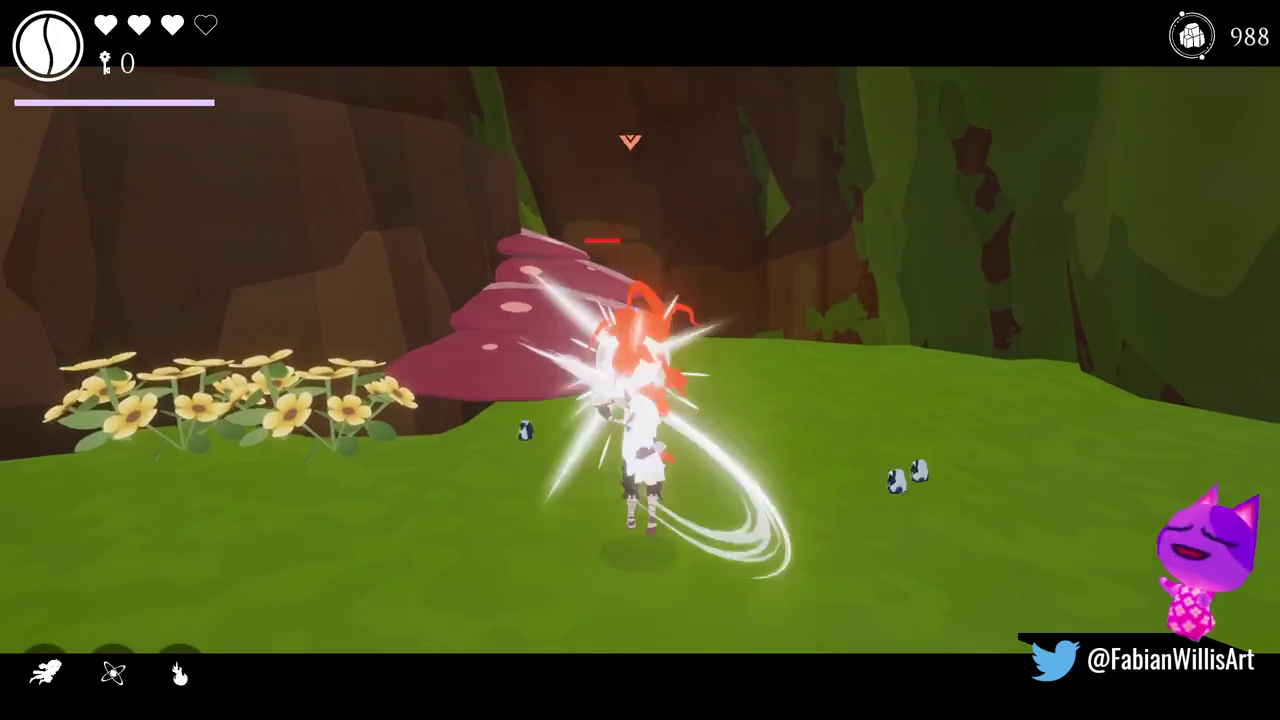
pyautogui.click(640, 360)
pyautogui.click(640, 360)
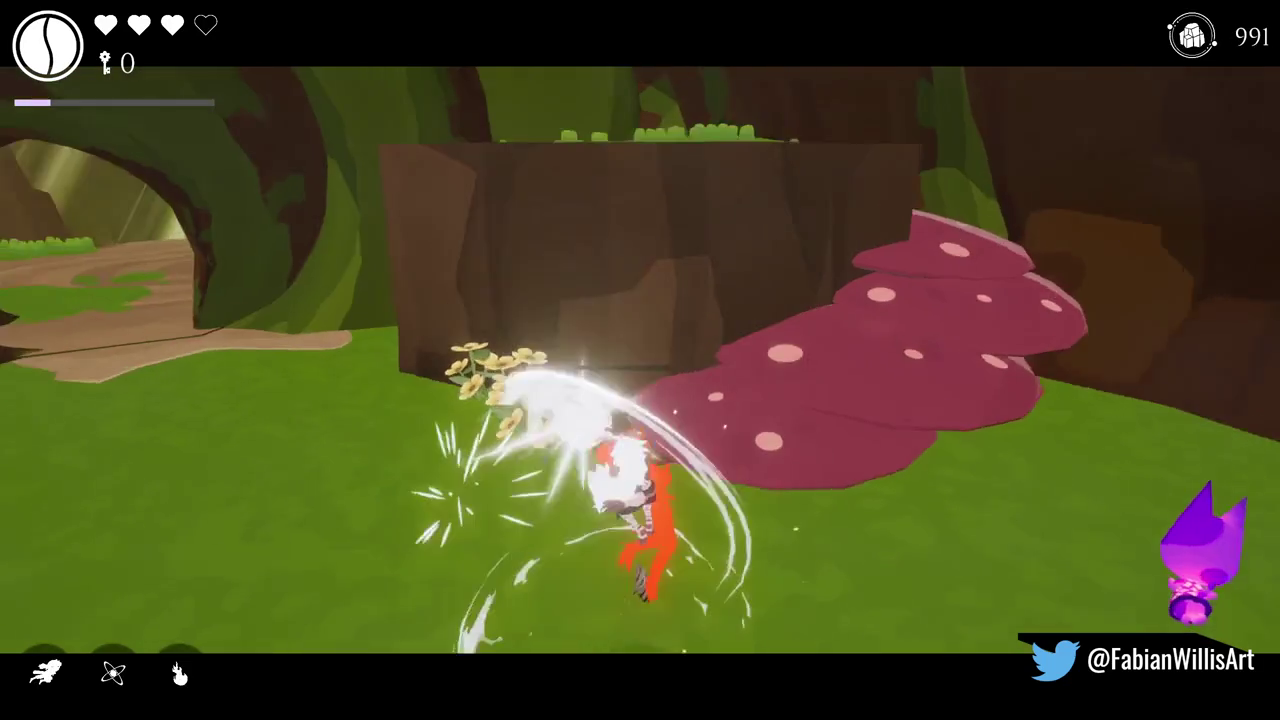
pyautogui.click(640, 360)
# Spawn one more Voidling, kill it with slashes and a shockwave, and reopen the spawn list.
pyautogui.press('Tab')
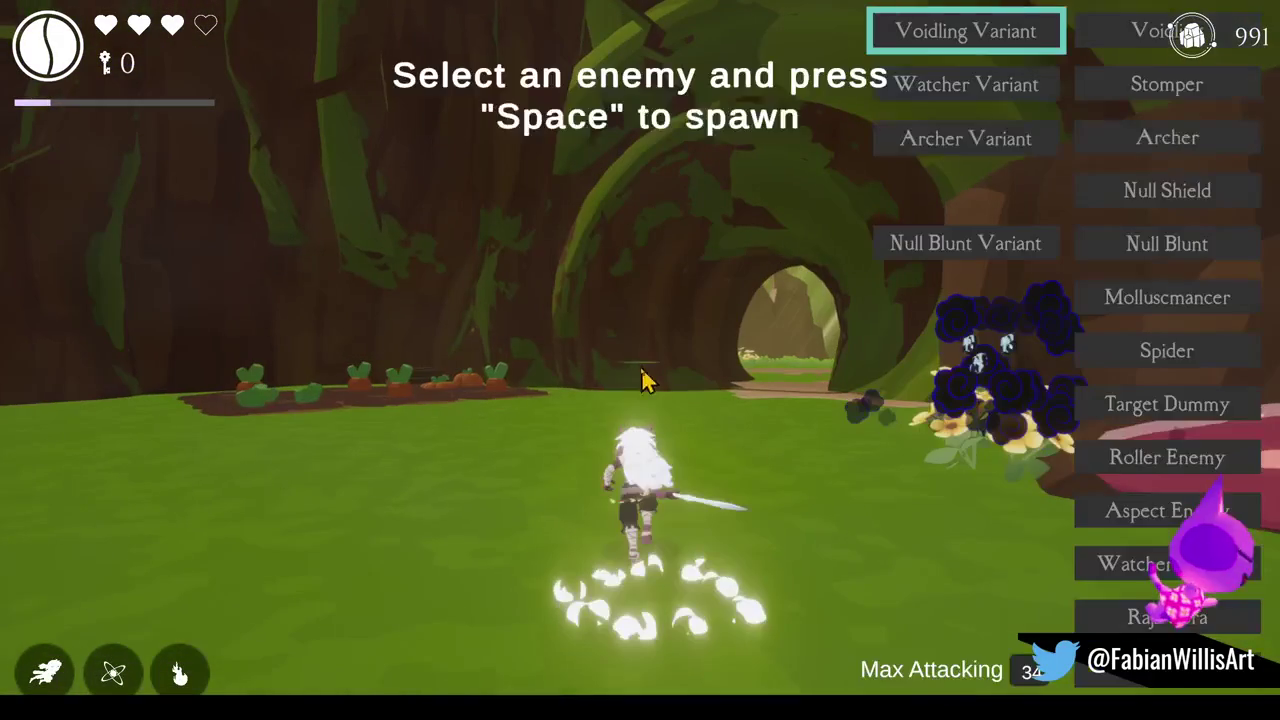
pyautogui.press('Tab')
pyautogui.click(640, 360)
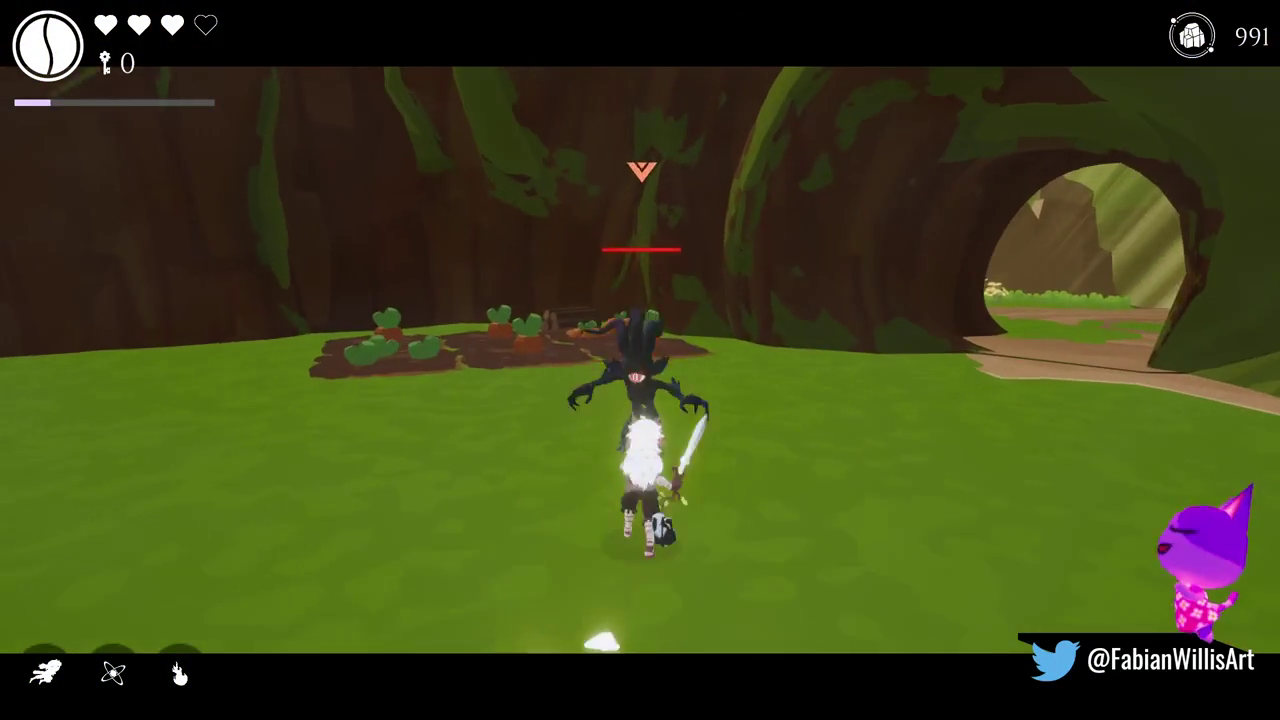
pyautogui.click(640, 360)
pyautogui.click(640, 360)
pyautogui.click(640, 360)
pyautogui.click(640, 360)
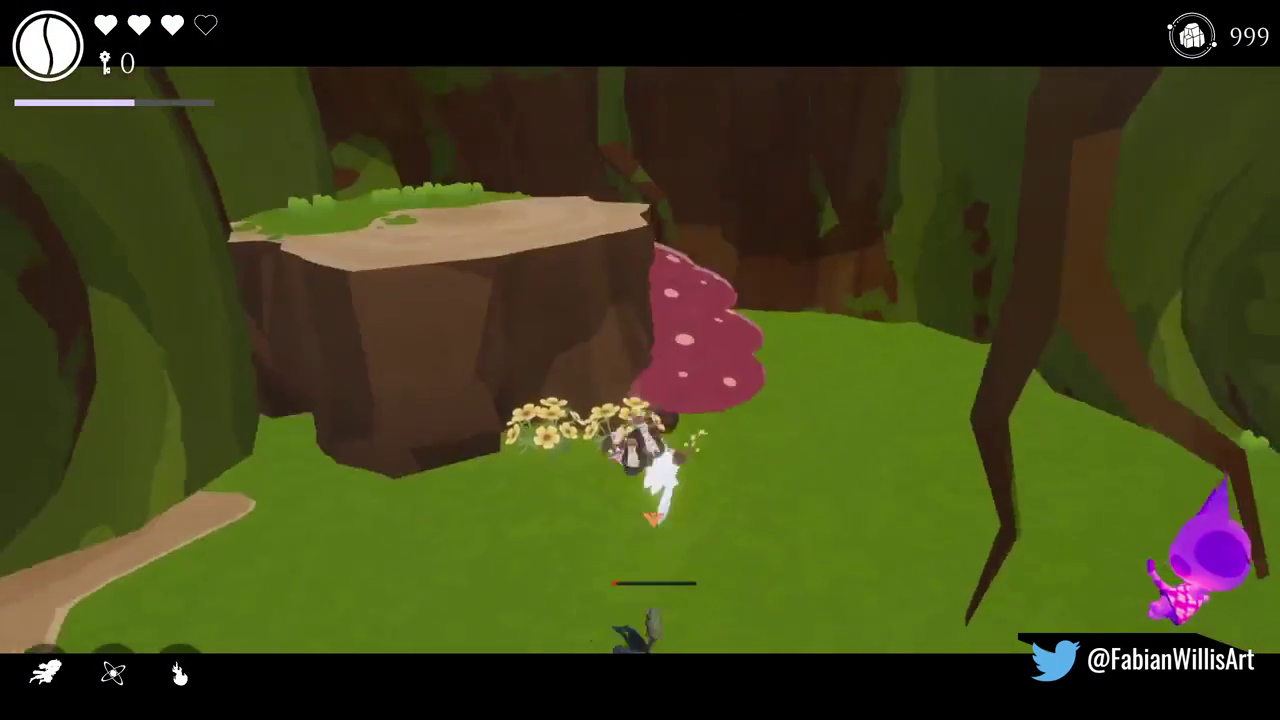
pyautogui.click(640, 360)
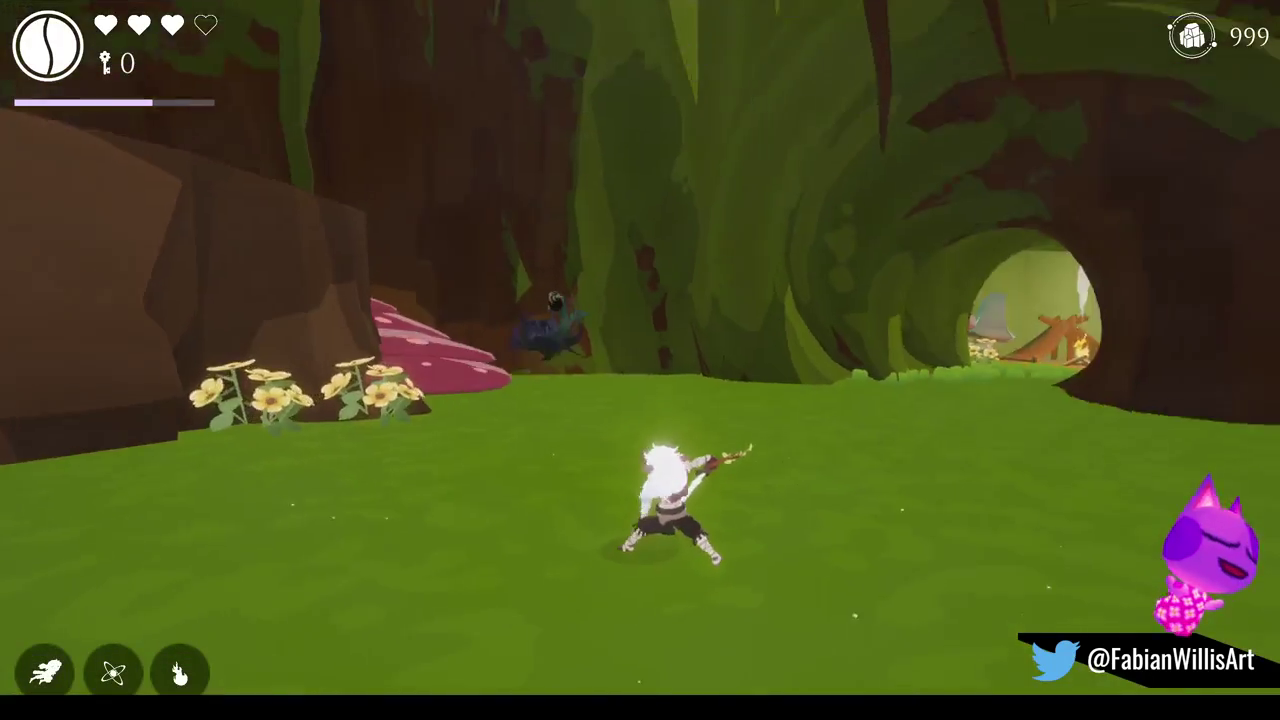
pyautogui.click(640, 360)
pyautogui.press('w')
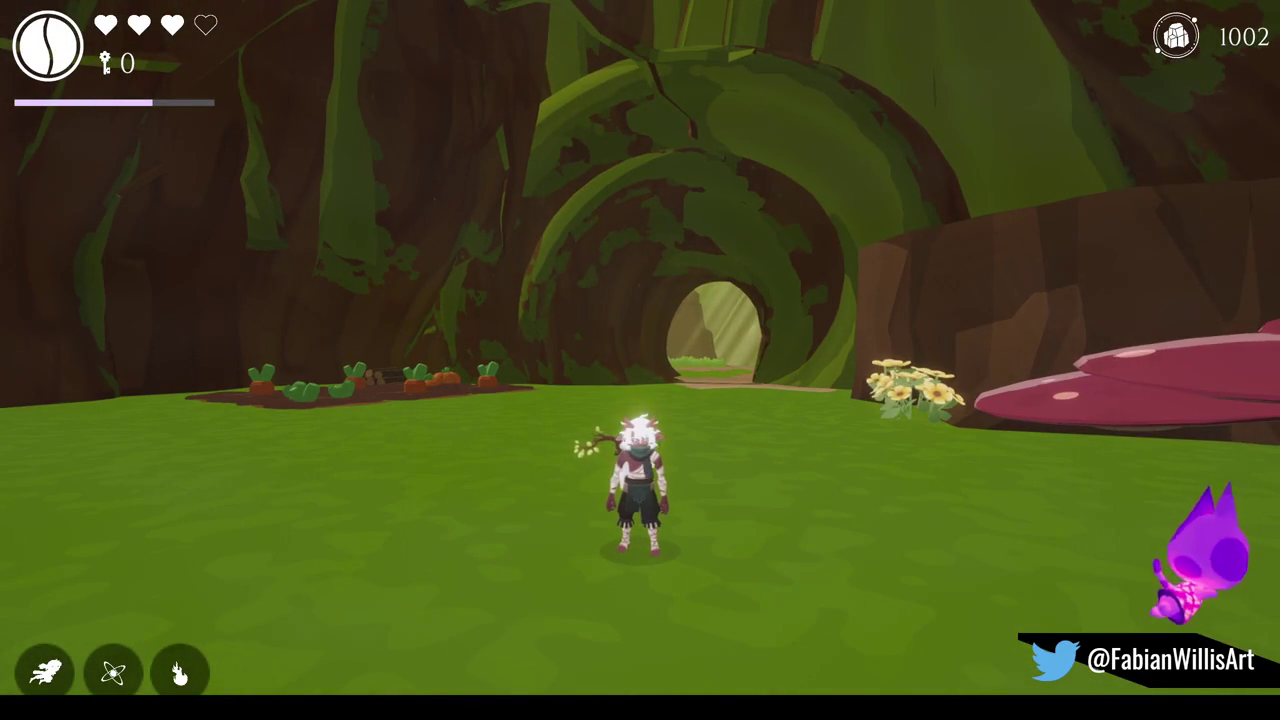
pyautogui.press('Tab')
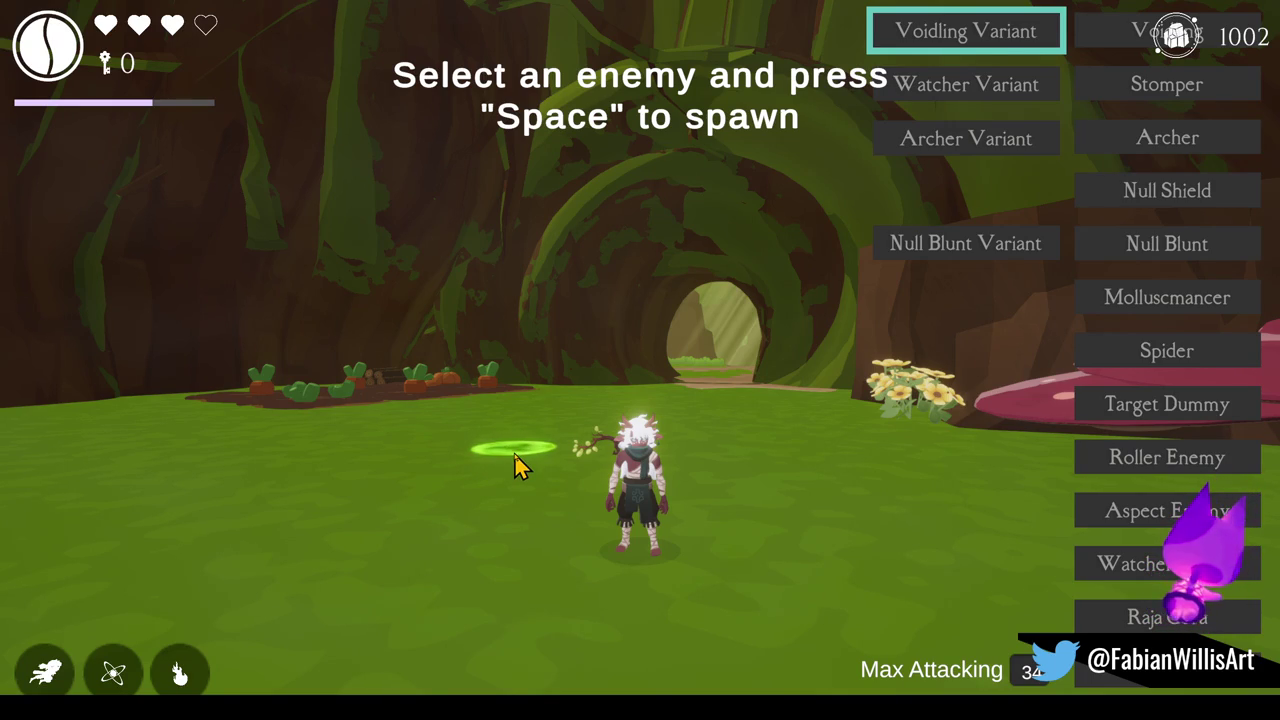
# Spawn Voidlings at the spawn ring, close the list and start slashing the group.
pyautogui.press('space')
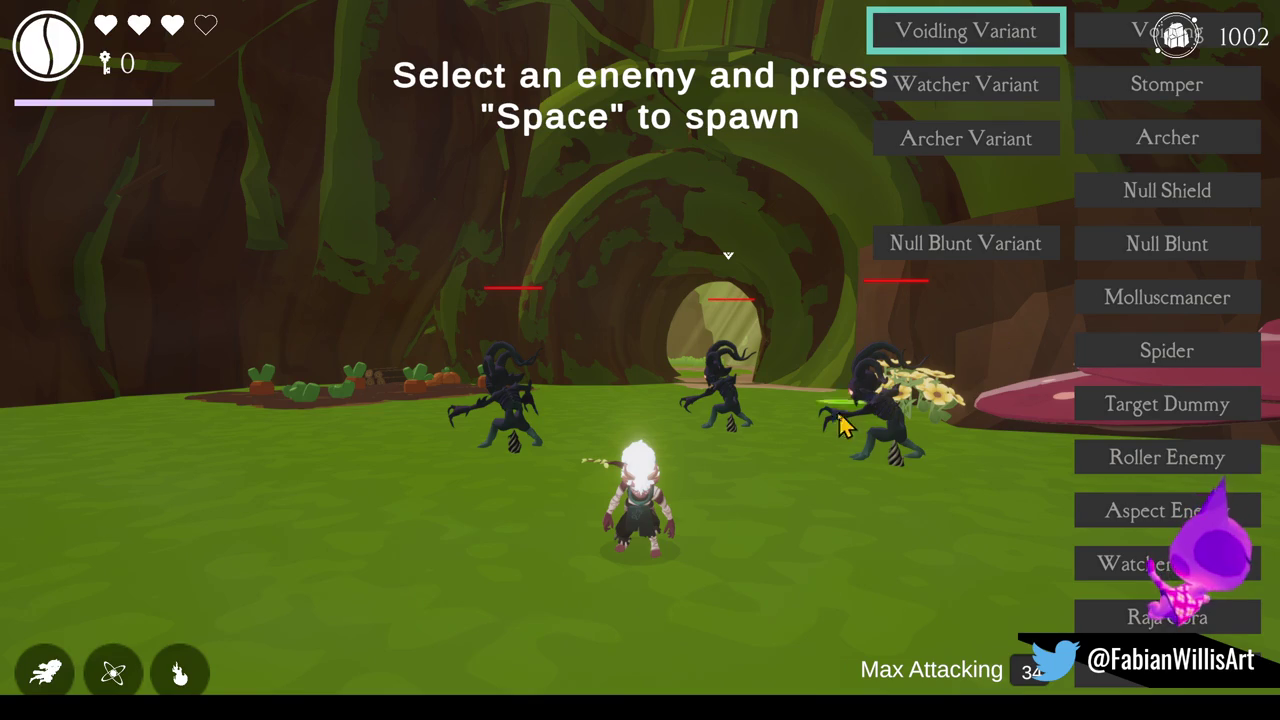
pyautogui.press('Escape')
pyautogui.click(707, 458)
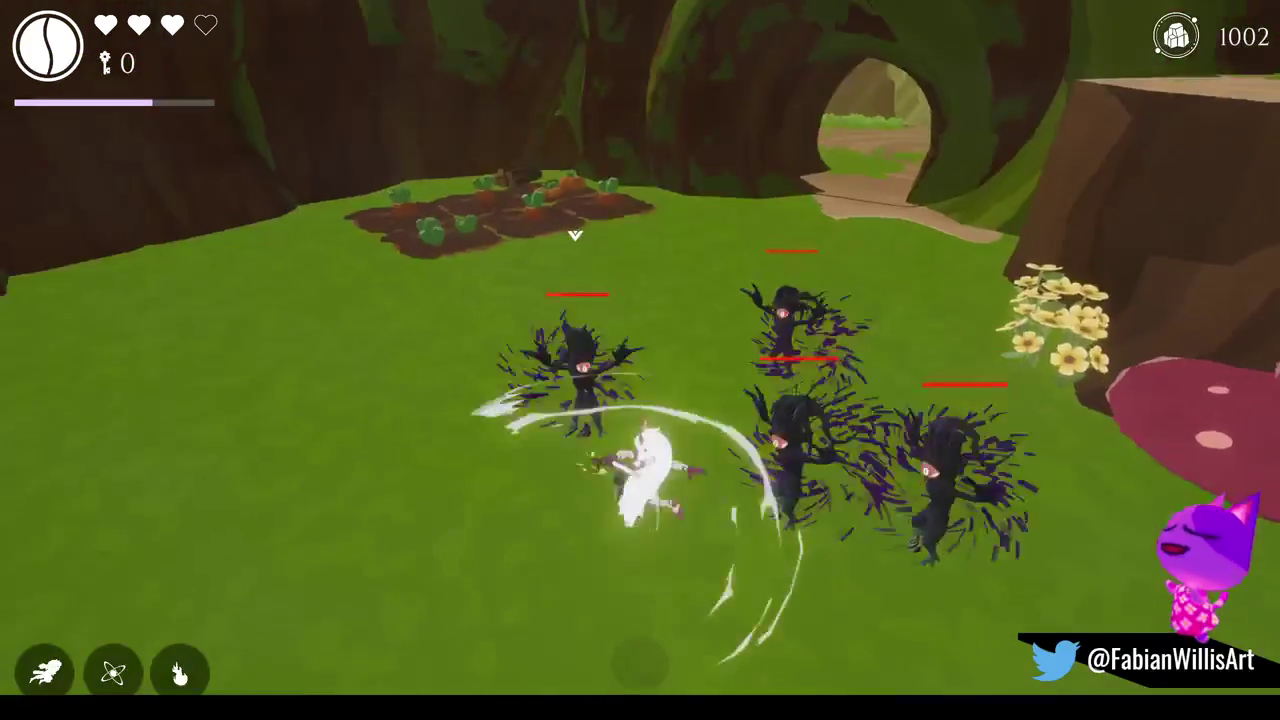
pyautogui.click(707, 458)
pyautogui.click(707, 458)
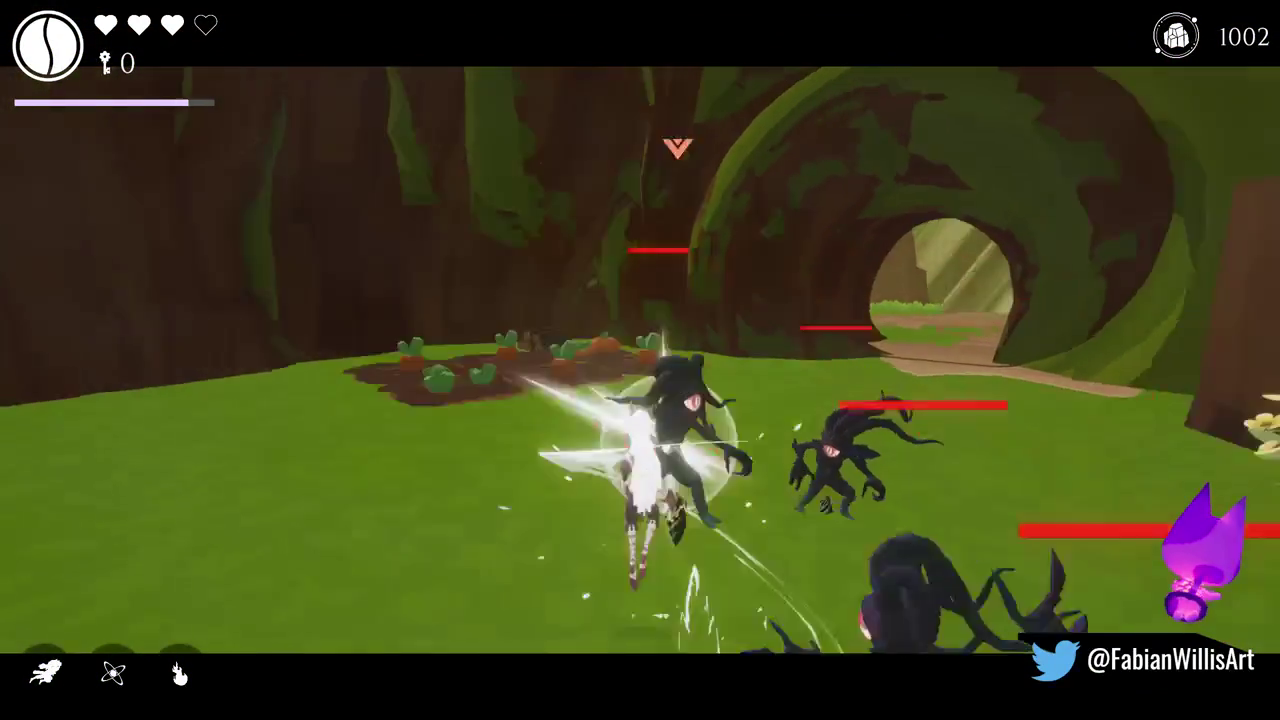
# Finish the wave with a shockwave ring and sword combos, then reopen the spawn list.
pyautogui.press('w')
pyautogui.press('e')
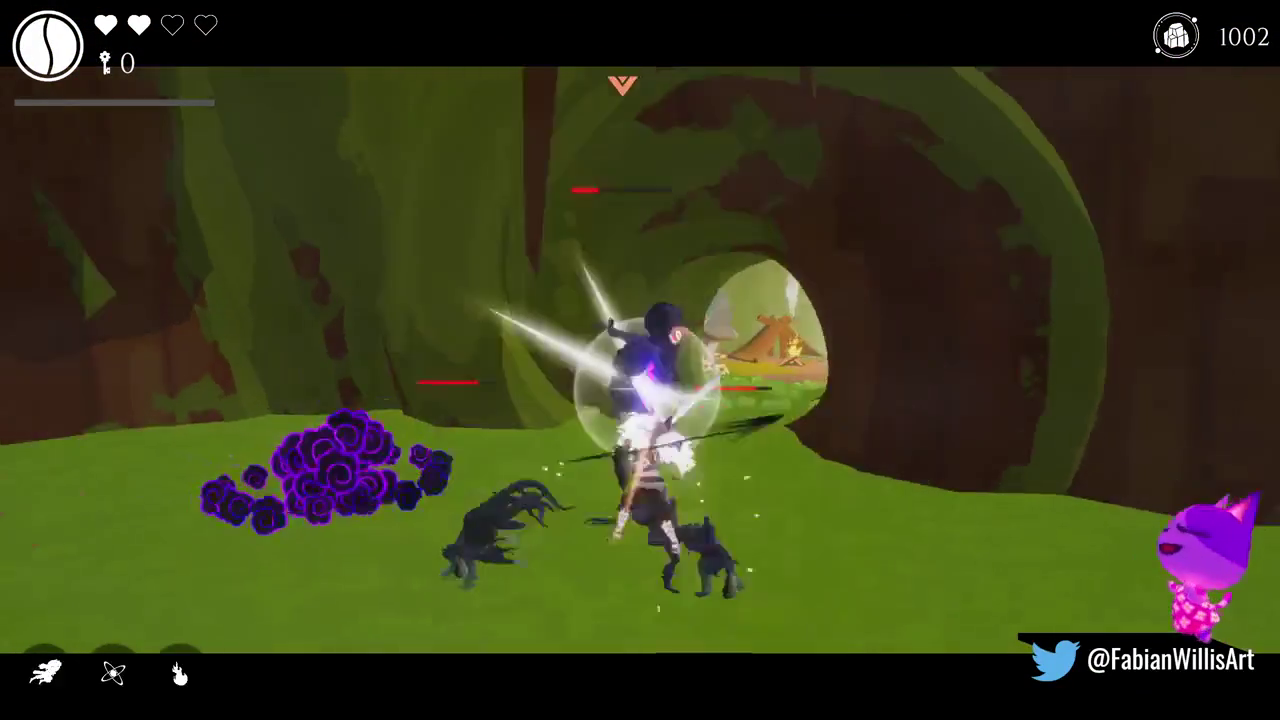
pyautogui.click(640, 400)
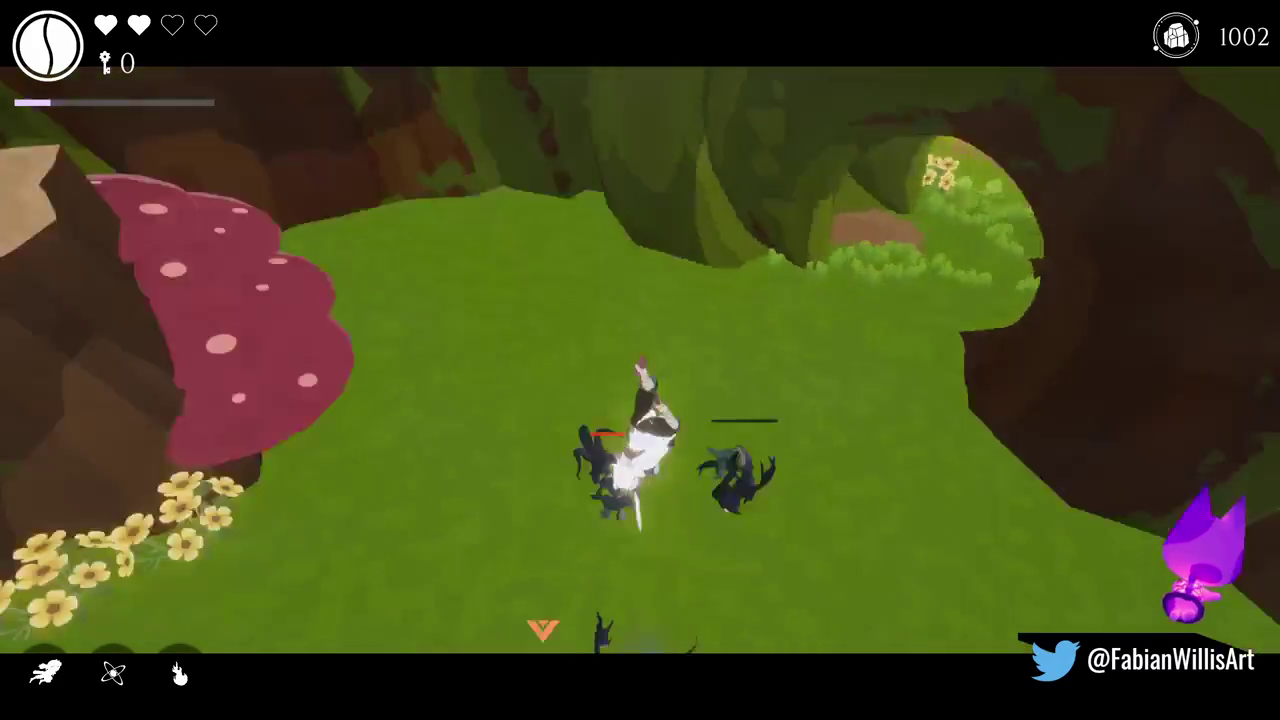
pyautogui.click(640, 400)
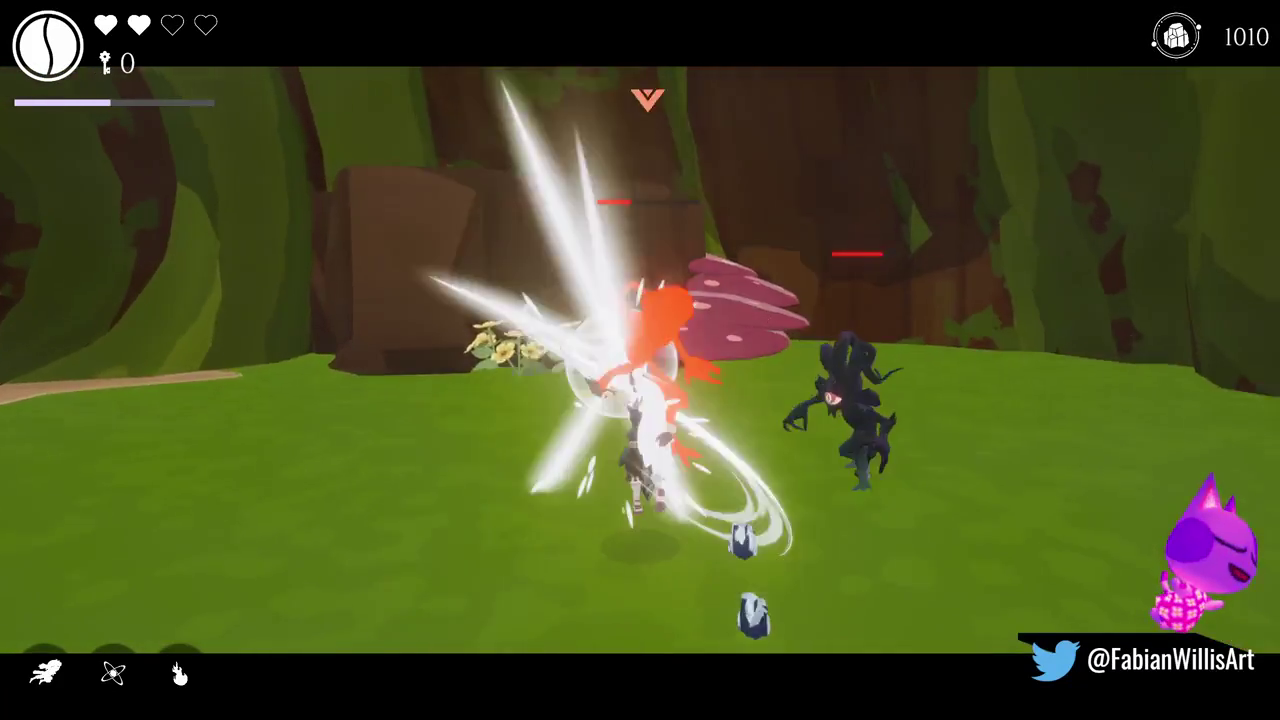
pyautogui.click(640, 400)
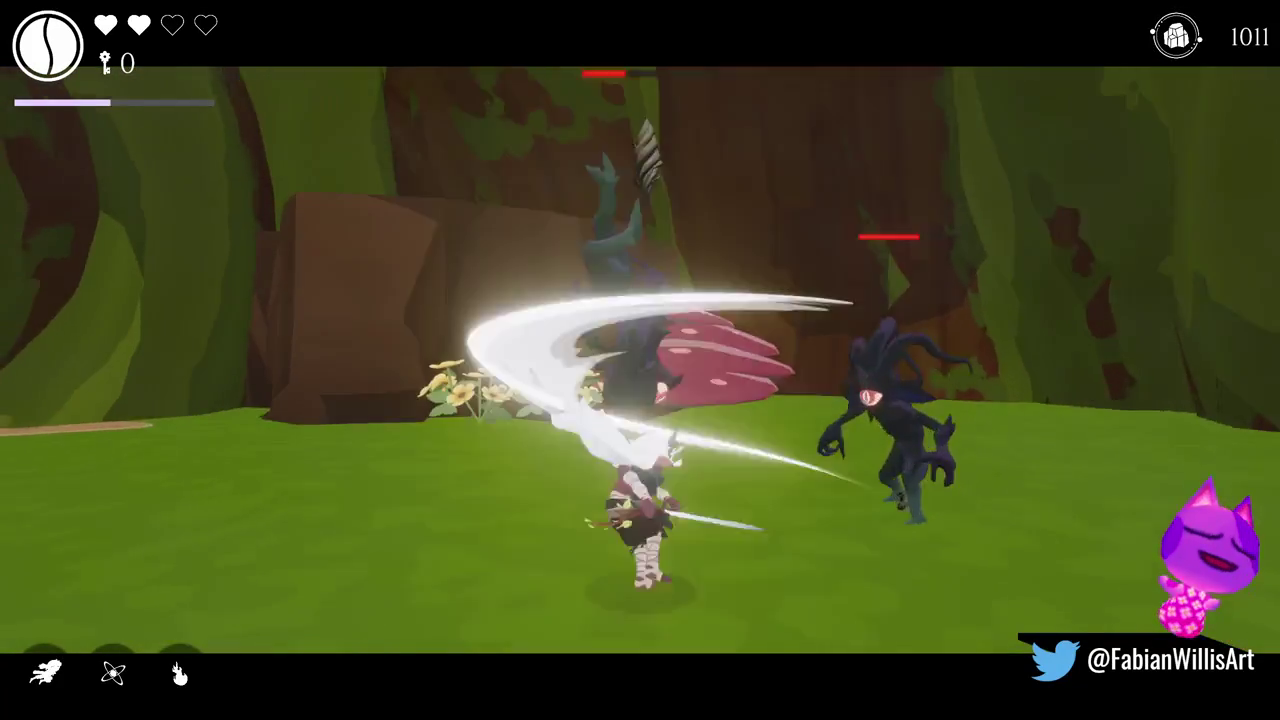
pyautogui.click(640, 400)
pyautogui.click(640, 400)
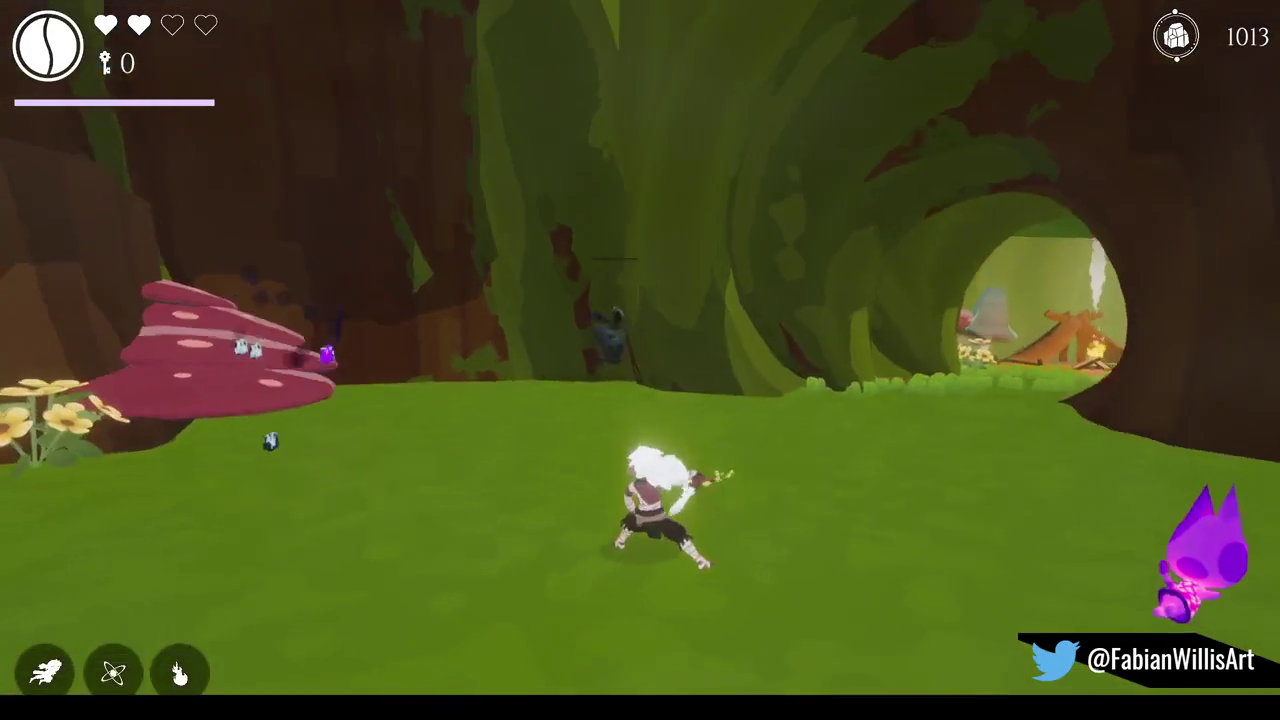
pyautogui.click(640, 400)
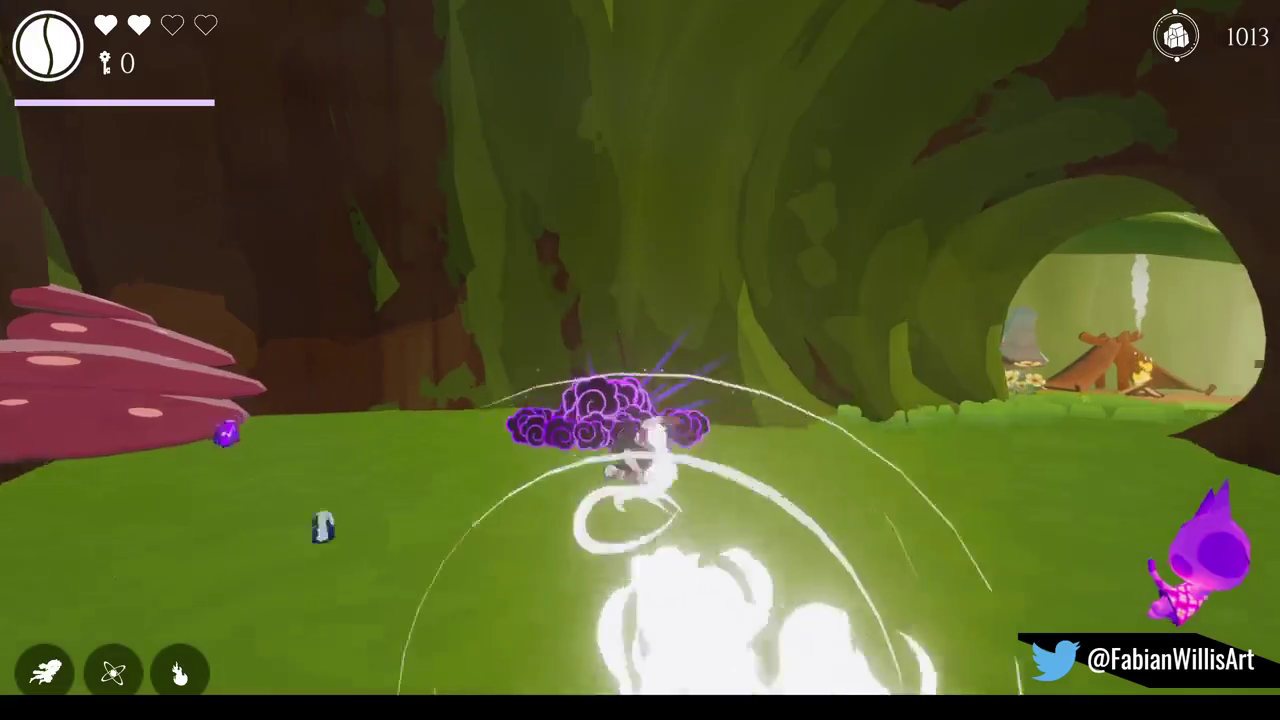
pyautogui.press('Tab')
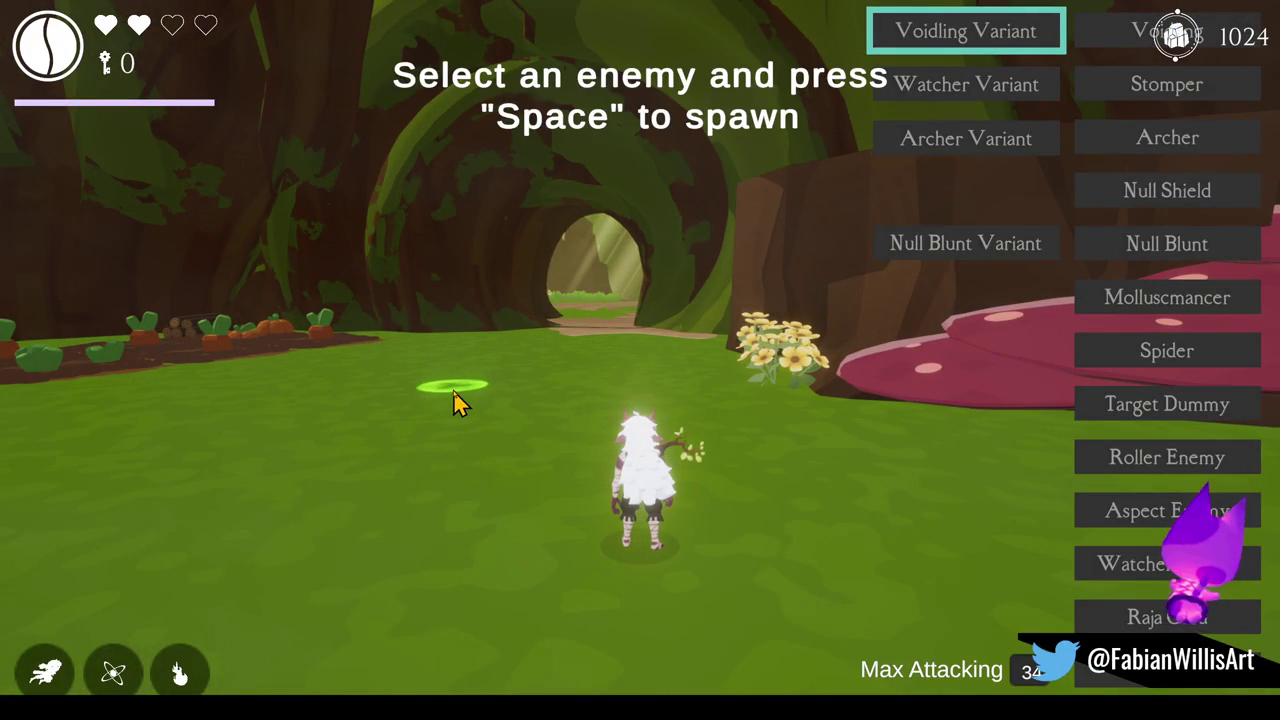
# Replace Sword Attack with the Enemy Freeze and Wind charms in the Wardrobe, then resume play.
pyautogui.press('Tab')
pyautogui.press('i')
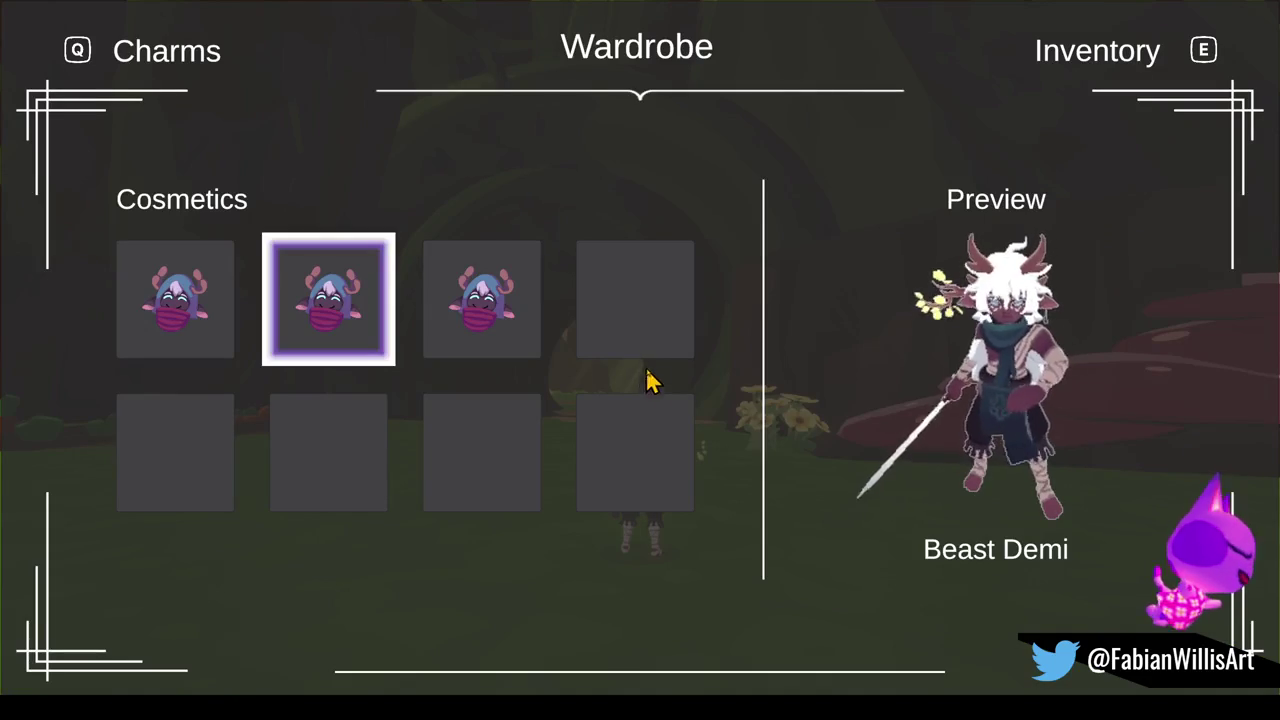
pyautogui.press('q')
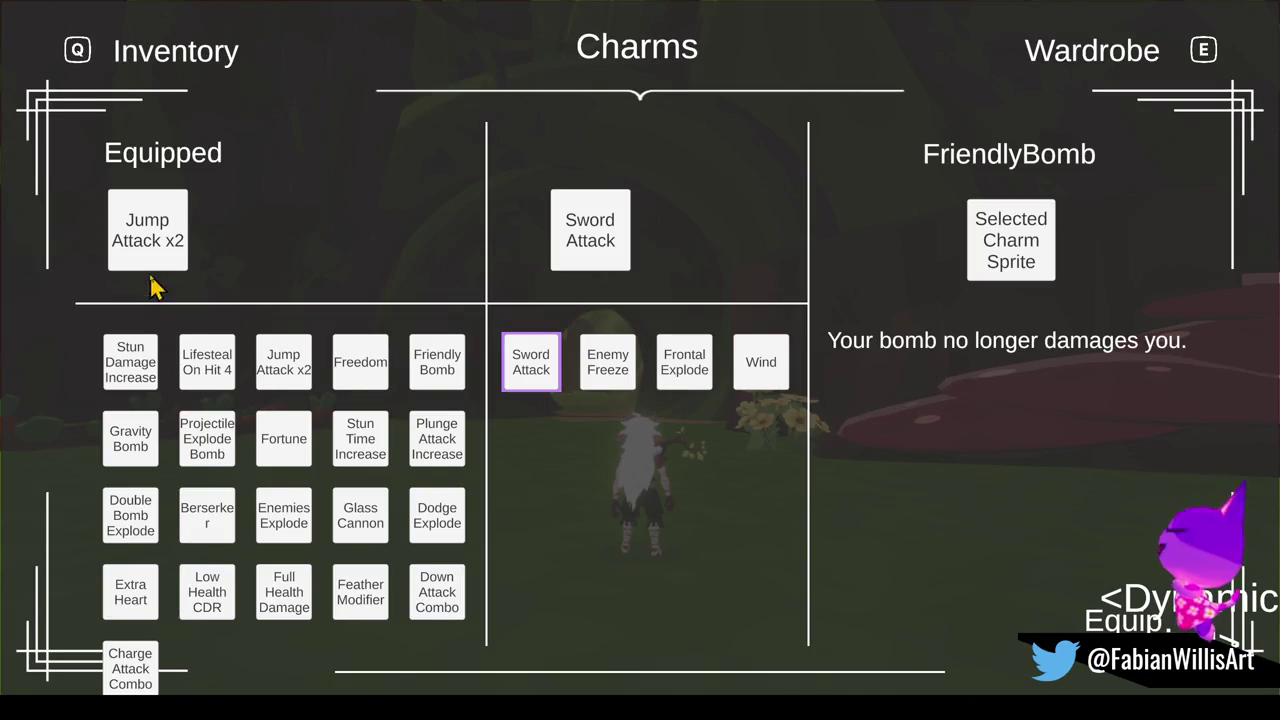
pyautogui.press('Left')
pyautogui.press('Left')
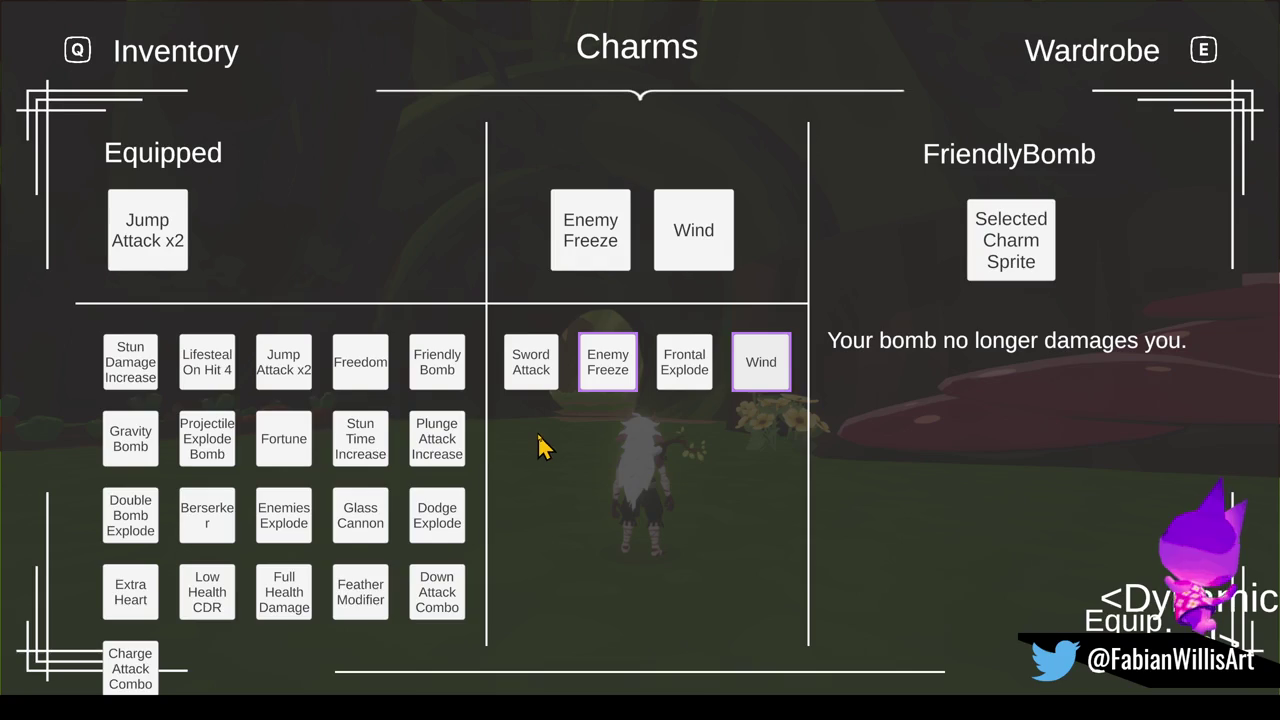
pyautogui.press('Escape')
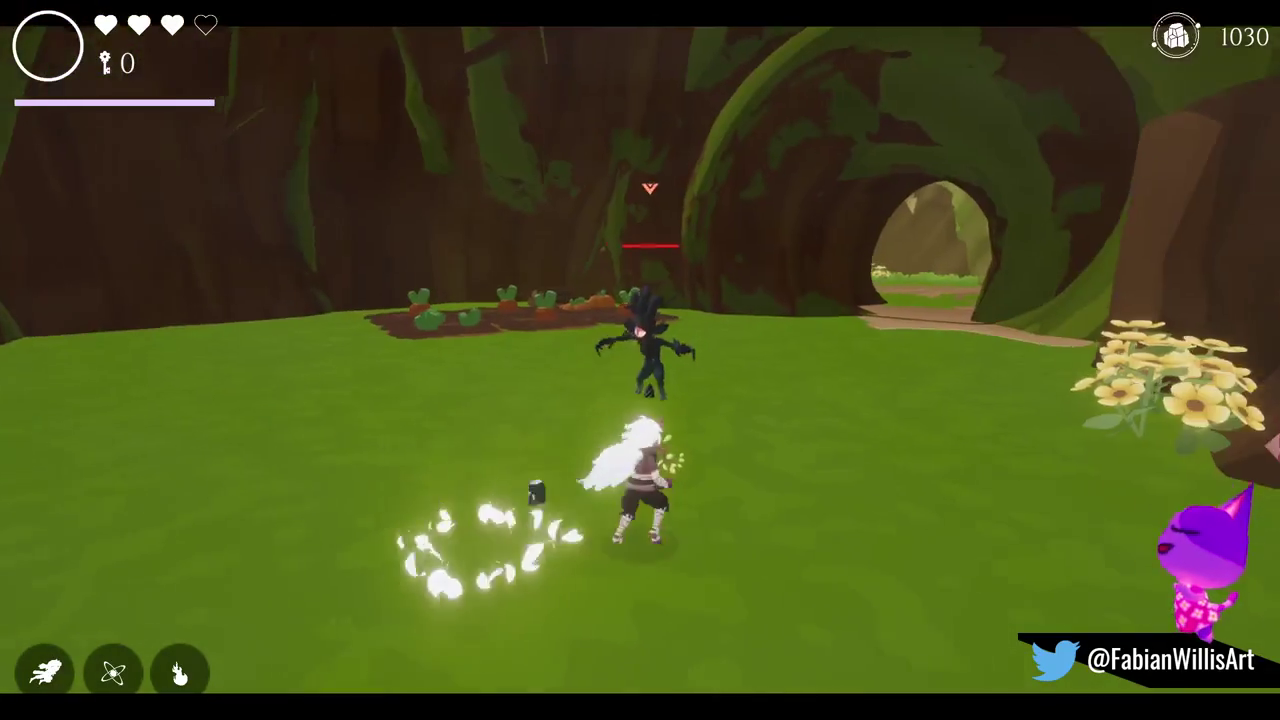
# Spawn a large Voidling from the debug spawn list and fight it.
pyautogui.press('Tab')
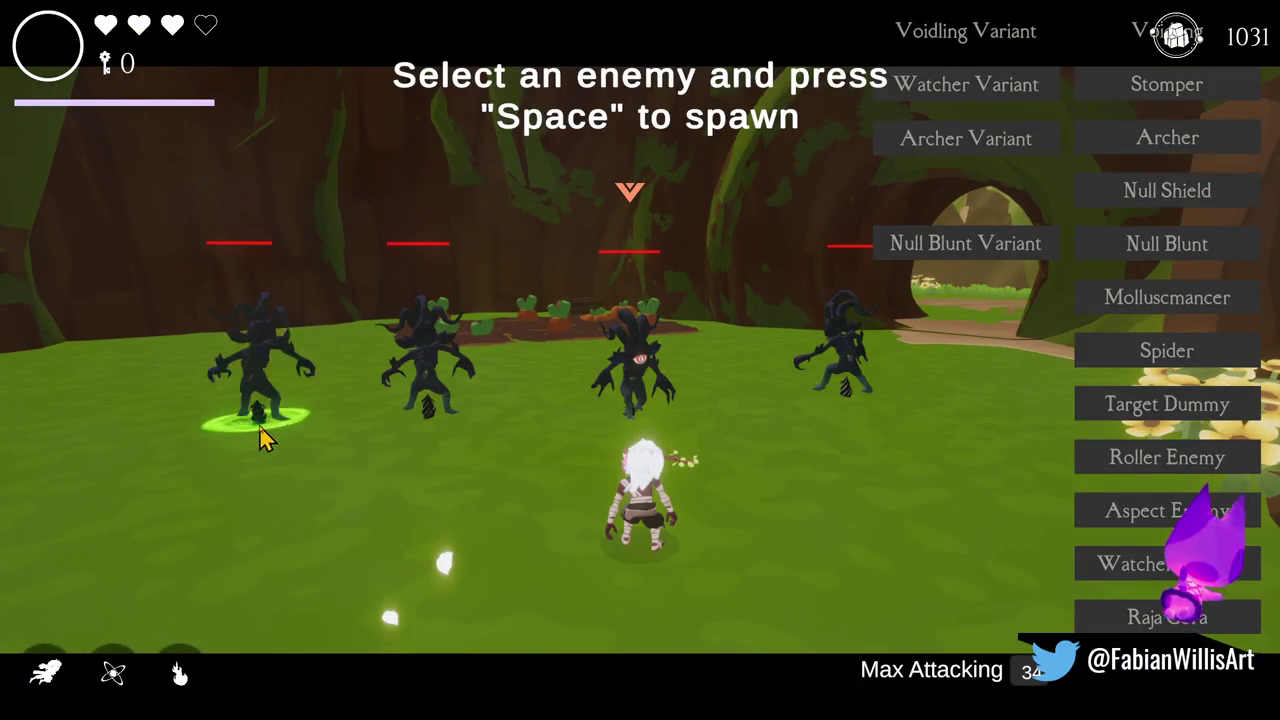
pyautogui.press('Tab')
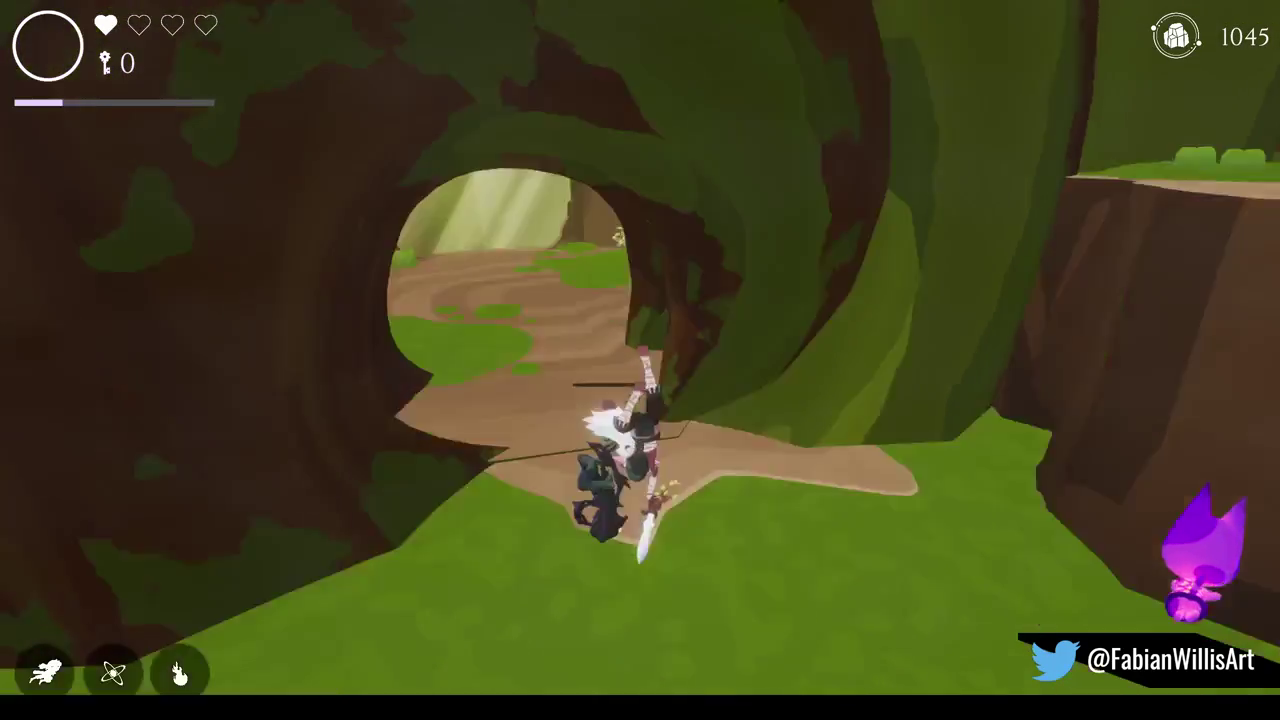
pyautogui.press('Tab')
pyautogui.press('space')
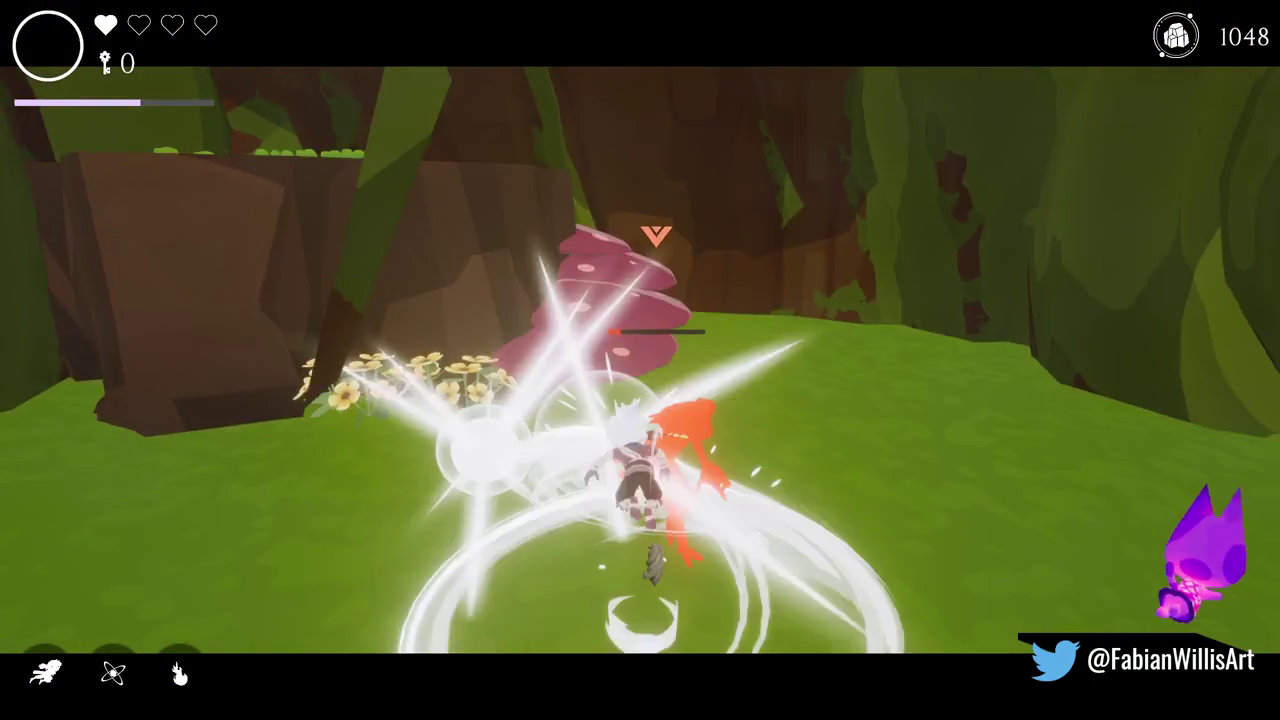
# Spawn two more dark enemies, then bring up the Charms screen showing Frontal Explode and Wind.
pyautogui.press('Tab')
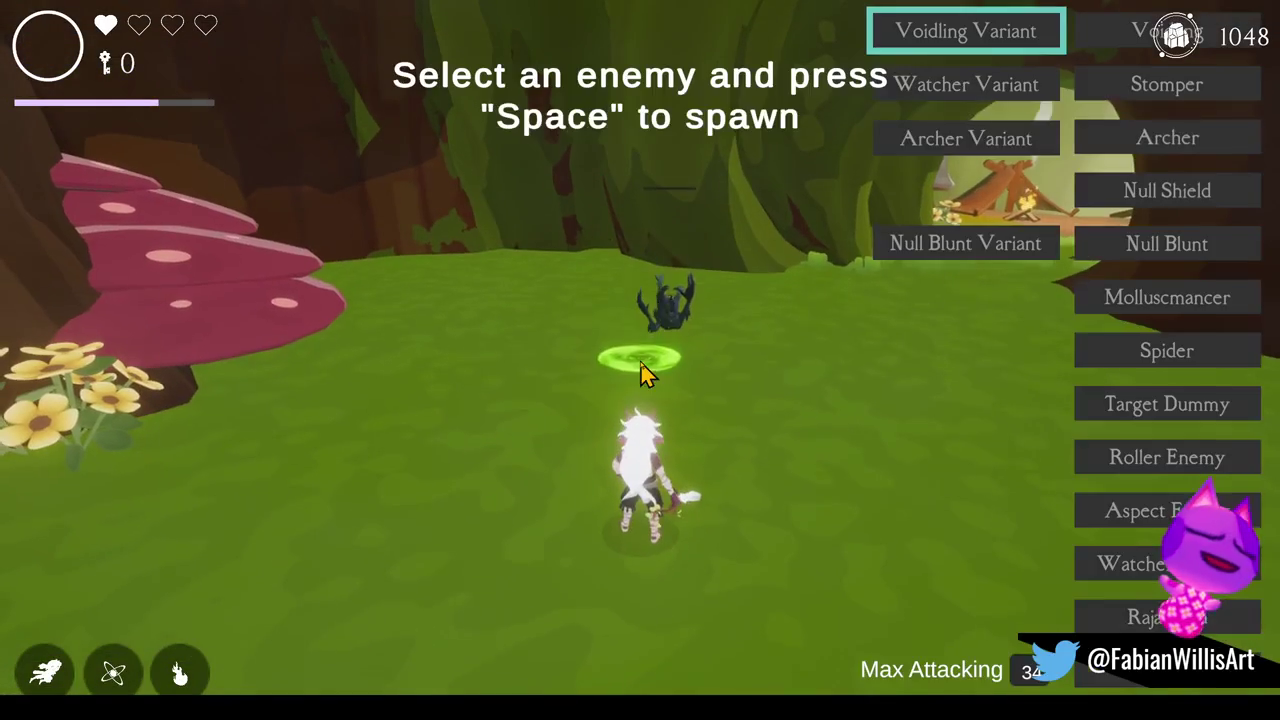
pyautogui.press('space')
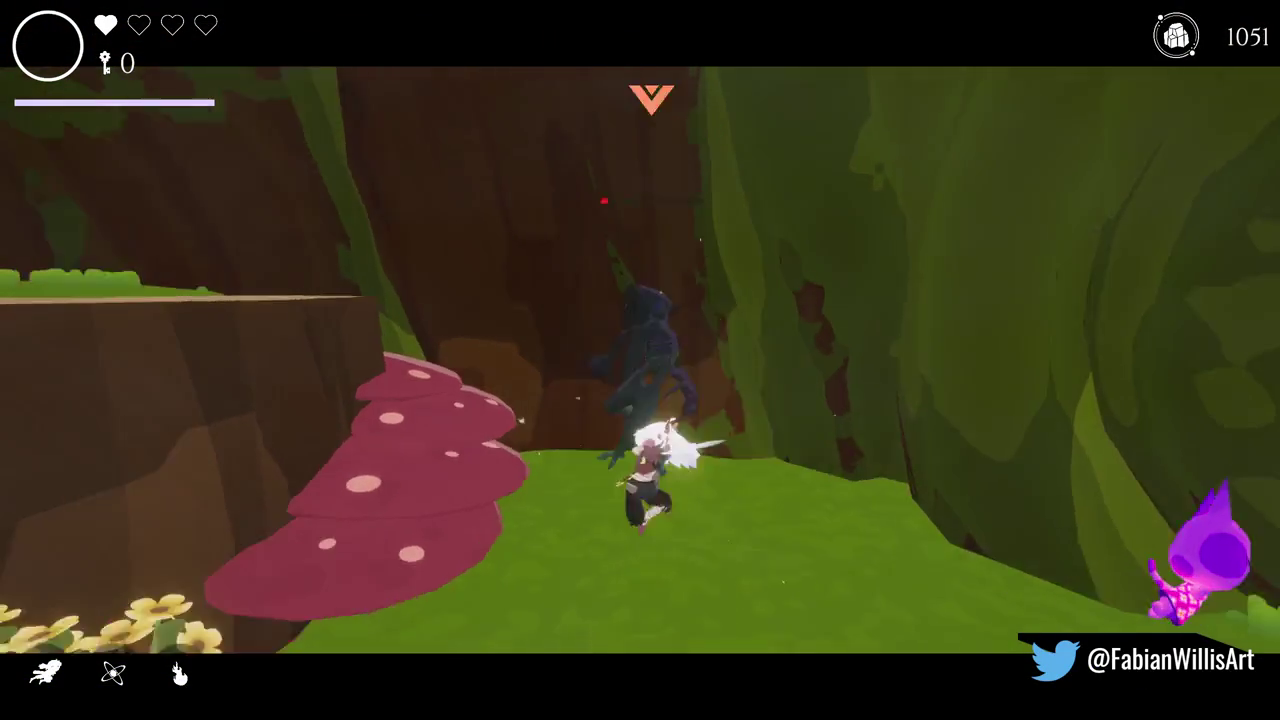
pyautogui.press('Tab')
pyautogui.press('space')
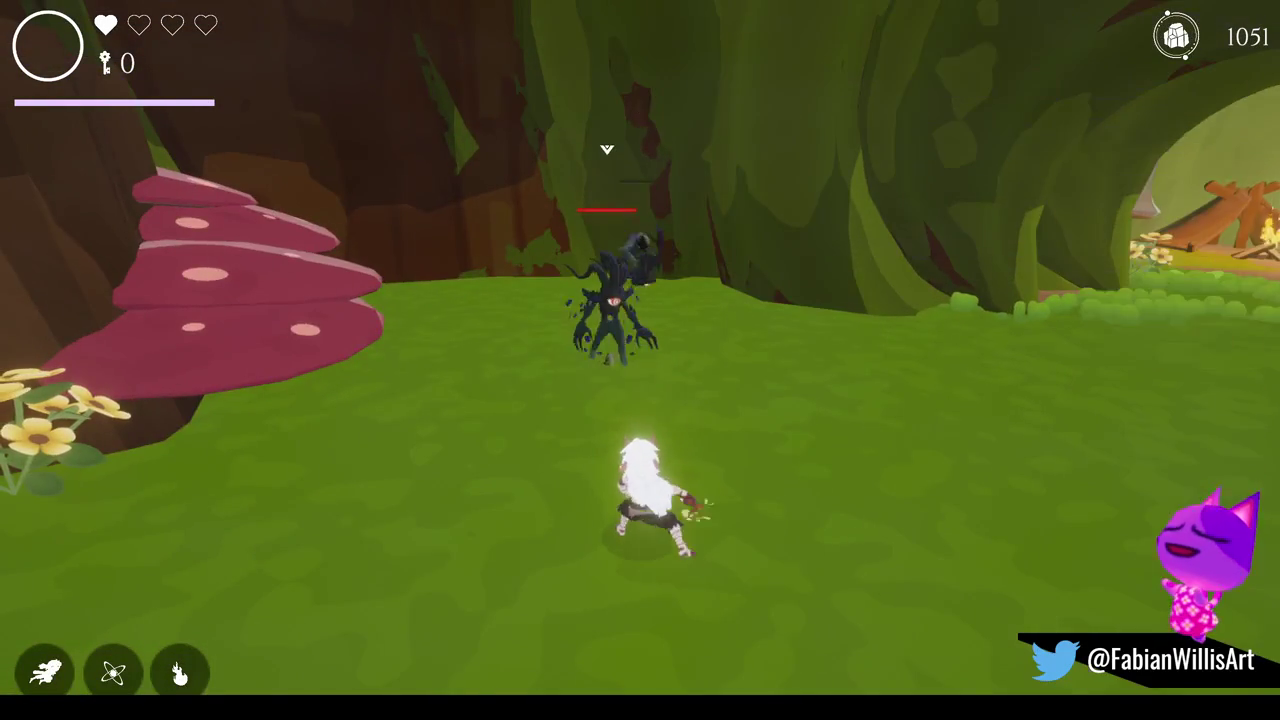
pyautogui.press('Tab')
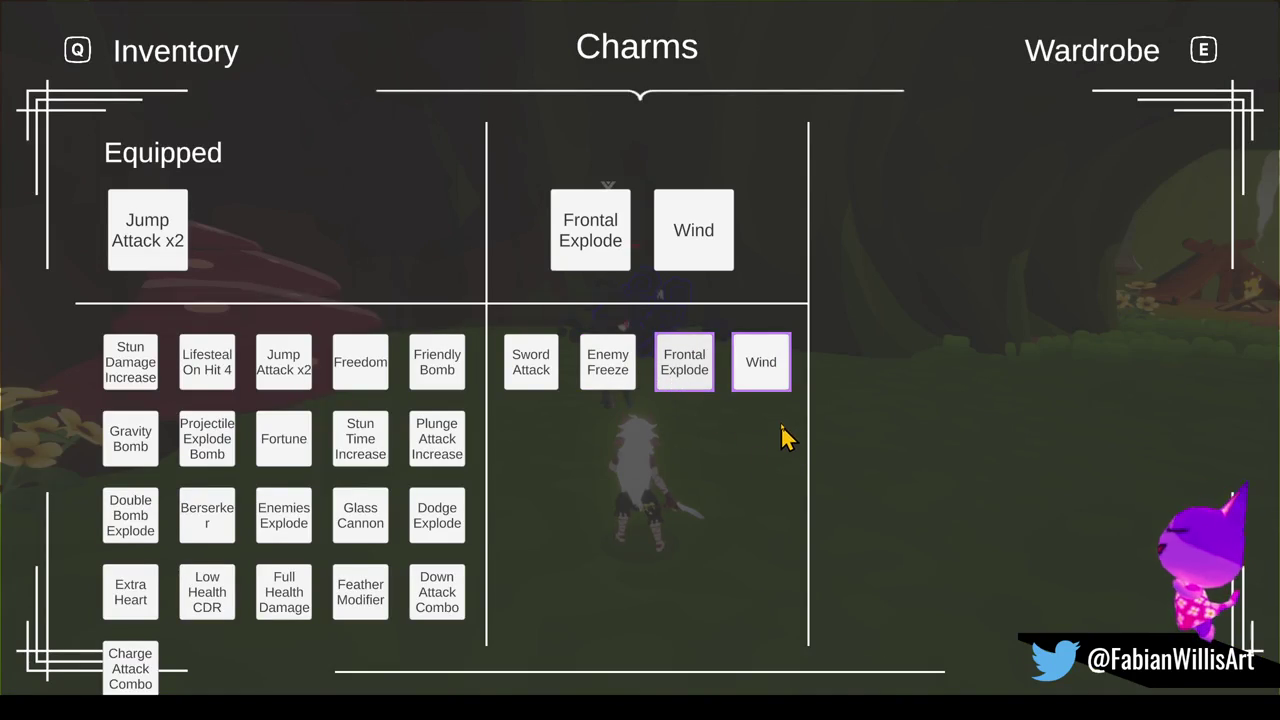
# Leave the Charms screen, defeat the dark enemy with spin and dash slashes, and reopen the spawn list.
pyautogui.press('Tab')
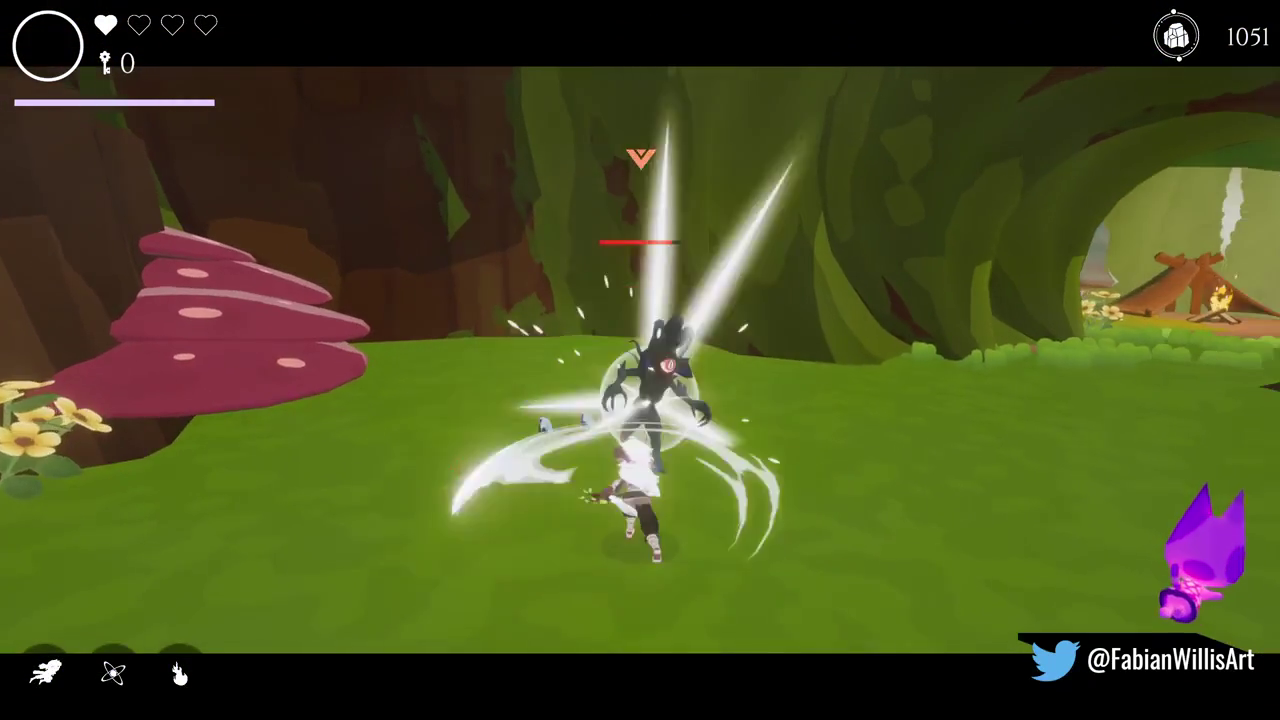
pyautogui.press('e')
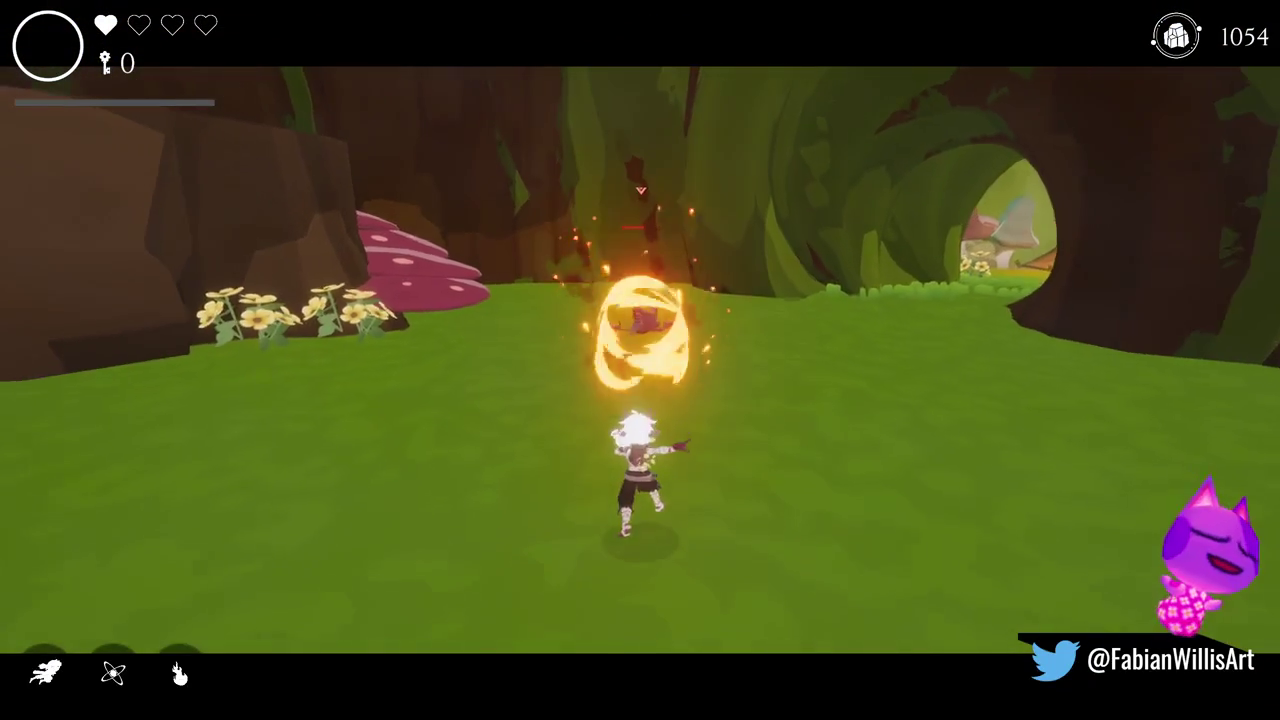
pyautogui.press('e')
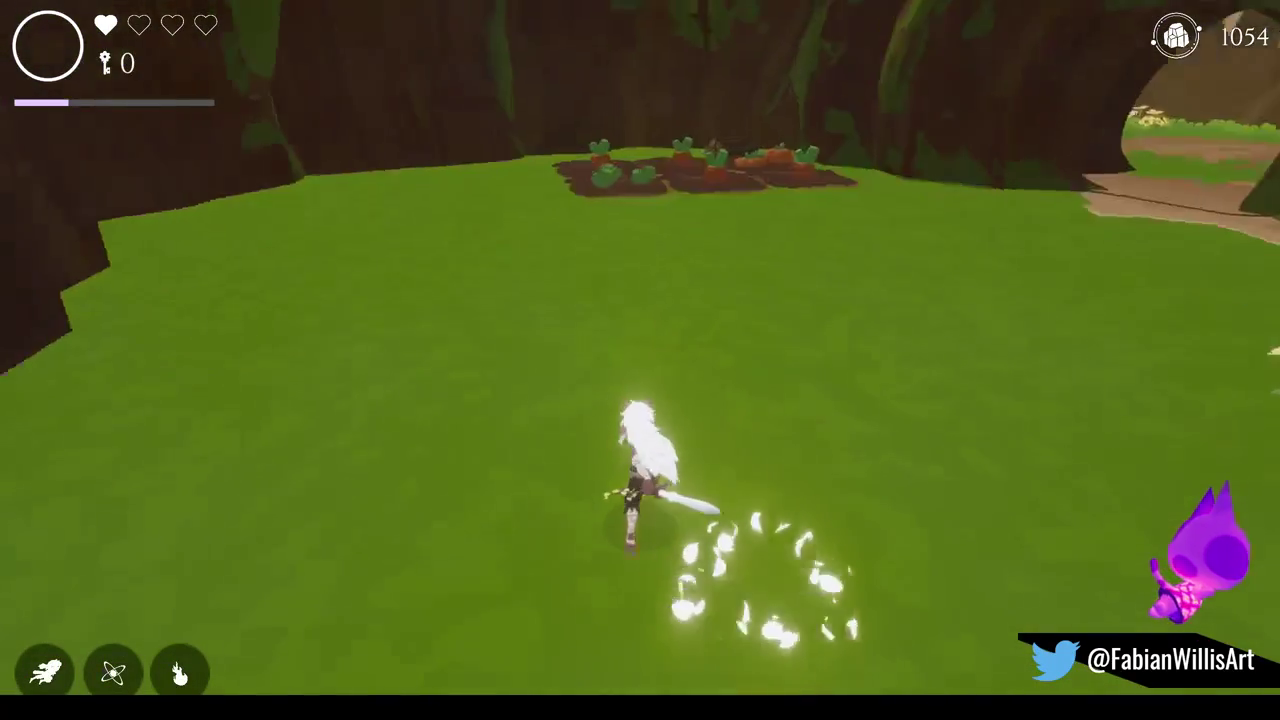
pyautogui.press('F1')
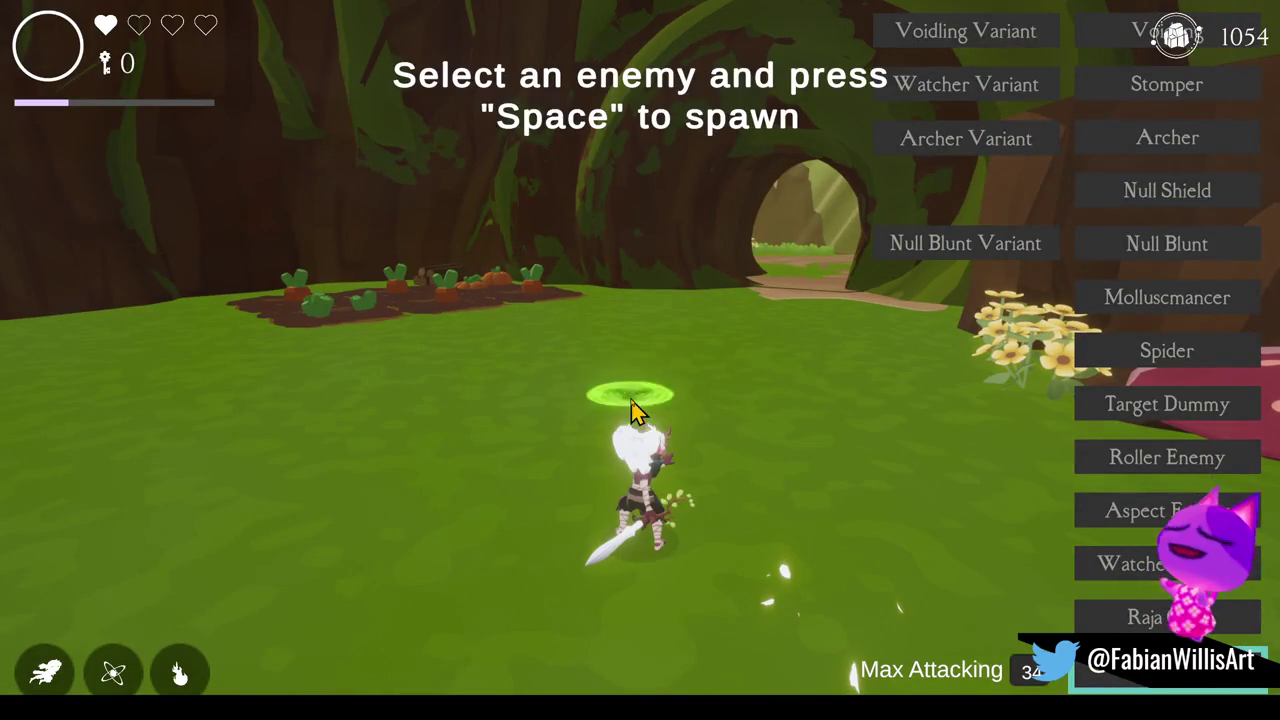
# Spawn a Stomper brute and defeat it with slashes, a fire slash and a burst attack.
pyautogui.press('space')
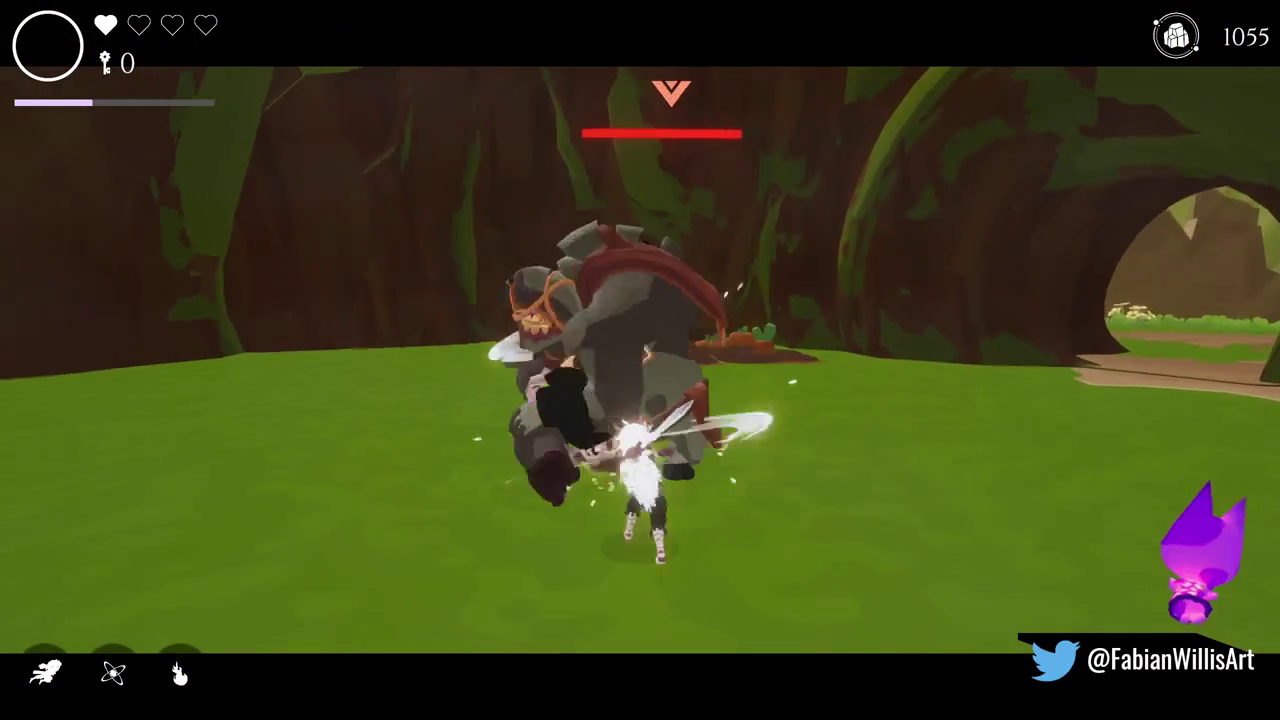
pyautogui.press('e')
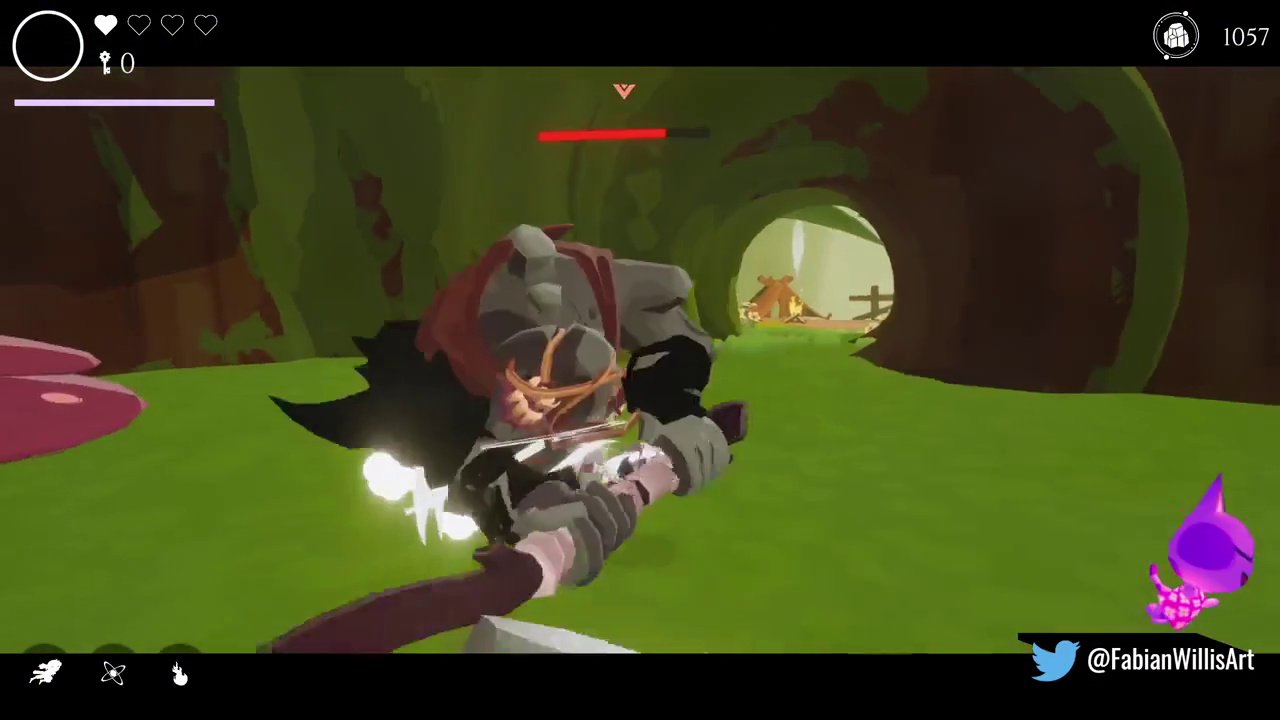
pyautogui.press('e')
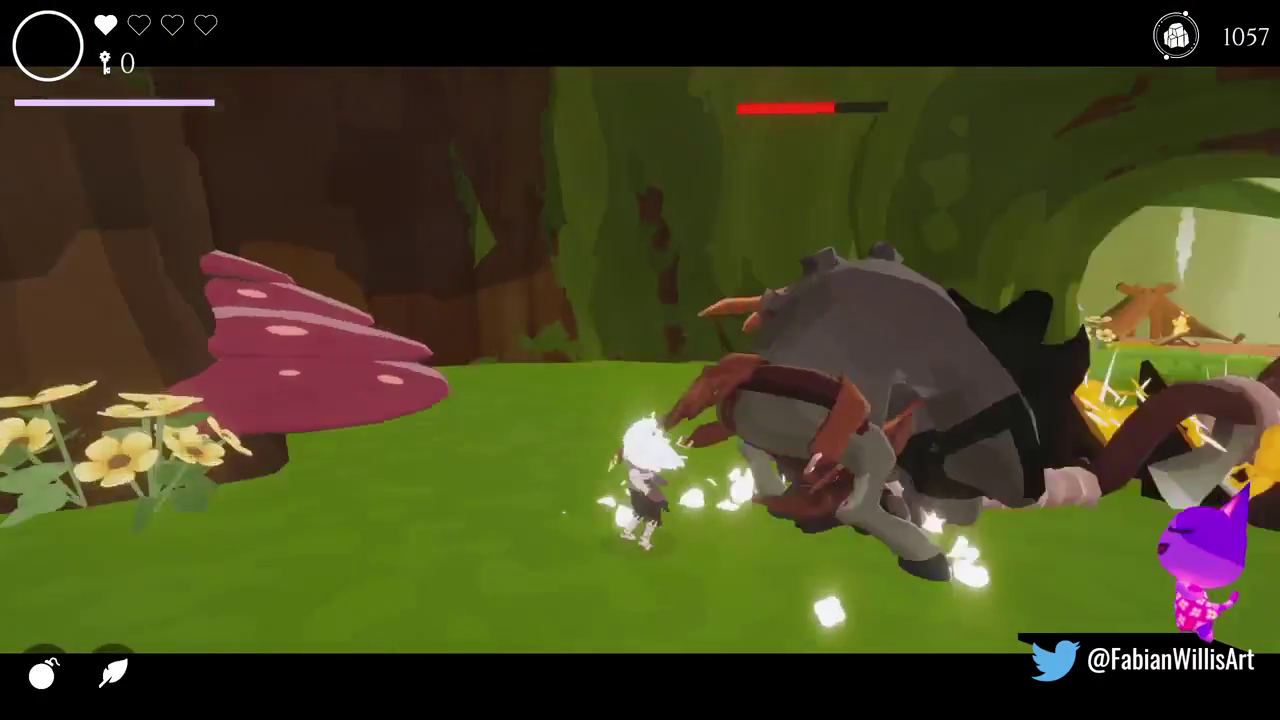
pyautogui.press('e')
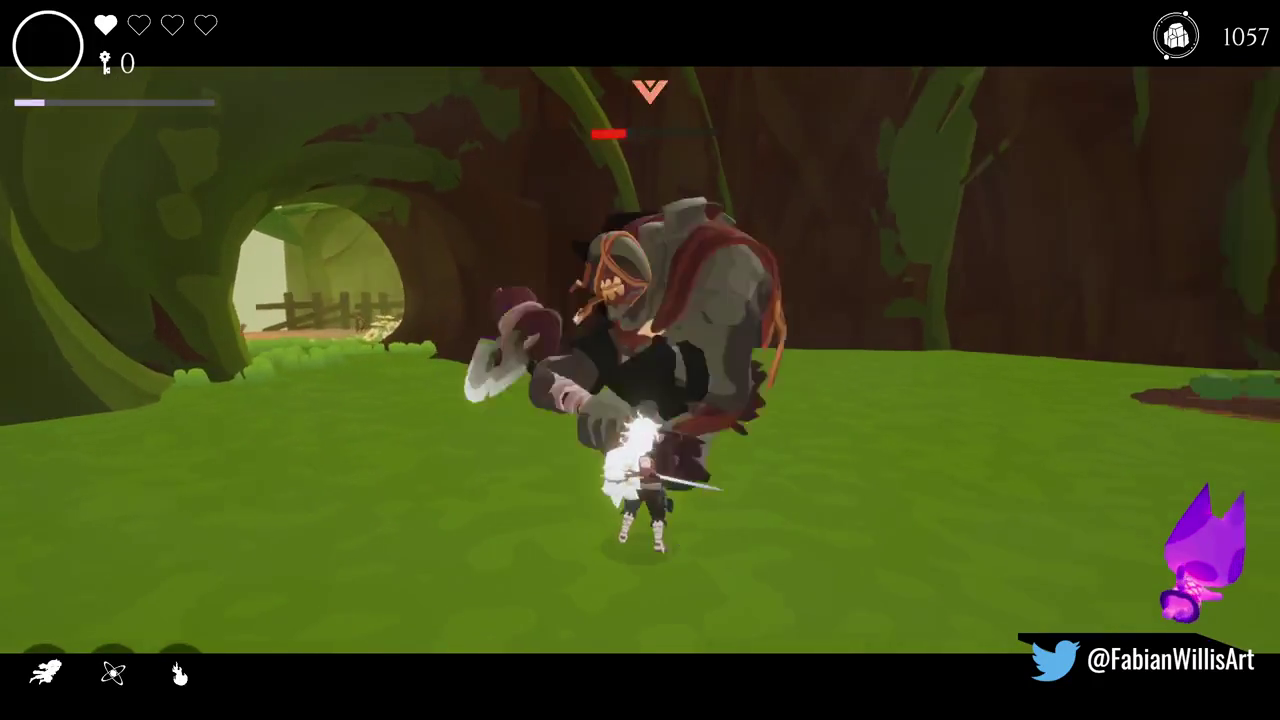
pyautogui.press('e')
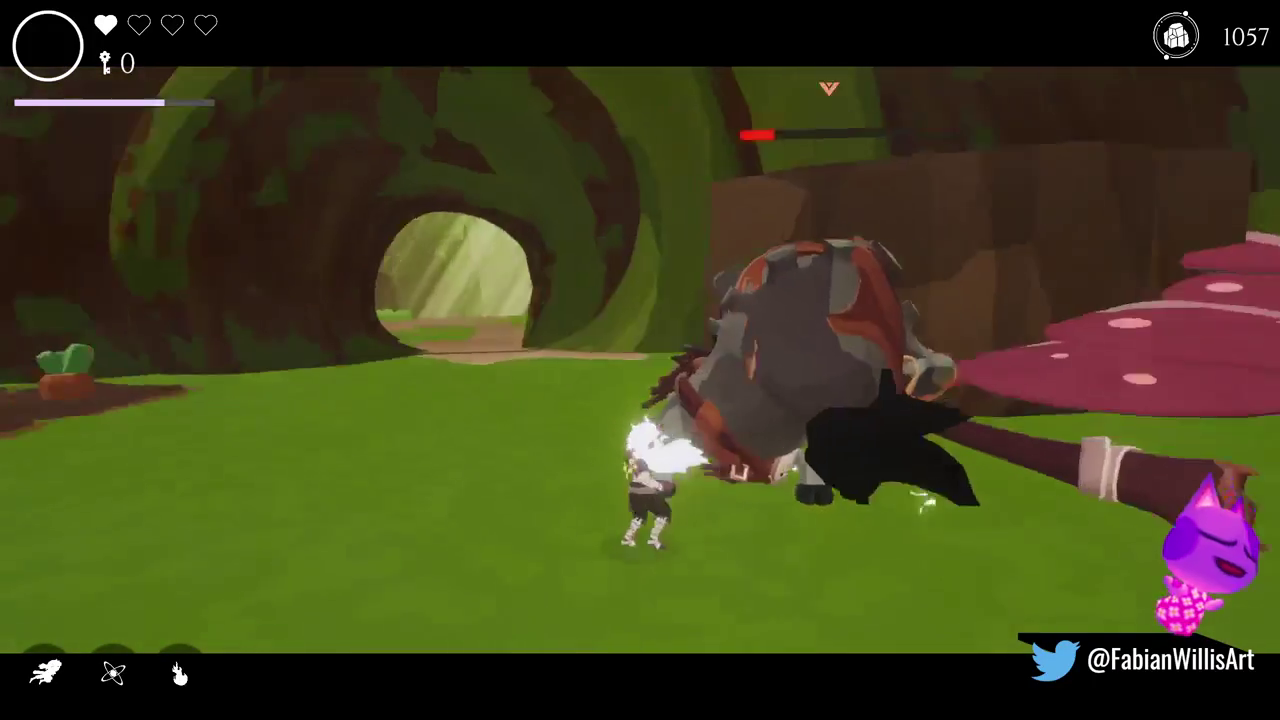
pyautogui.press('e')
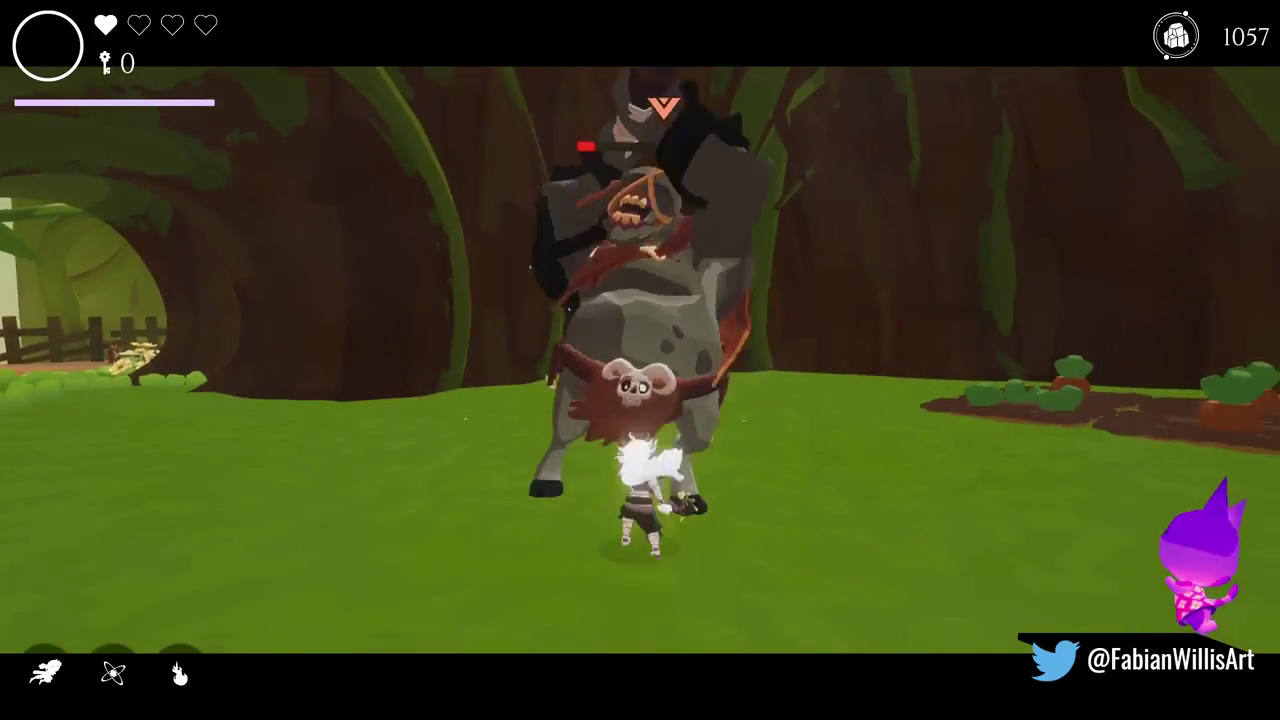
pyautogui.press('e')
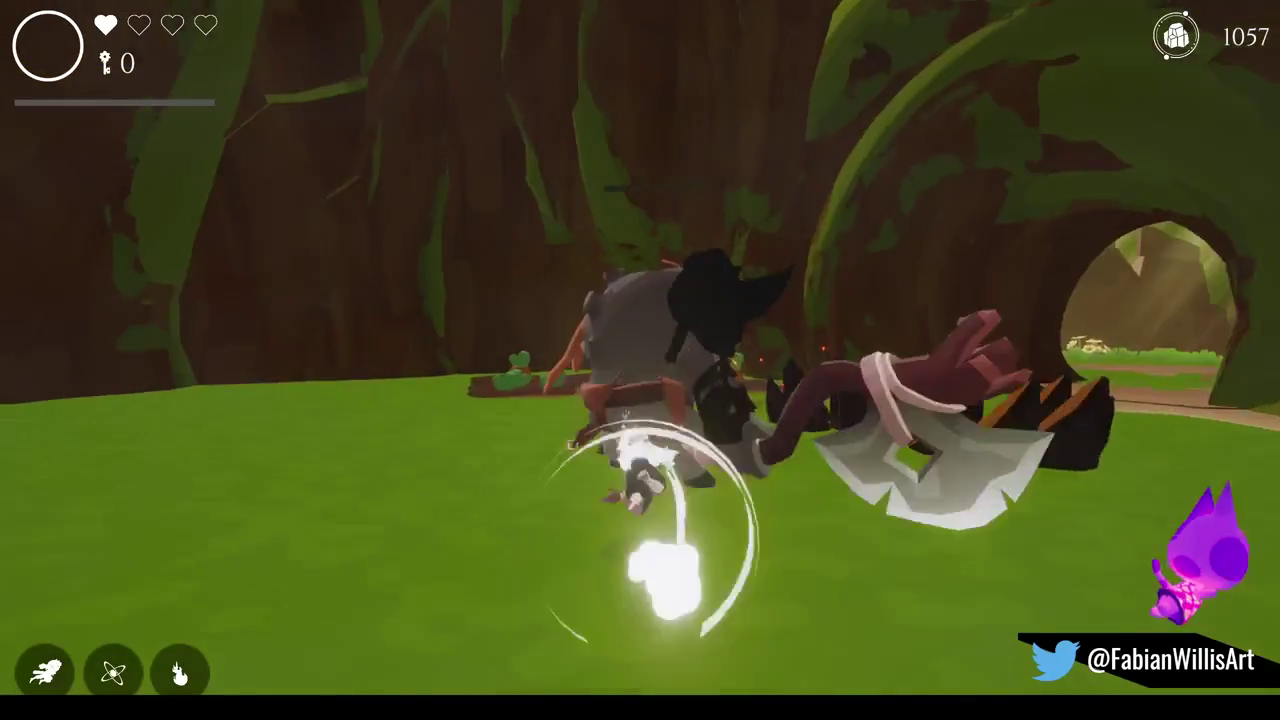
pyautogui.press('s')
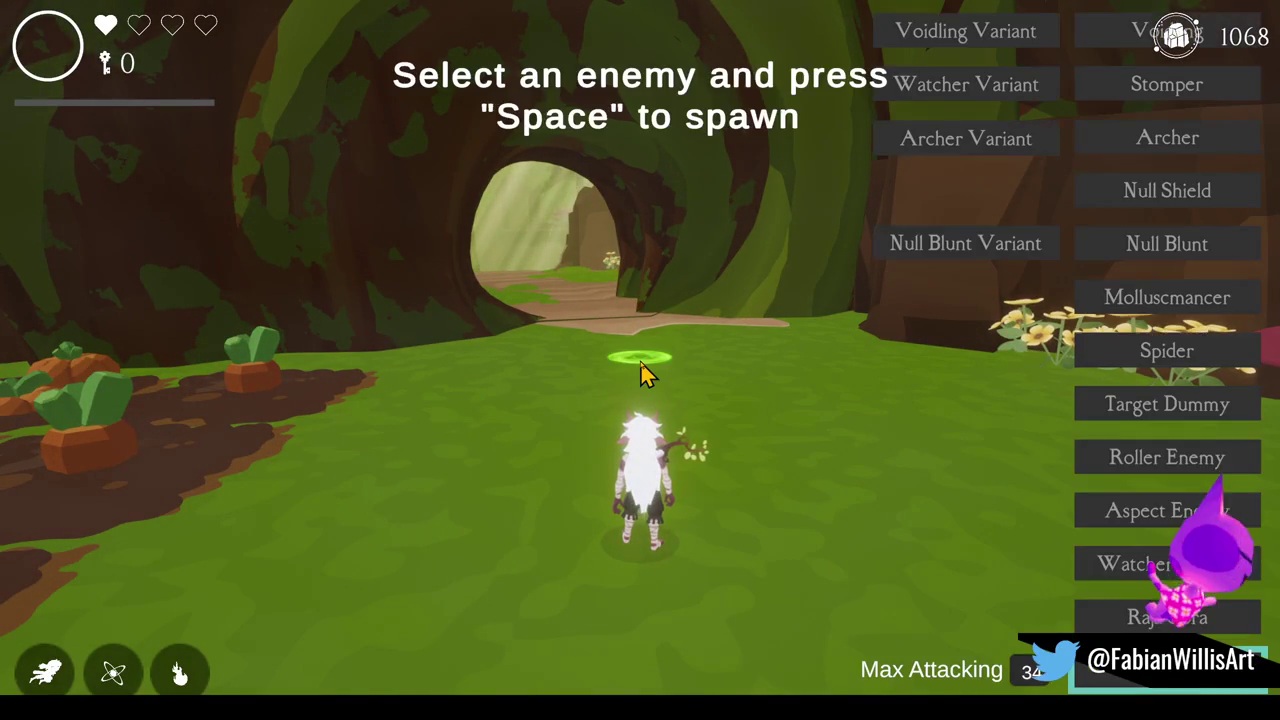
# Spawn an axe-wielding brute, finish it with a spin-slash combo, and run through the tree tunnel.
pyautogui.press('space')
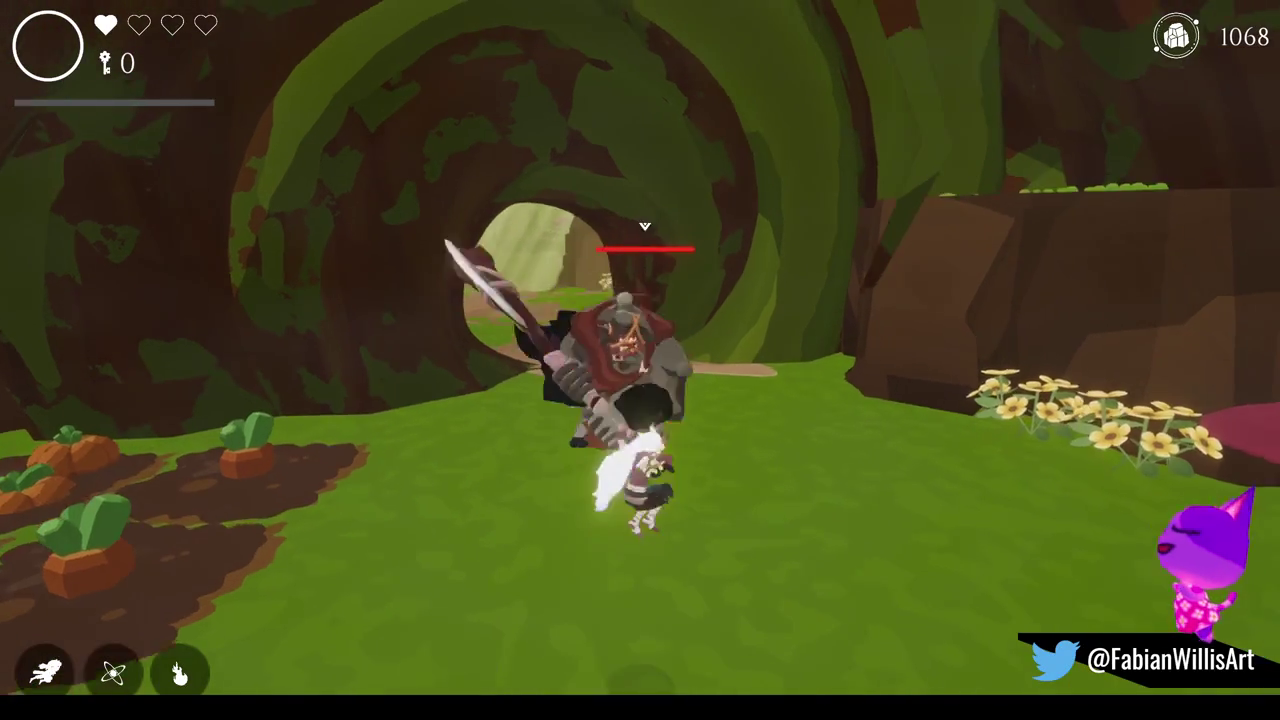
pyautogui.press('a')
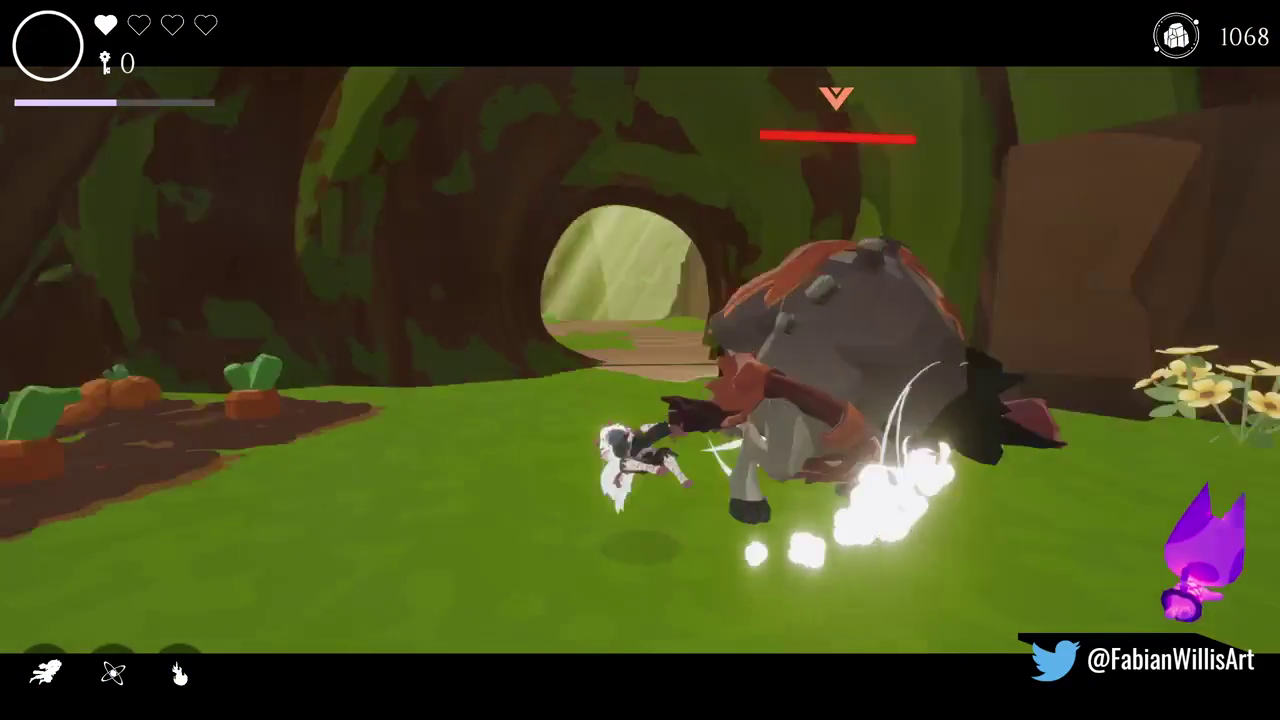
pyautogui.press('a')
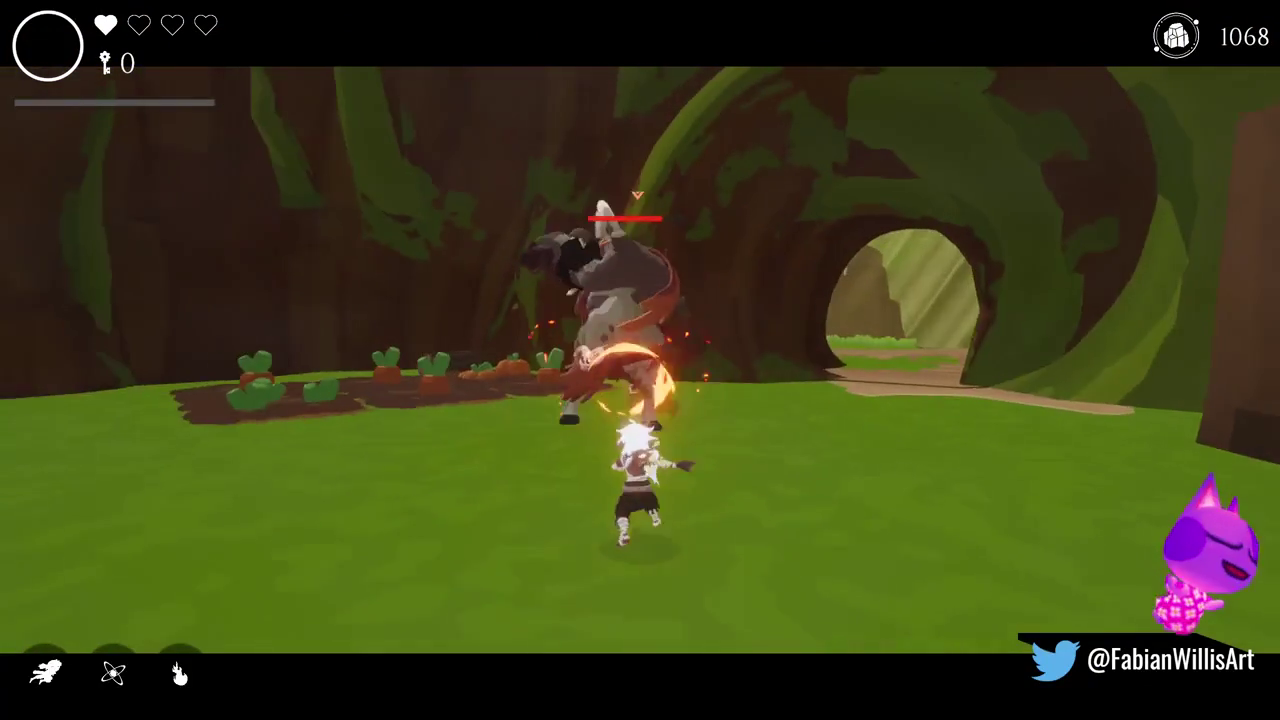
pyautogui.press('a')
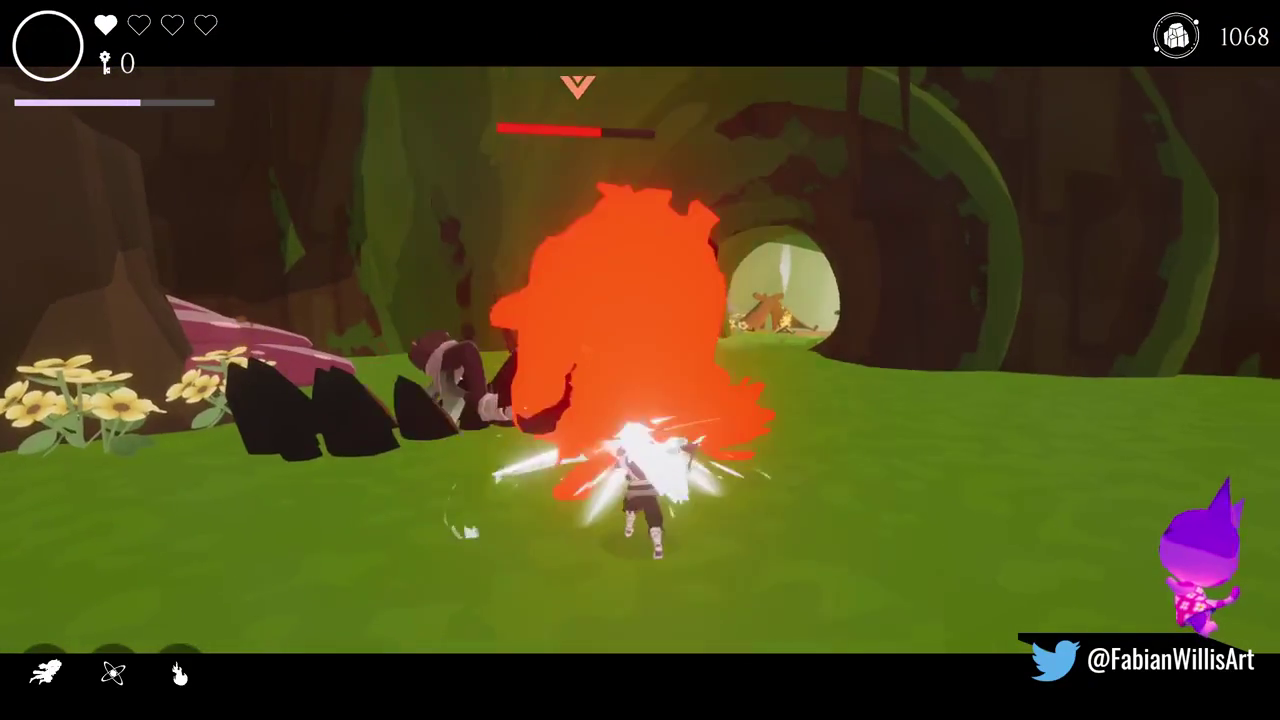
pyautogui.press('a')
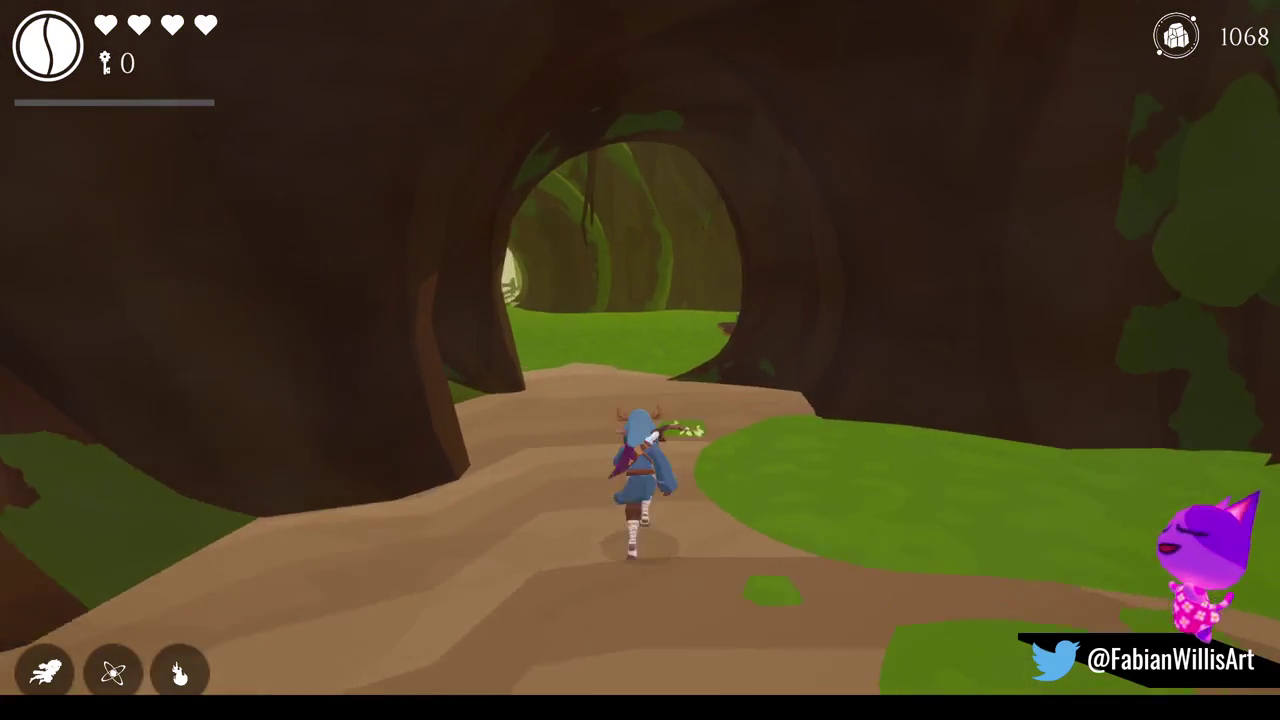
pyautogui.press('w')
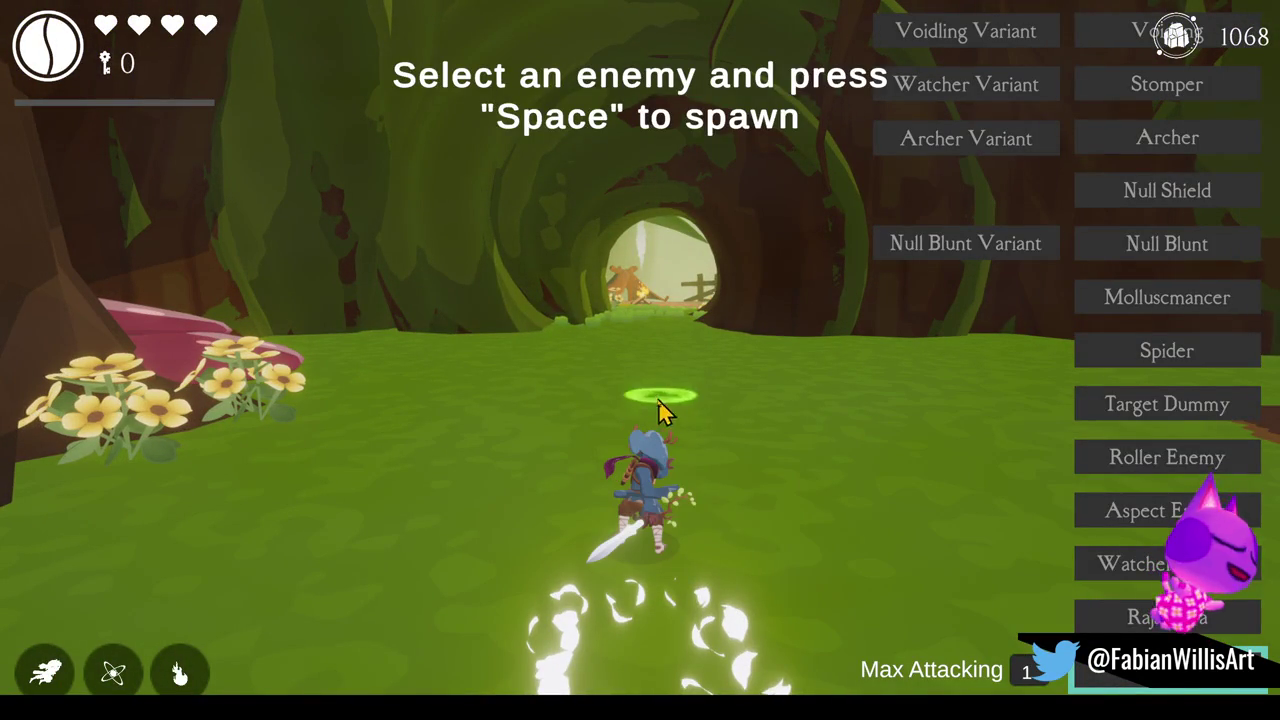
# Spawn a second enemy and fight both stone brutes, unleashing the special attack.
pyautogui.press('space')
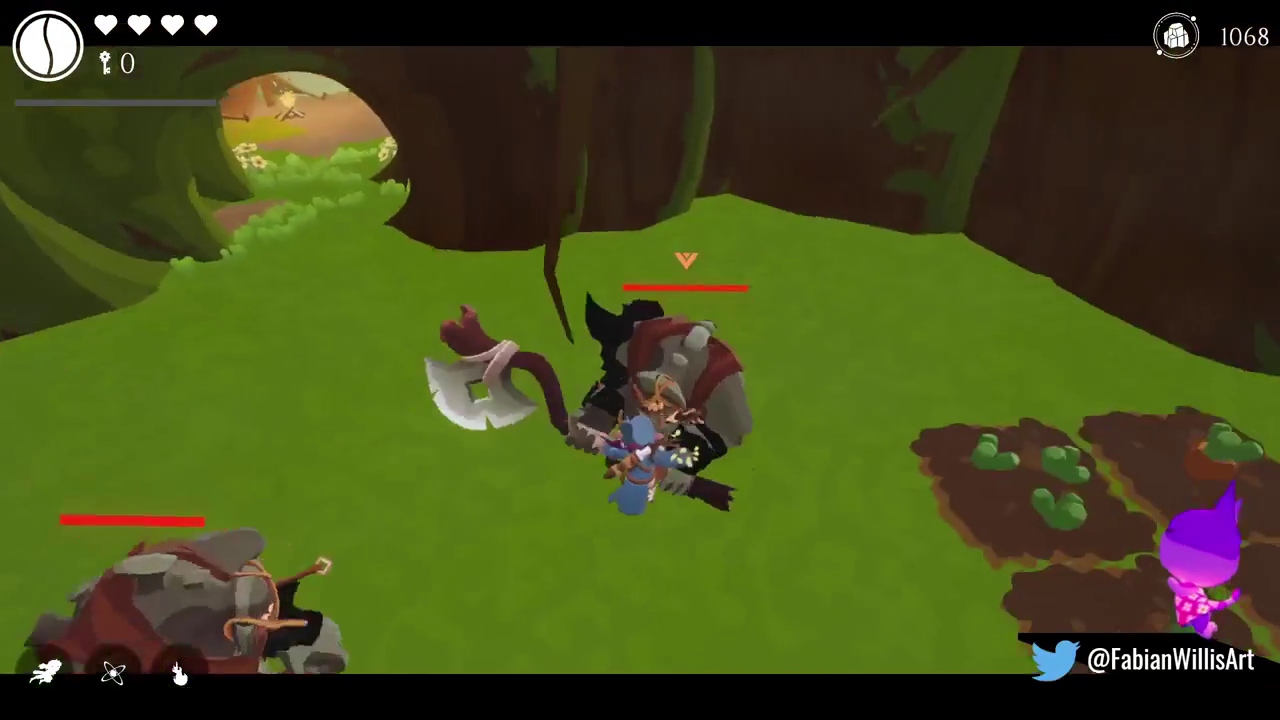
pyautogui.press('w')
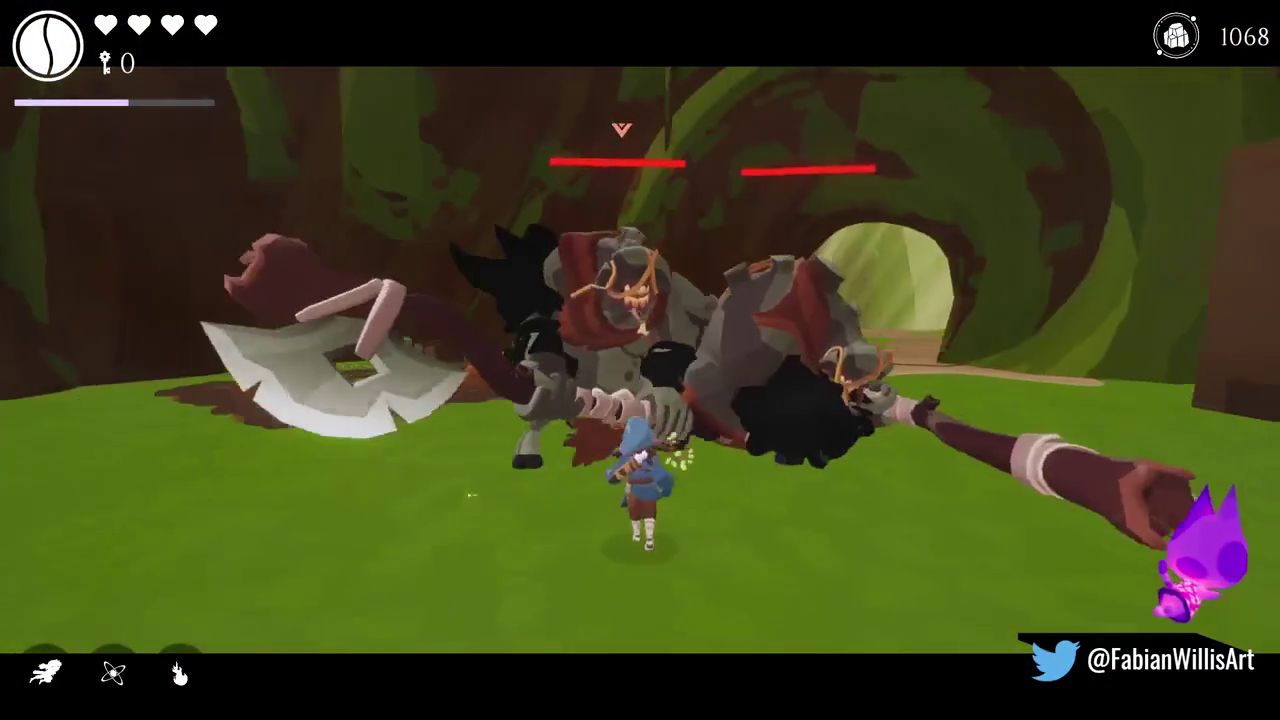
pyautogui.press('w')
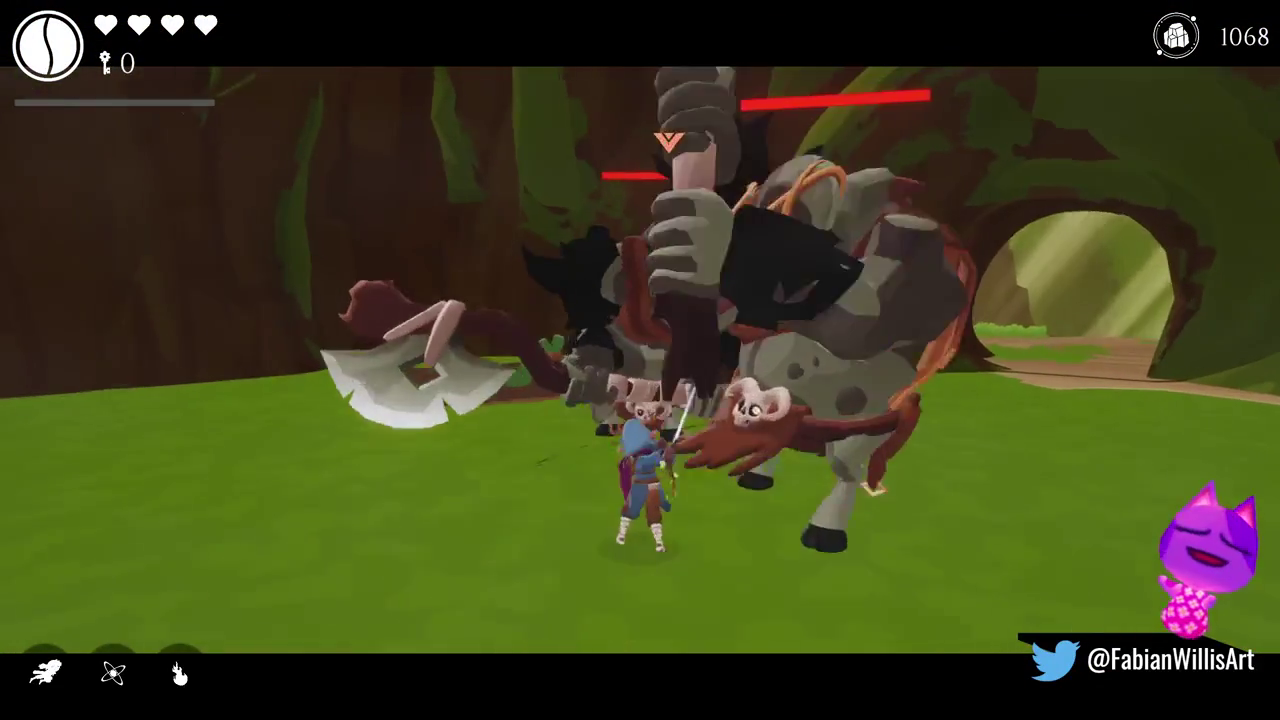
pyautogui.press('w')
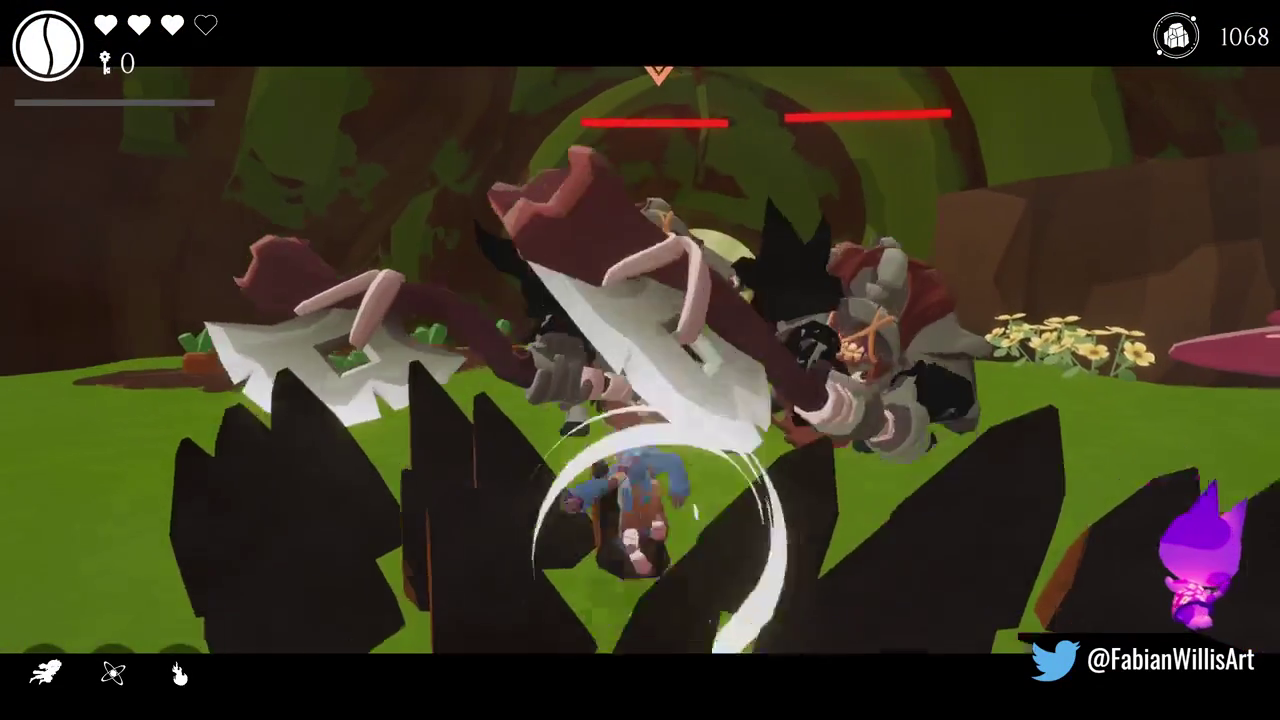
pyautogui.press('w')
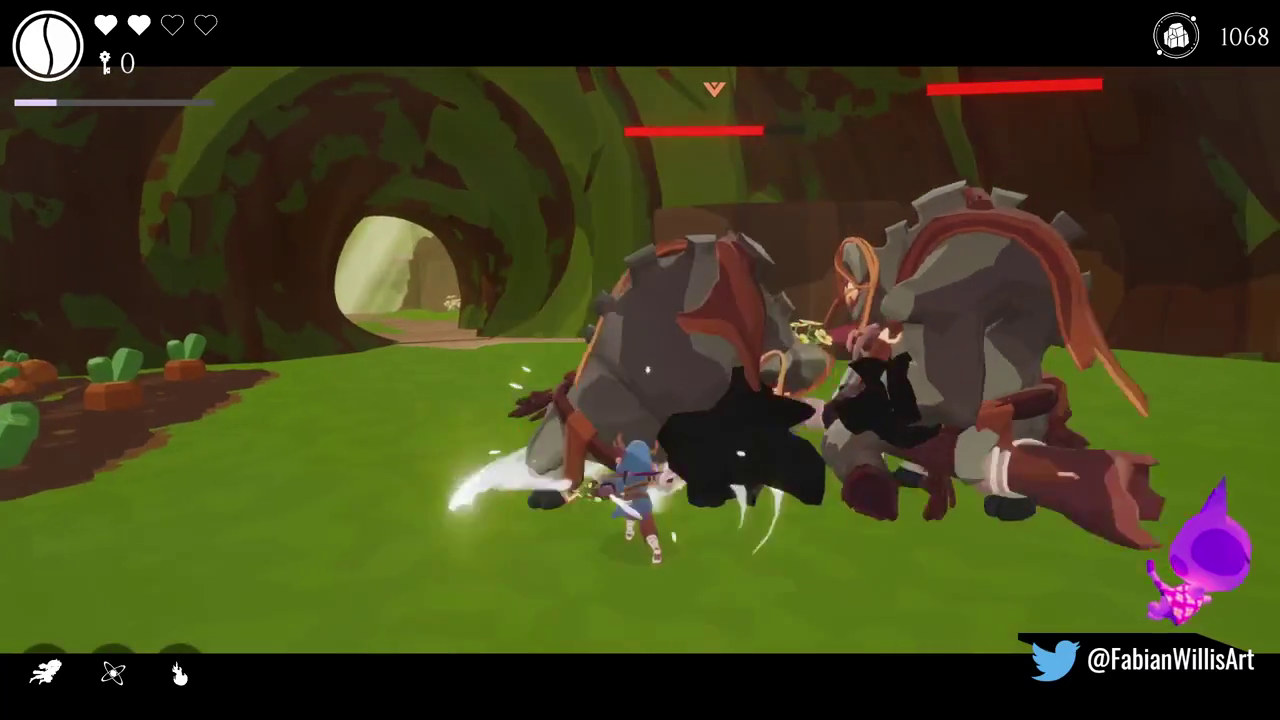
pyautogui.press('w')
pyautogui.press('w')
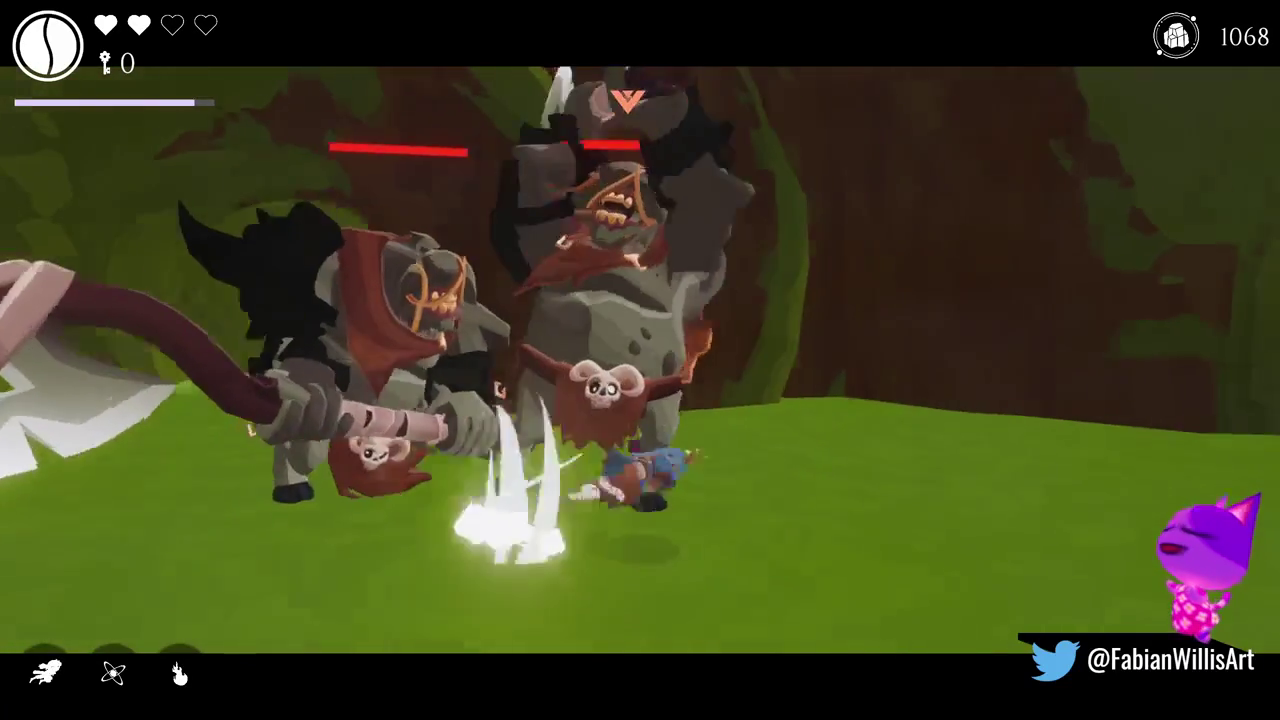
pyautogui.press('w')
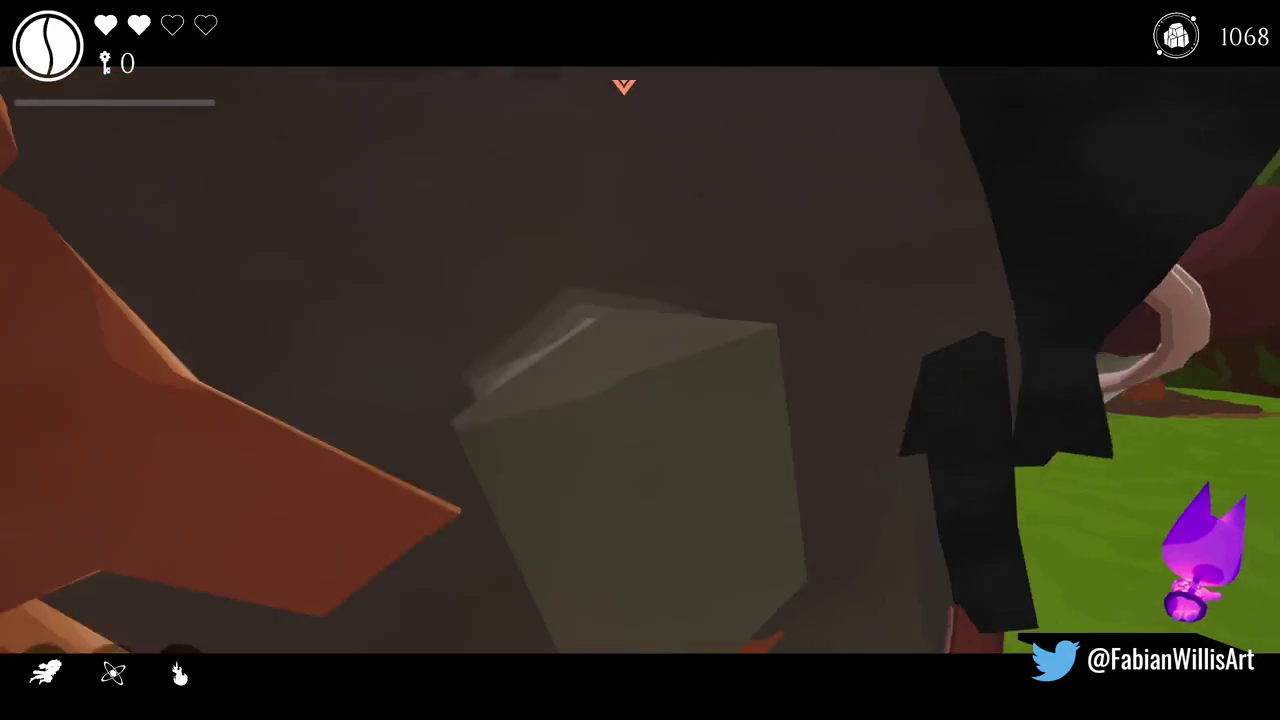
pyautogui.press('w')
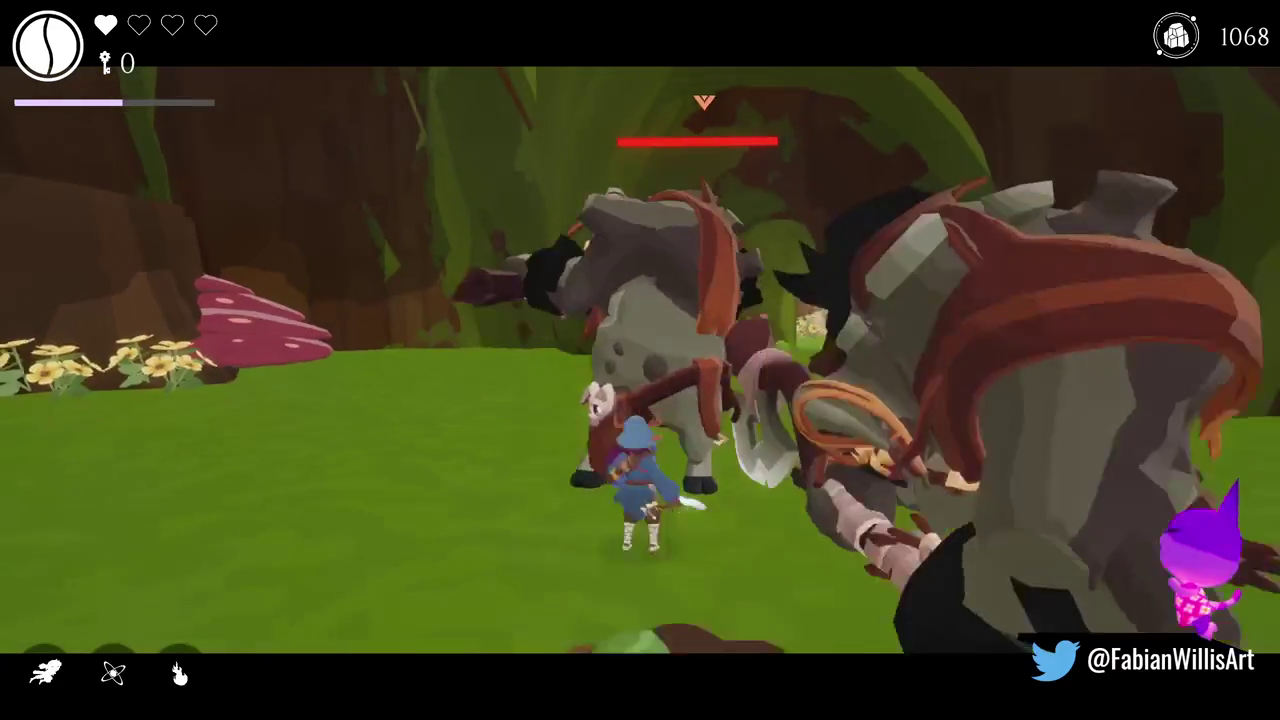
pyautogui.press('w')
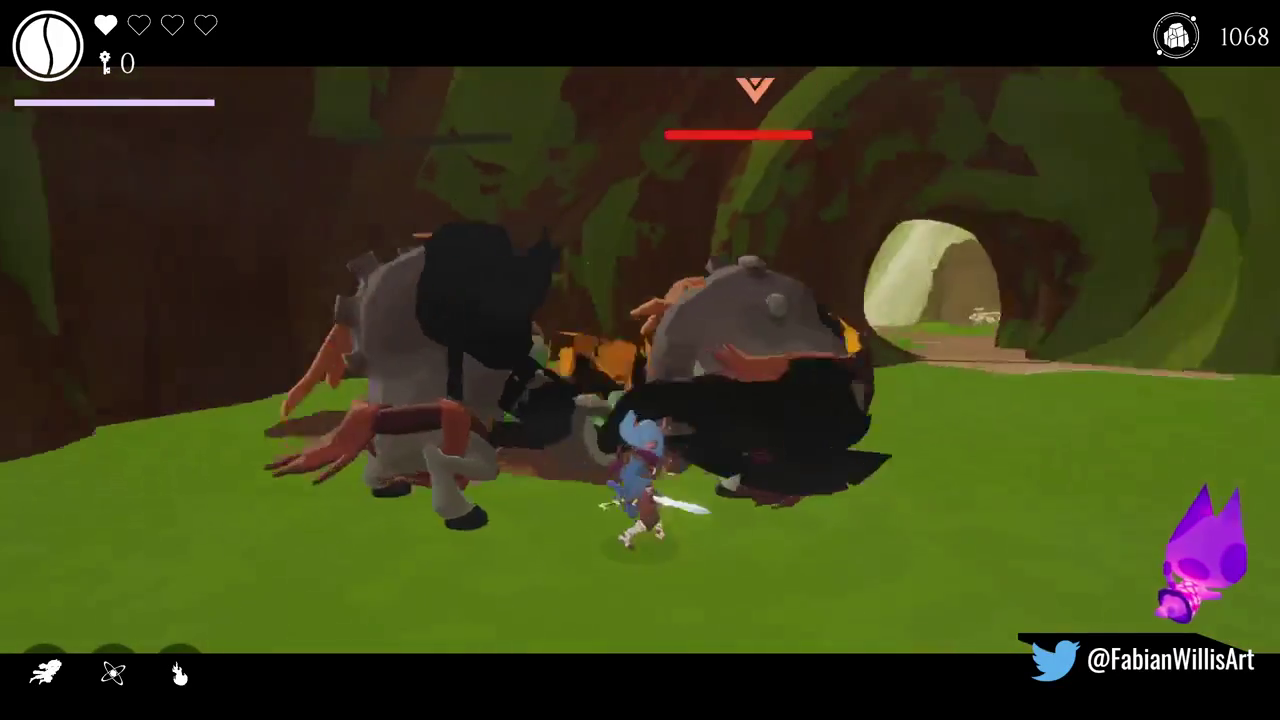
# Finish off the brute, collect the purple orb, and spawn another brute at the green marker.
pyautogui.press('w')
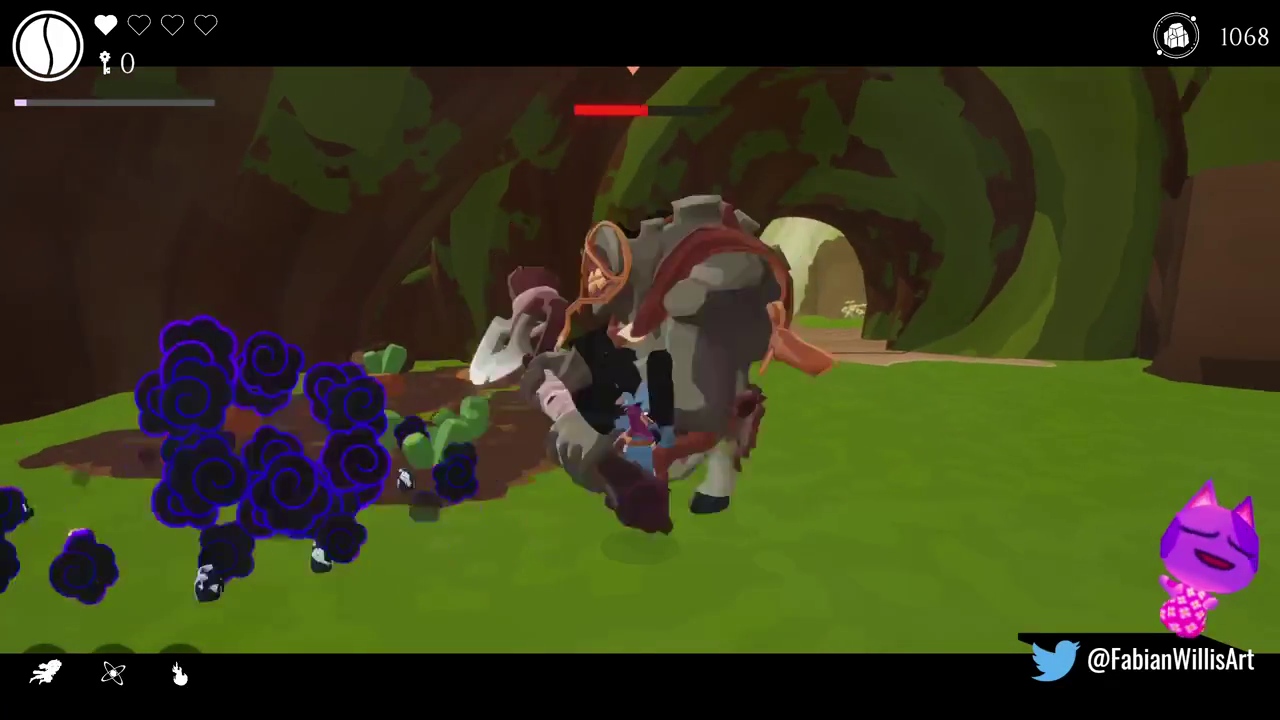
pyautogui.press('w')
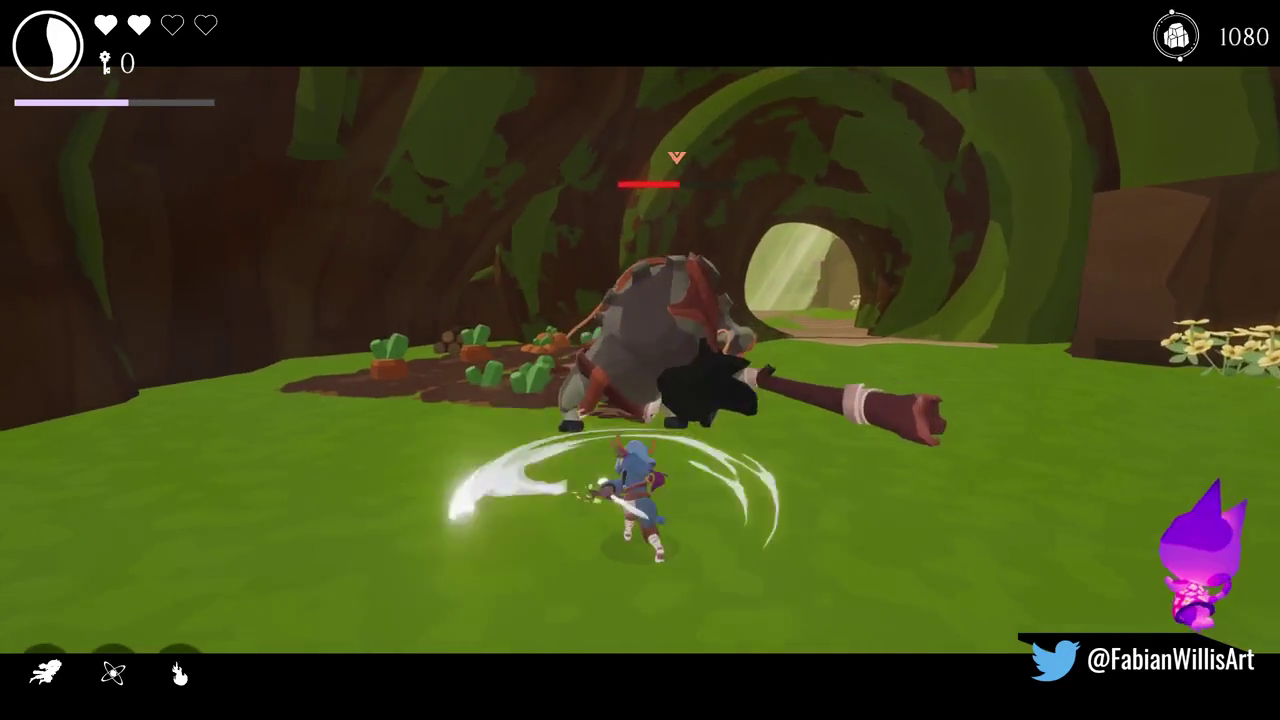
pyautogui.press('w')
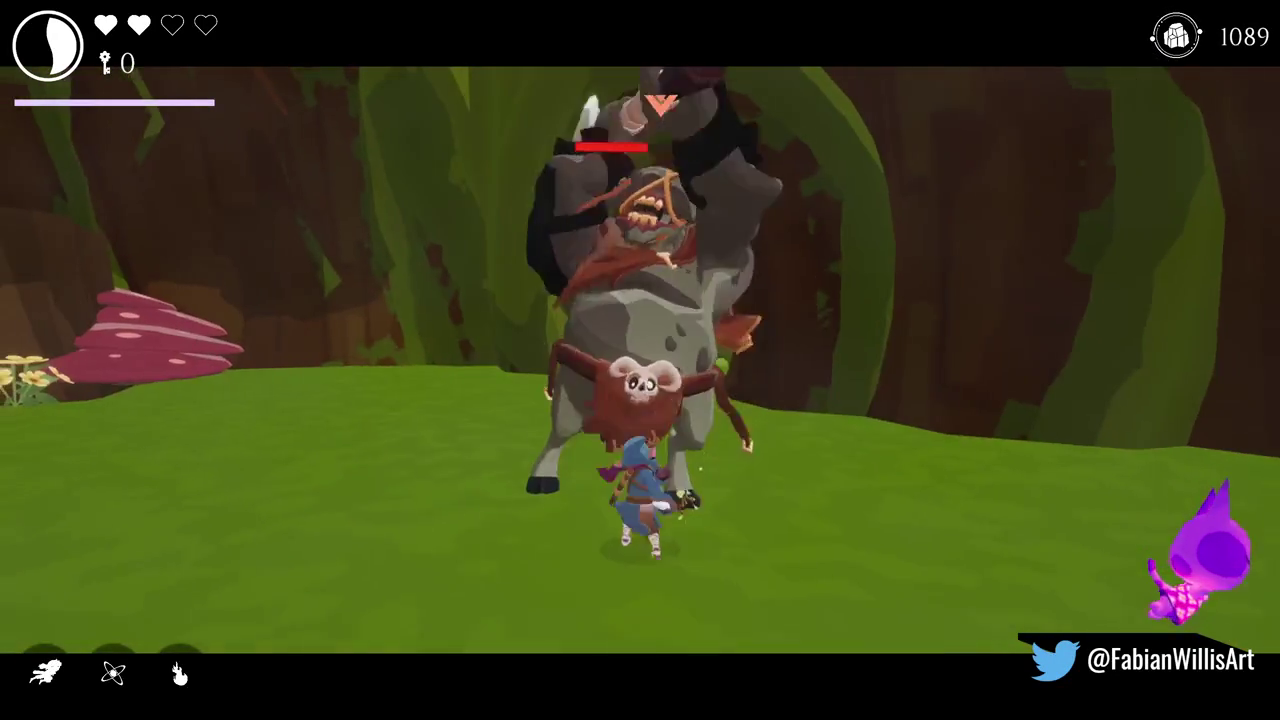
pyautogui.press('q')
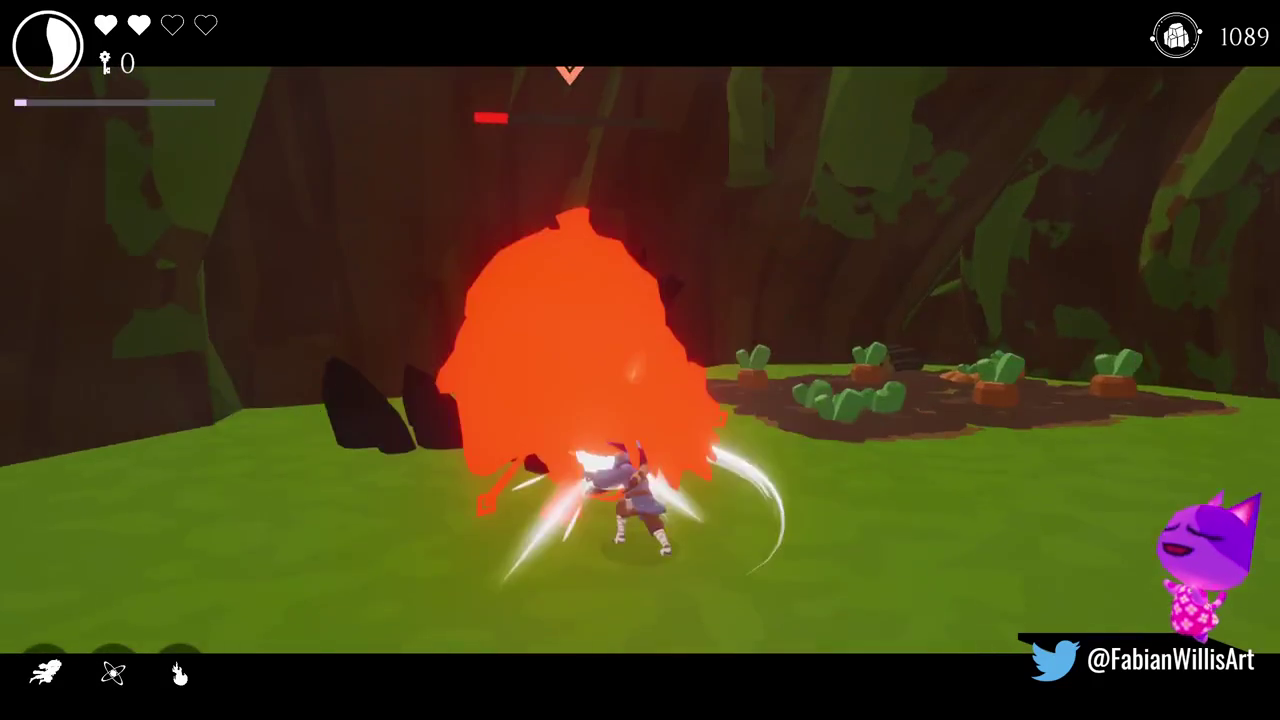
pyautogui.press('w')
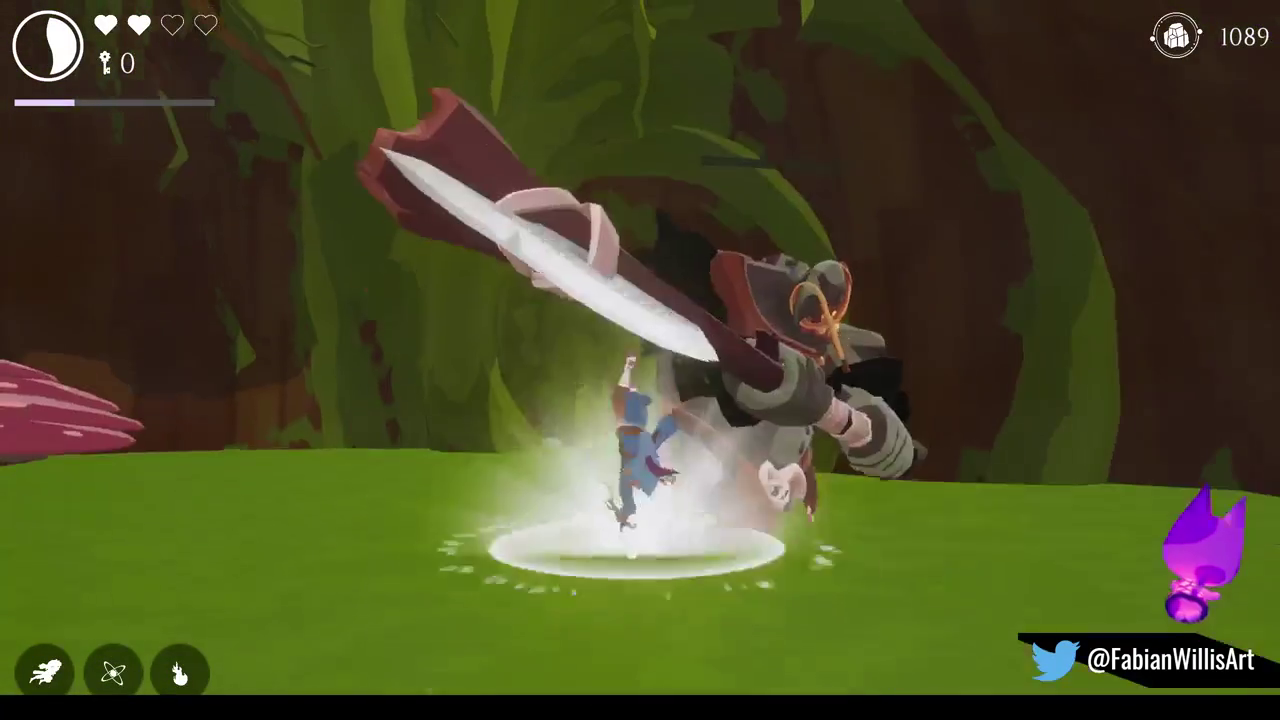
pyautogui.press('w')
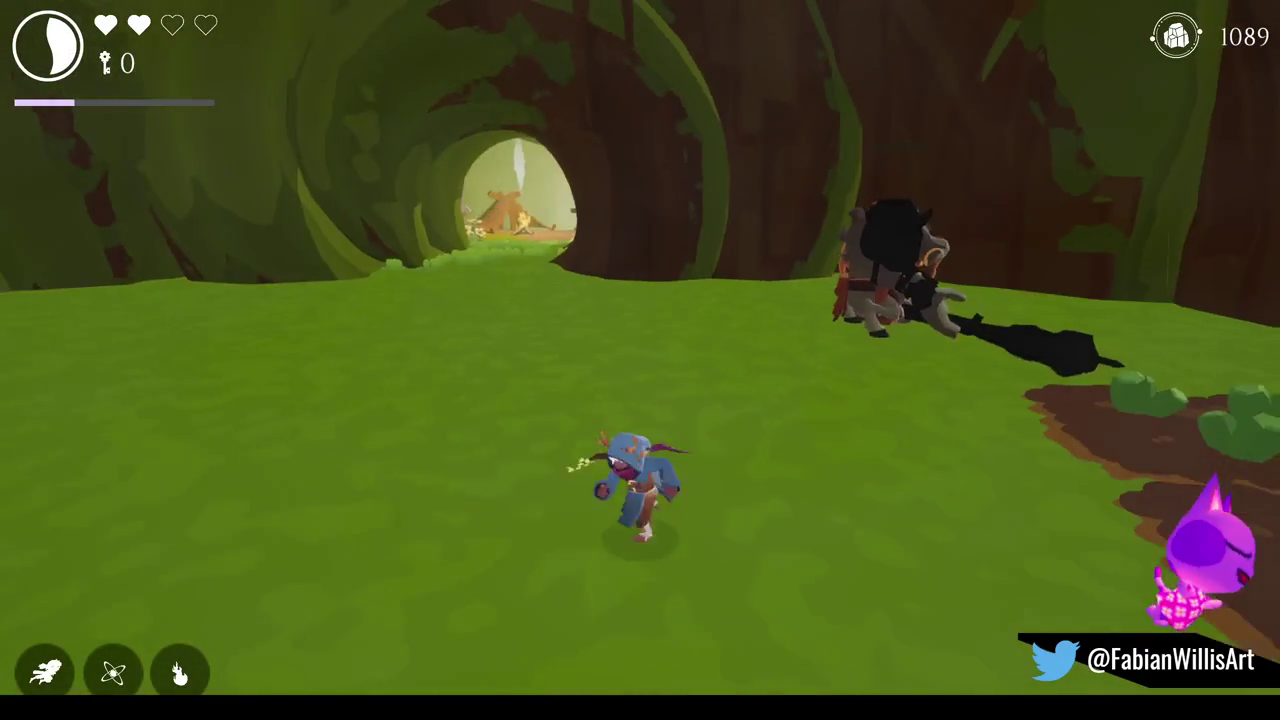
pyautogui.press('w')
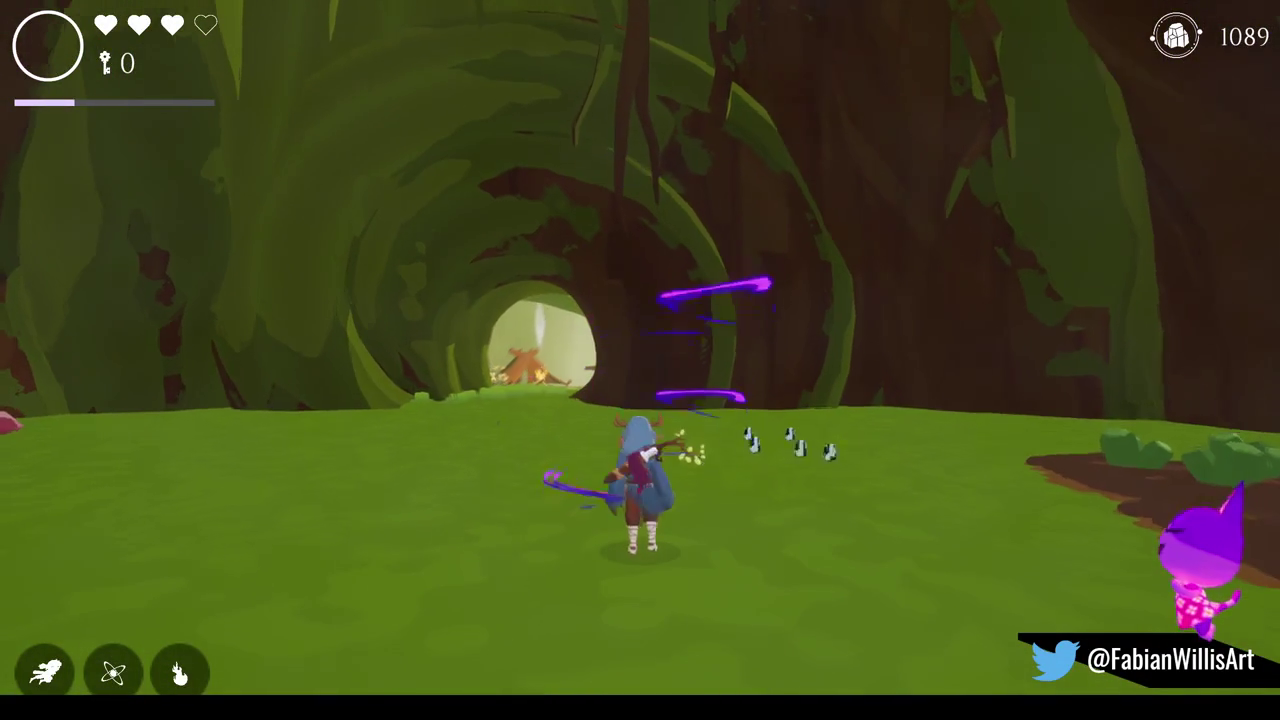
pyautogui.press('Tab')
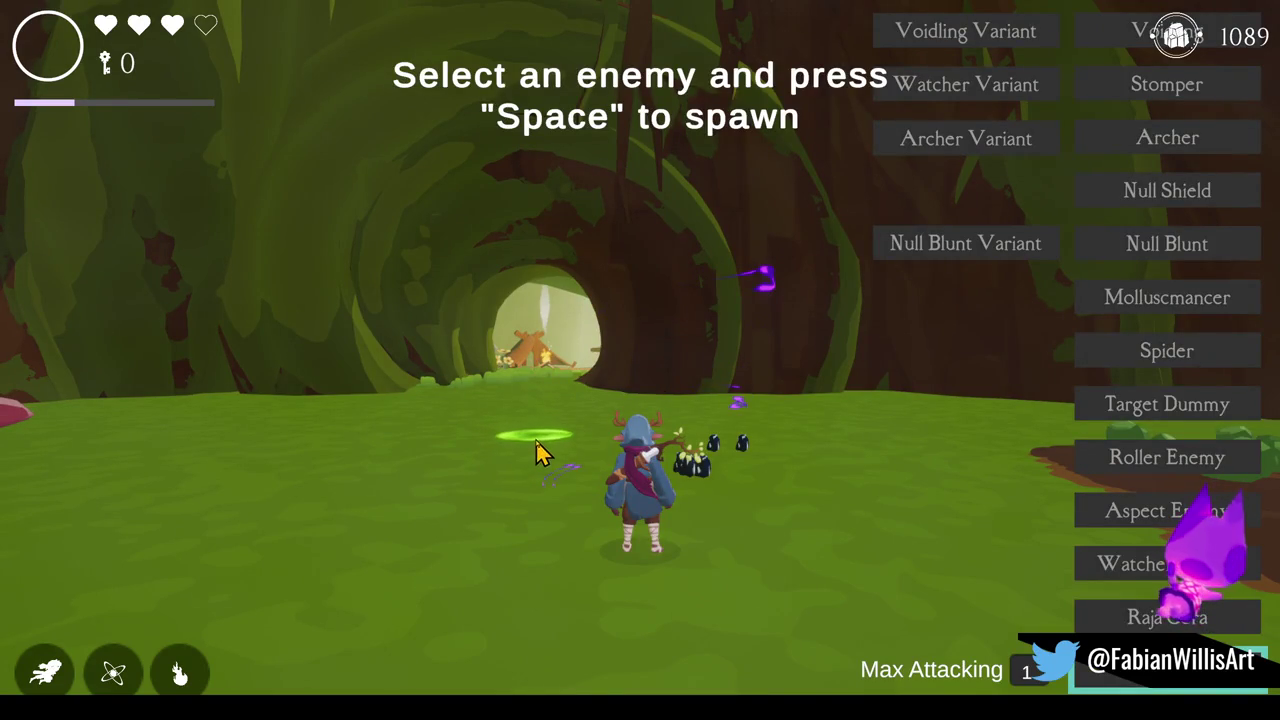
pyautogui.press('space')
# Look over the available charms in the inventory, then return to fighting the brute.
pyautogui.press('Tab')
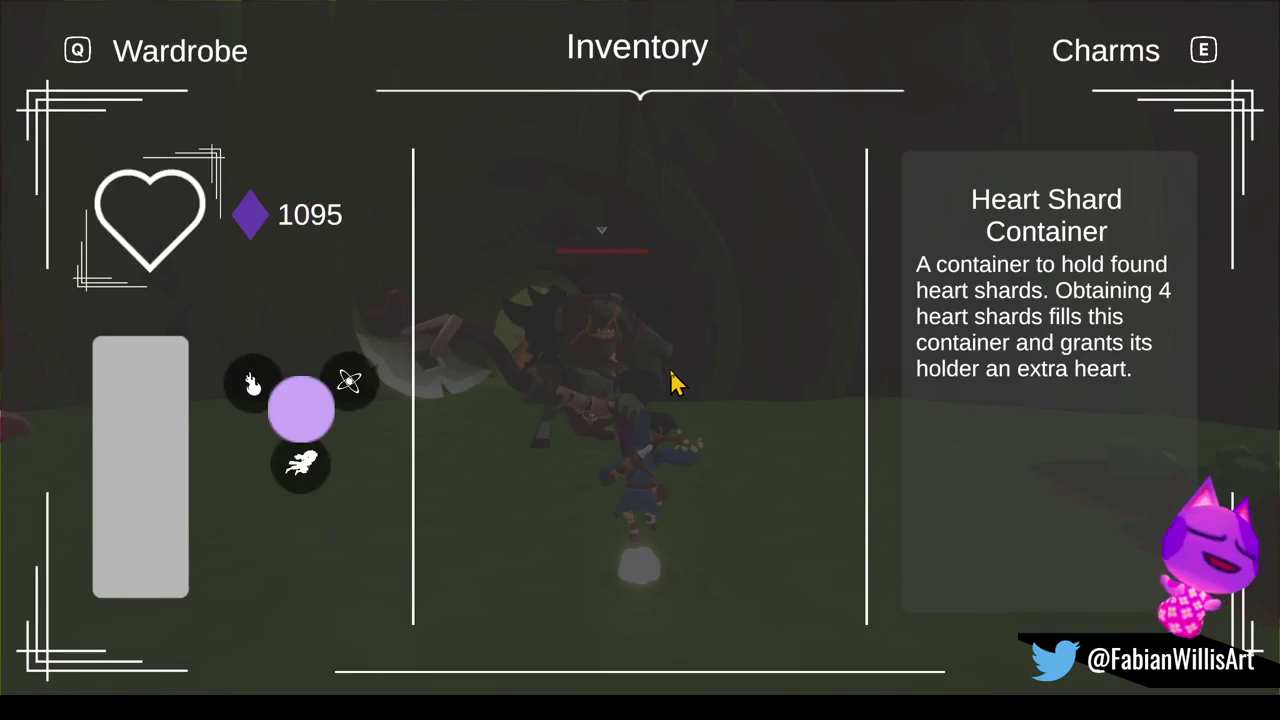
pyautogui.press('e')
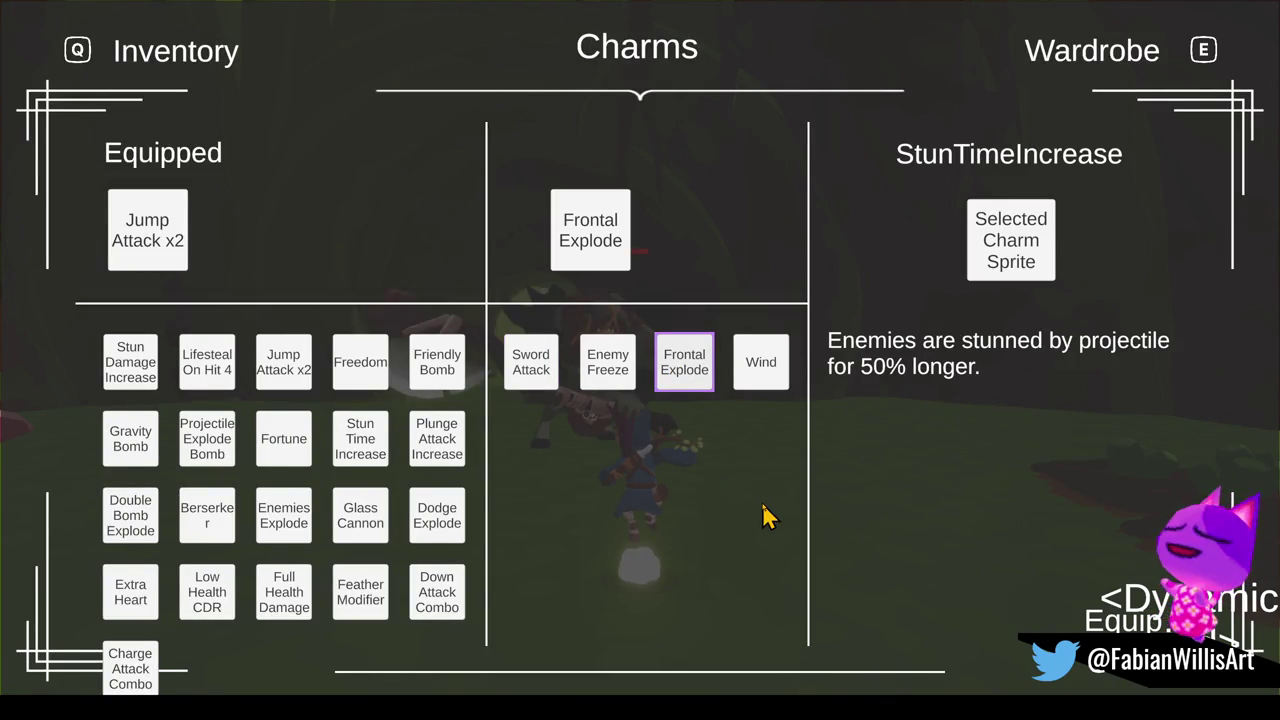
pyautogui.press('Tab')
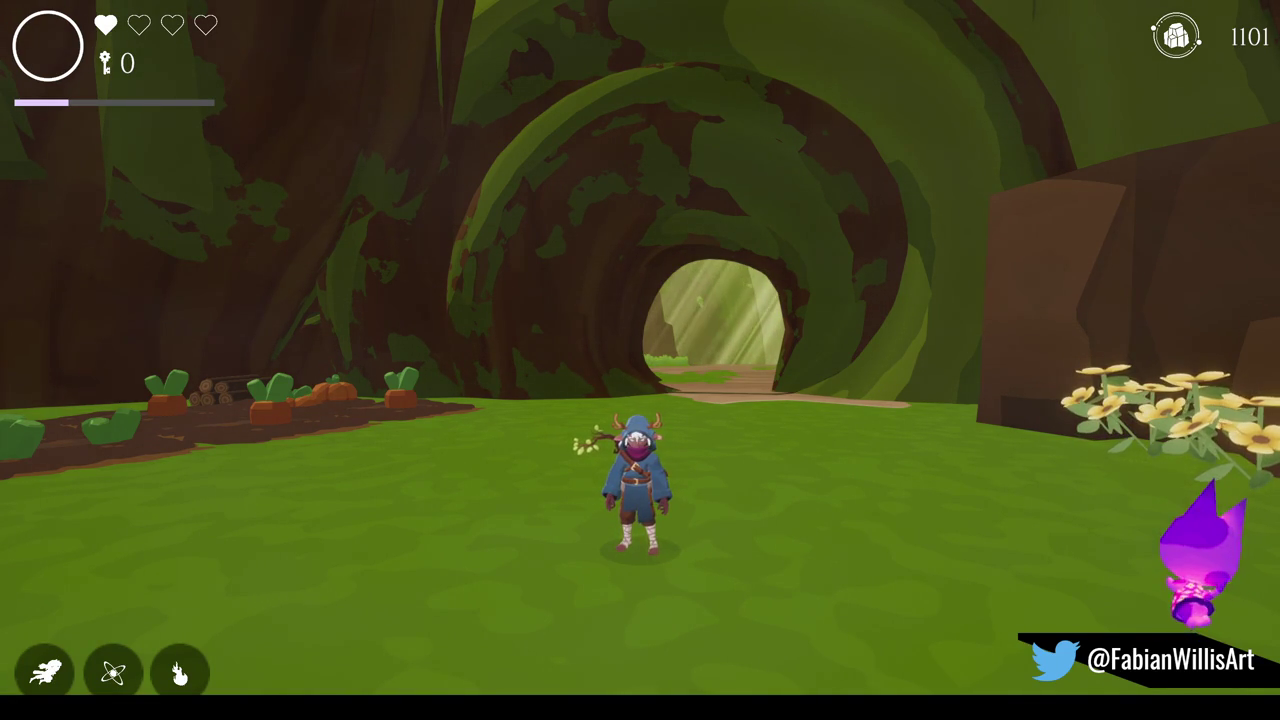
pyautogui.click(628, 462)
# Continue from the pause menu to the grind rail area, then pause and exit Play mode.
pyautogui.press('Escape')
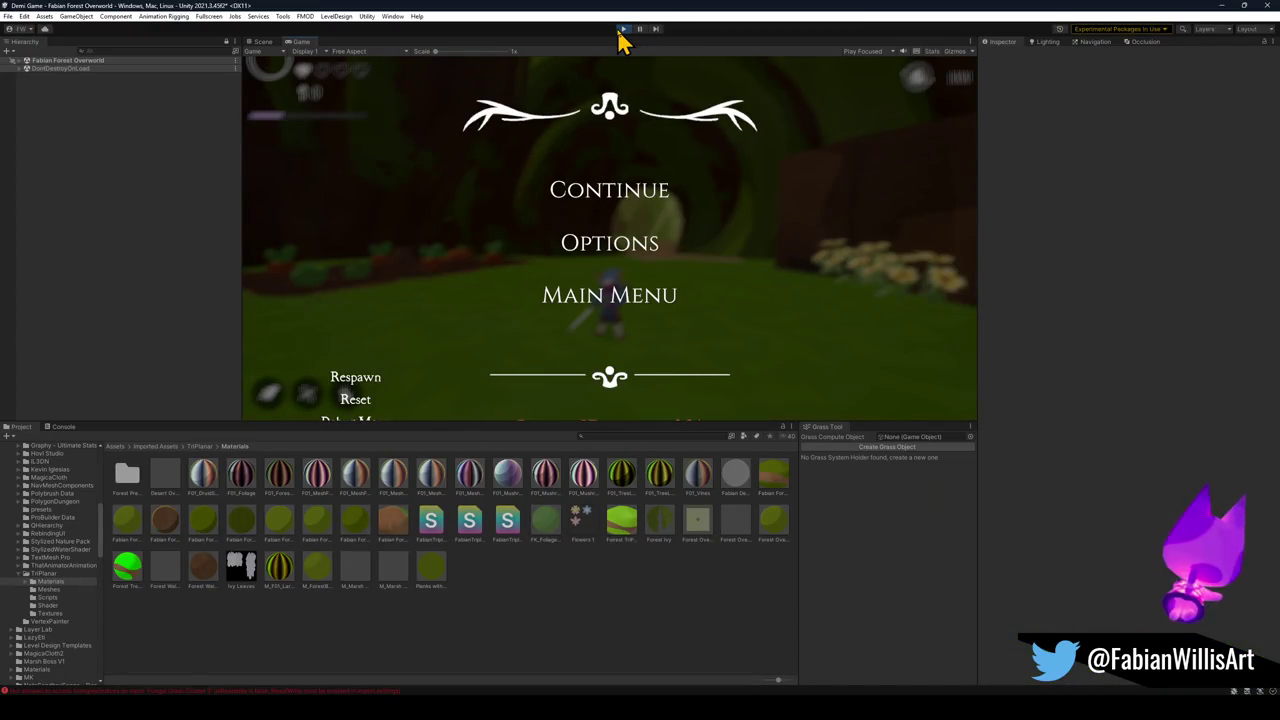
pyautogui.click(645, 190)
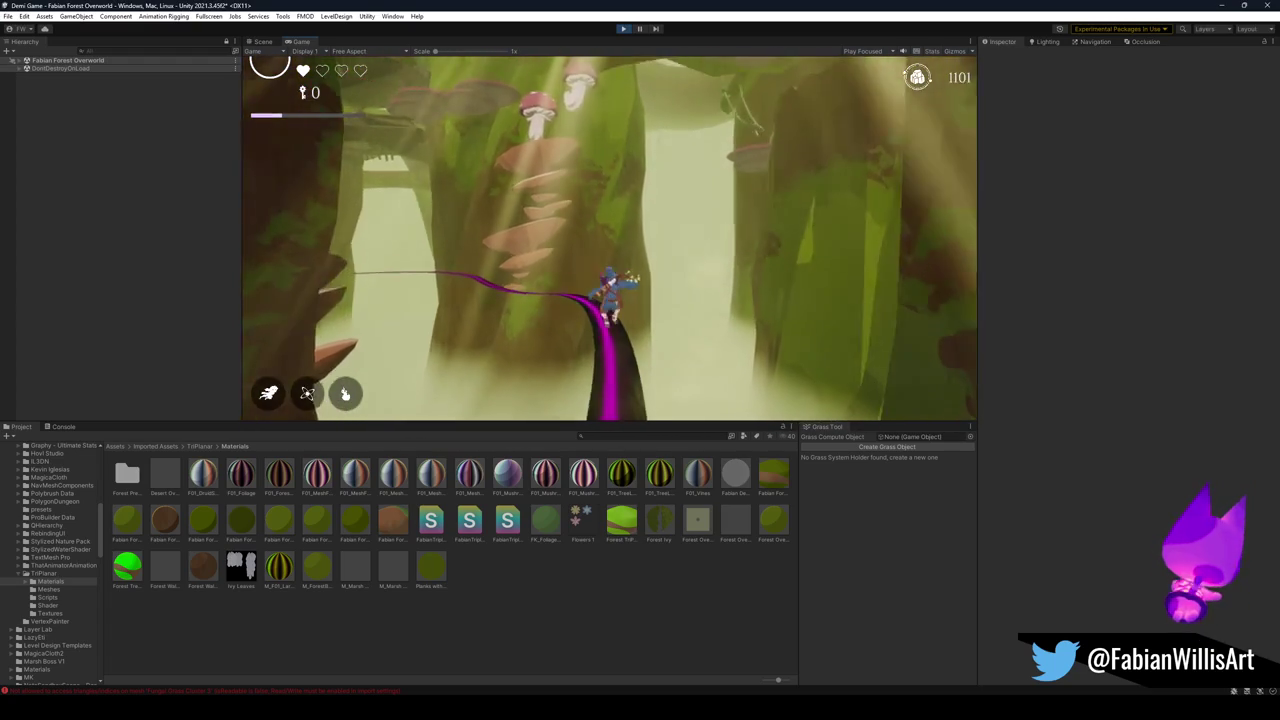
pyautogui.press('Escape')
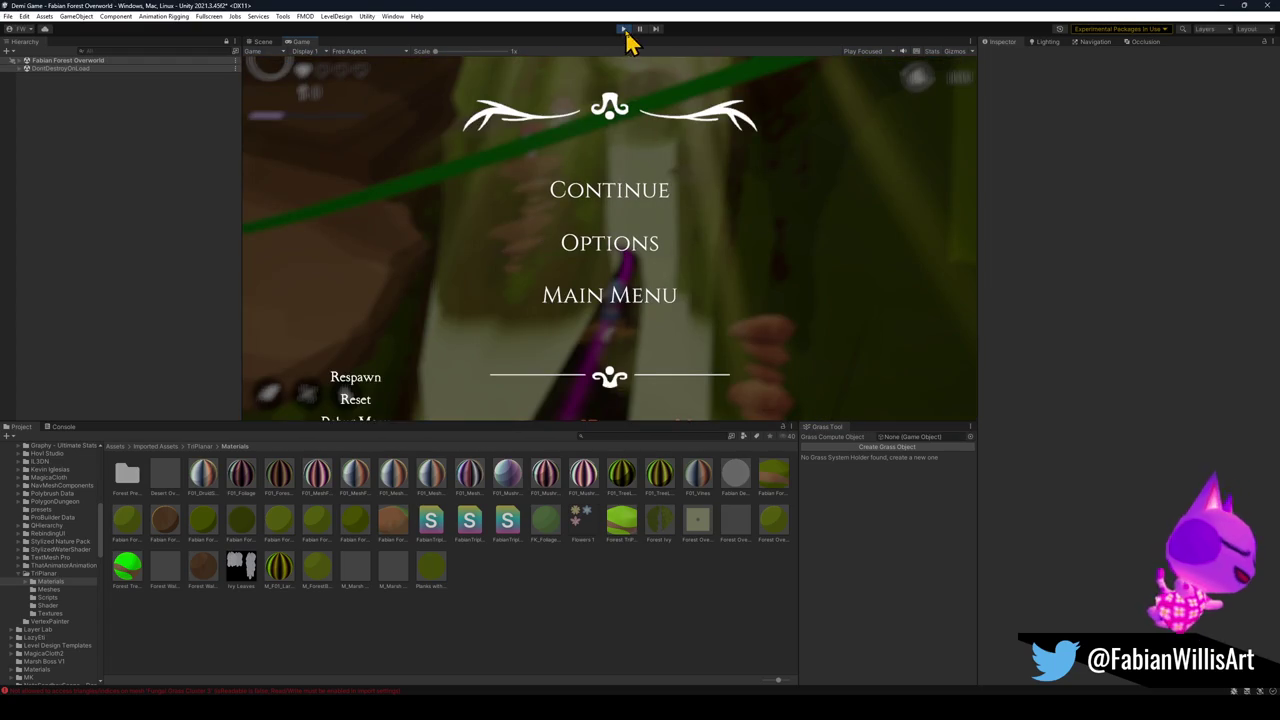
pyautogui.click(624, 29)
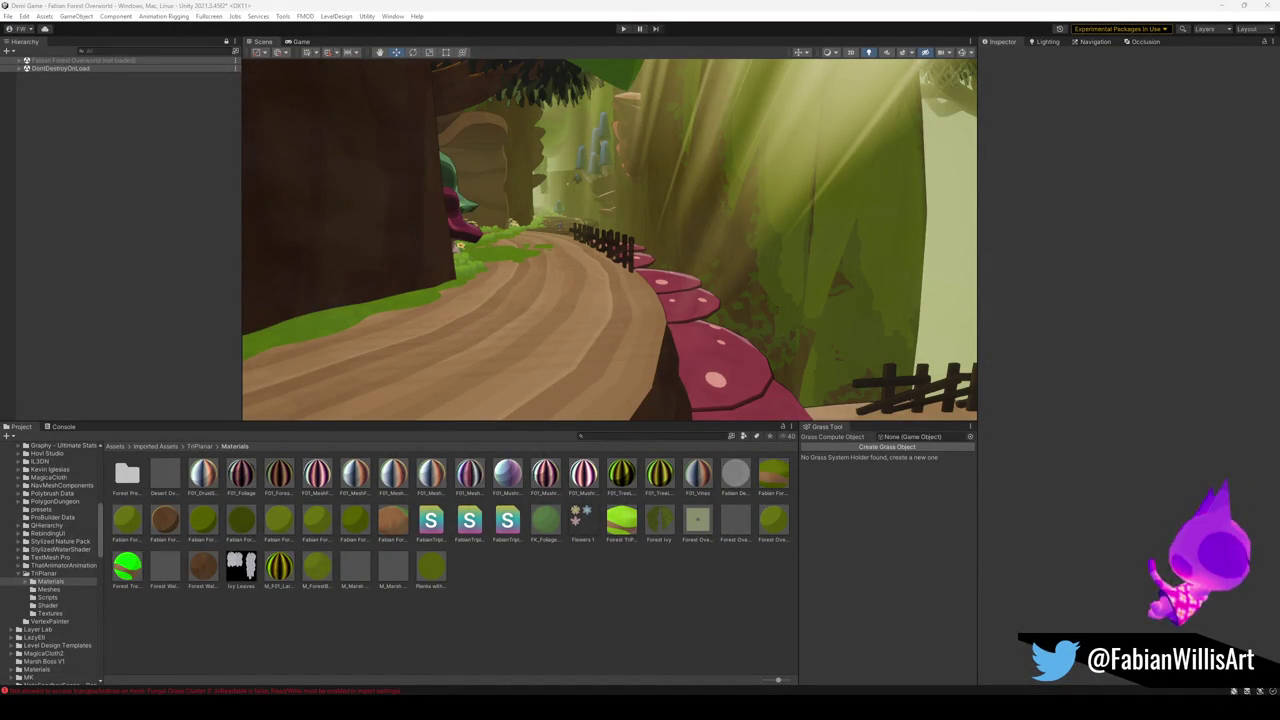
# Select GrindRail (9) and replace VineObject's old Mesh Collider with a newly added Mesh Collider.
pyautogui.moveTo(760, 380)
pyautogui.mouseDown()
pyautogui.moveTo(714, 286)
pyautogui.moveTo(931, 303)
pyautogui.moveTo(637, 237)
pyautogui.moveTo(643, 277)
pyautogui.moveTo(809, 249)
pyautogui.moveTo(497, 217)
pyautogui.moveTo(511, 247)
pyautogui.moveTo(474, 334)
pyautogui.moveTo(511, 308)
pyautogui.moveTo(740, 237)
pyautogui.moveTo(626, 269)
pyautogui.moveTo(646, 286)
pyautogui.mouseUp()
pyautogui.click(497, 314)
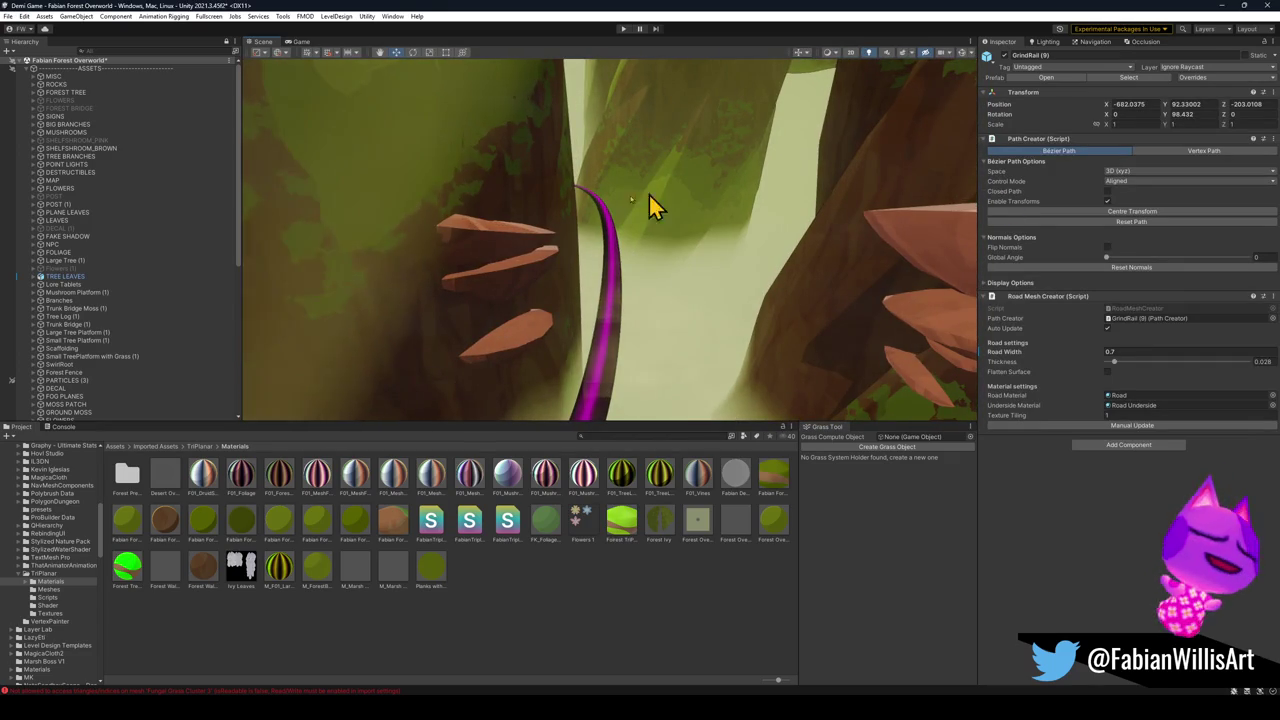
pyautogui.press('f')
pyautogui.moveTo(389, 354)
pyautogui.mouseDown()
pyautogui.moveTo(677, 249)
pyautogui.moveTo(645, 224)
pyautogui.moveTo(690, 240)
pyautogui.mouseUp()
pyautogui.scroll(-3, 120, 366)
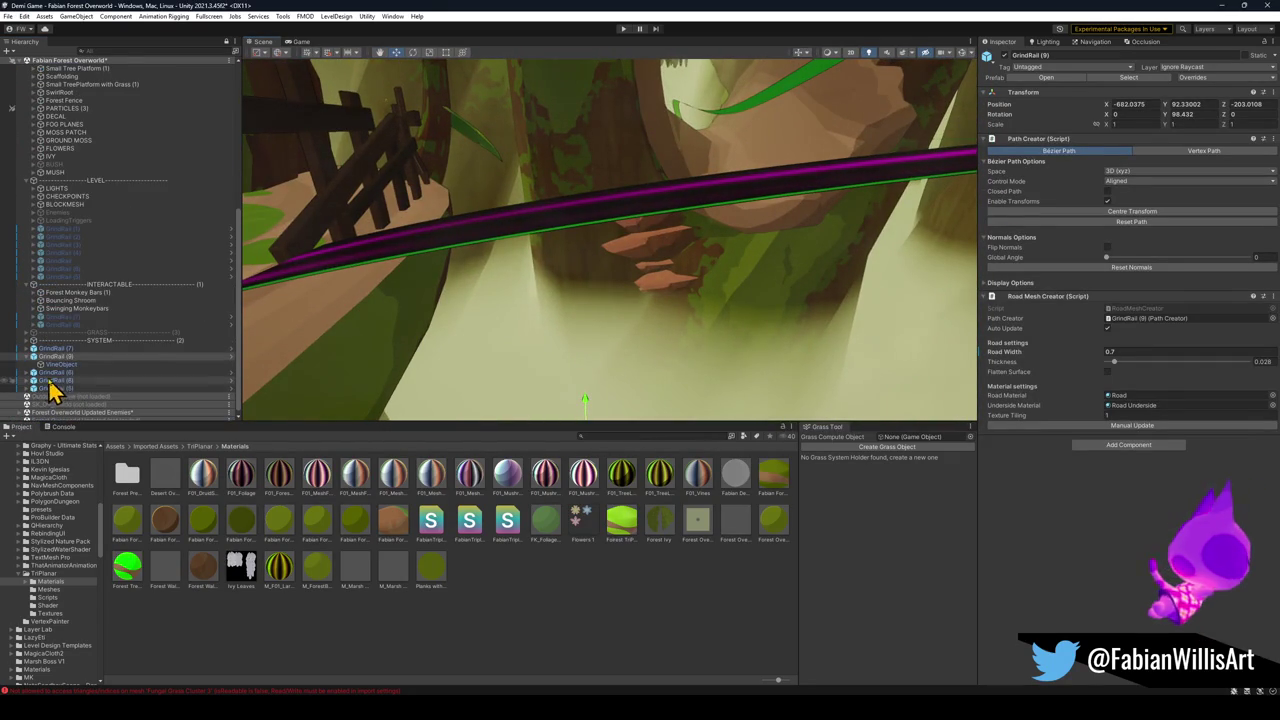
pyautogui.rightClick(1046, 312)
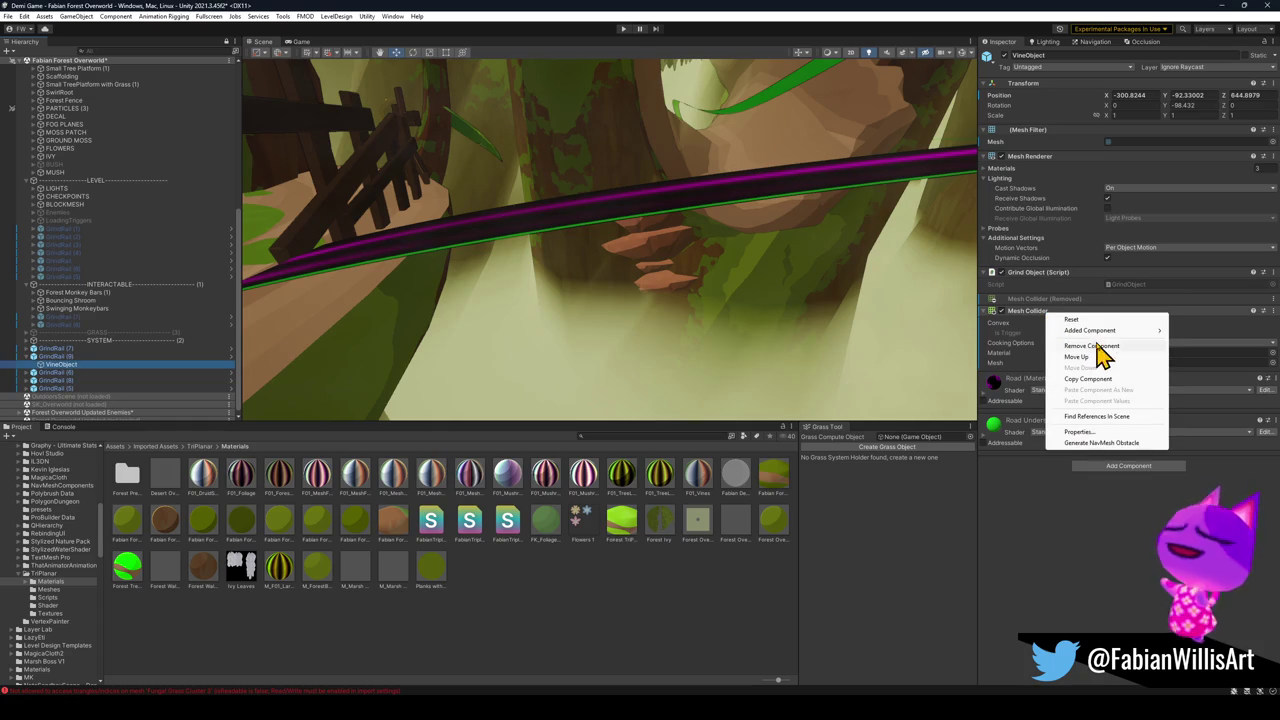
pyautogui.click(1099, 346)
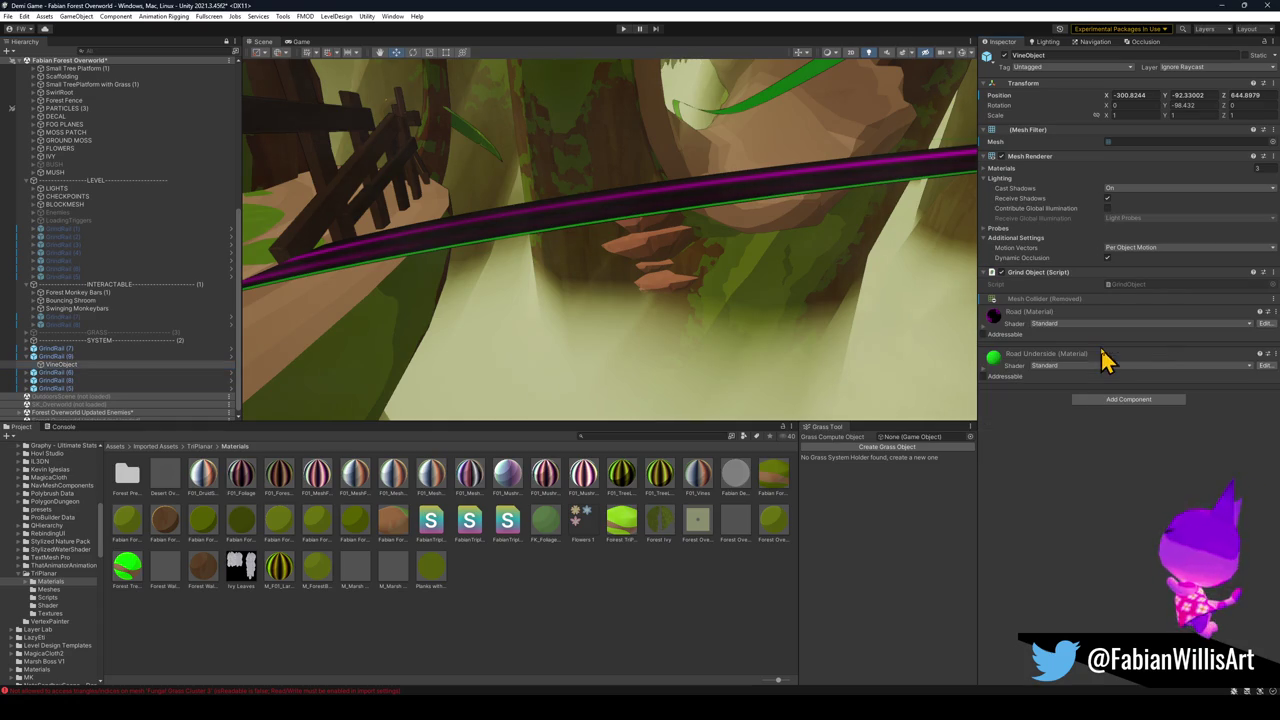
pyautogui.click(1108, 403)
pyautogui.click(1100, 442)
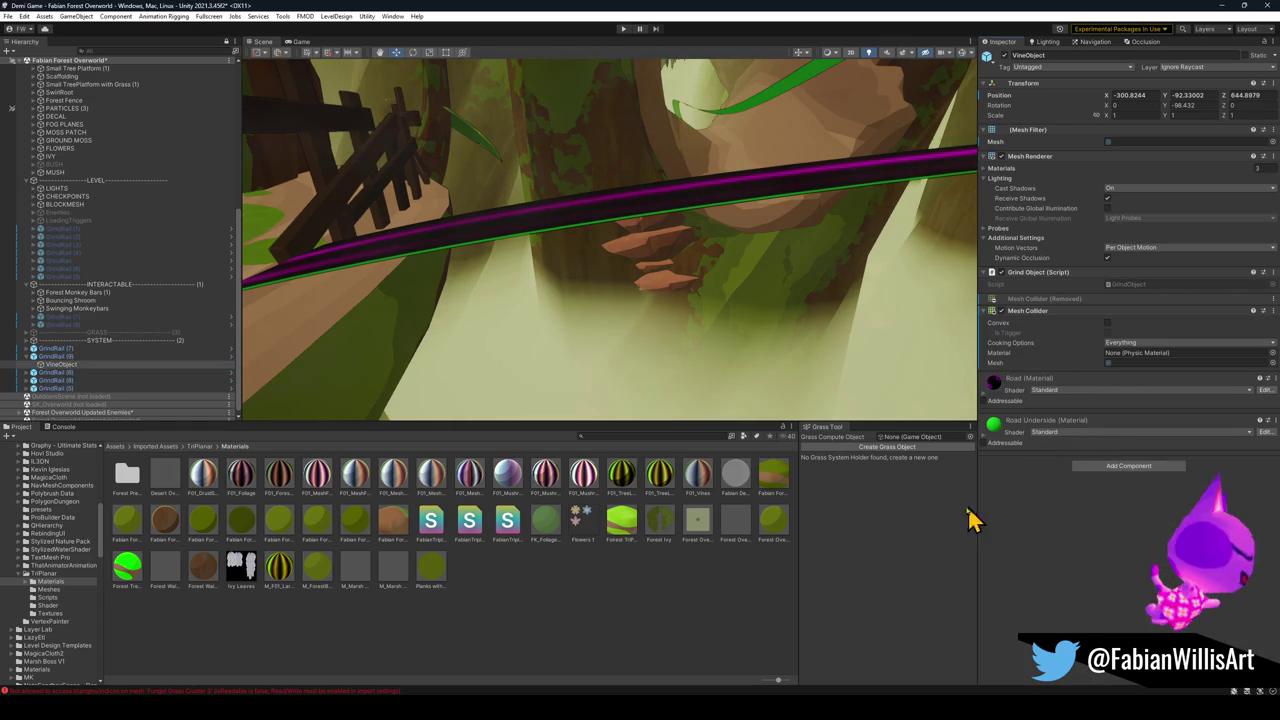
pyautogui.moveTo(700, 320)
pyautogui.mouseDown()
pyautogui.moveTo(729, 286)
pyautogui.moveTo(771, 274)
pyautogui.moveTo(831, 289)
pyautogui.moveTo(730, 254)
pyautogui.moveTo(743, 240)
pyautogui.moveTo(729, 210)
pyautogui.moveTo(726, 294)
pyautogui.moveTo(655, 343)
pyautogui.moveTo(600, 320)
pyautogui.moveTo(669, 297)
pyautogui.moveTo(666, 346)
pyautogui.moveTo(591, 340)
pyautogui.moveTo(723, 283)
pyautogui.moveTo(731, 237)
pyautogui.moveTo(837, 226)
pyautogui.moveTo(734, 226)
pyautogui.moveTo(727, 238)
pyautogui.moveTo(874, 280)
pyautogui.moveTo(714, 260)
pyautogui.moveTo(751, 299)
pyautogui.moveTo(709, 314)
pyautogui.moveTo(477, 263)
pyautogui.moveTo(451, 277)
pyautogui.moveTo(520, 286)
pyautogui.mouseUp()
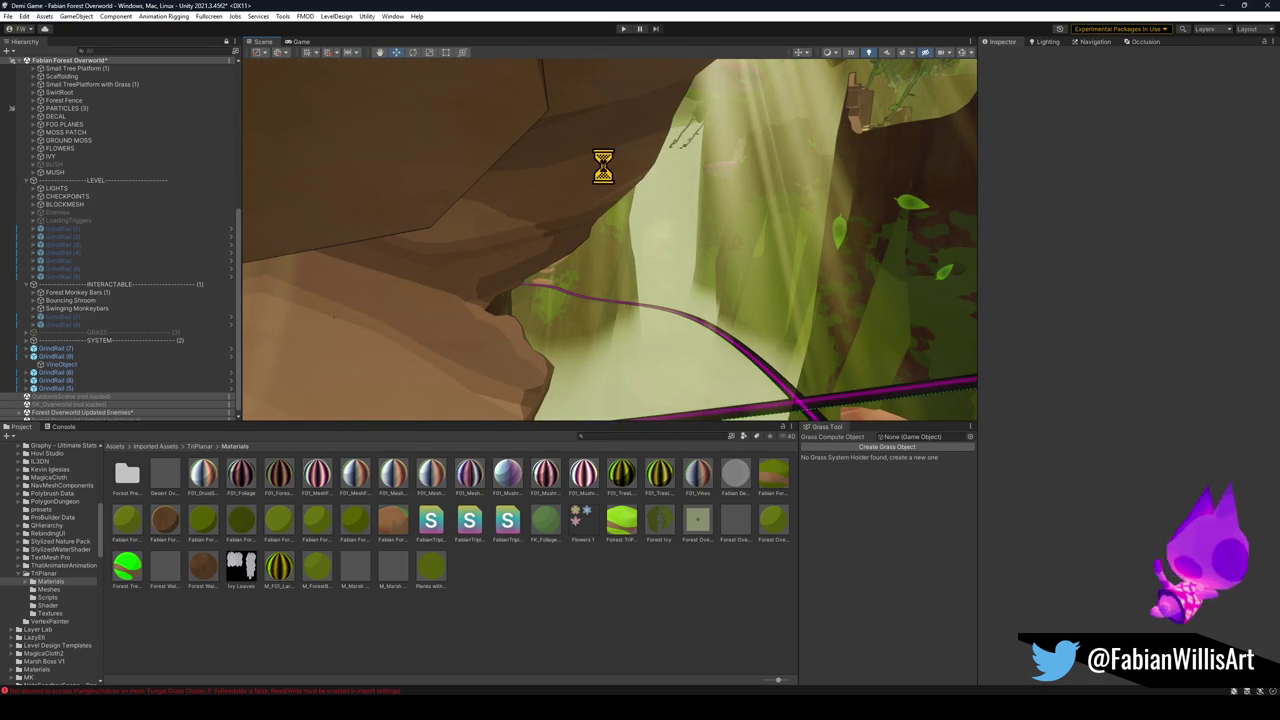
# Enter Play mode, briefly launch GitHub Desktop from the Start menu, and return to the game.
pyautogui.click(623, 29)
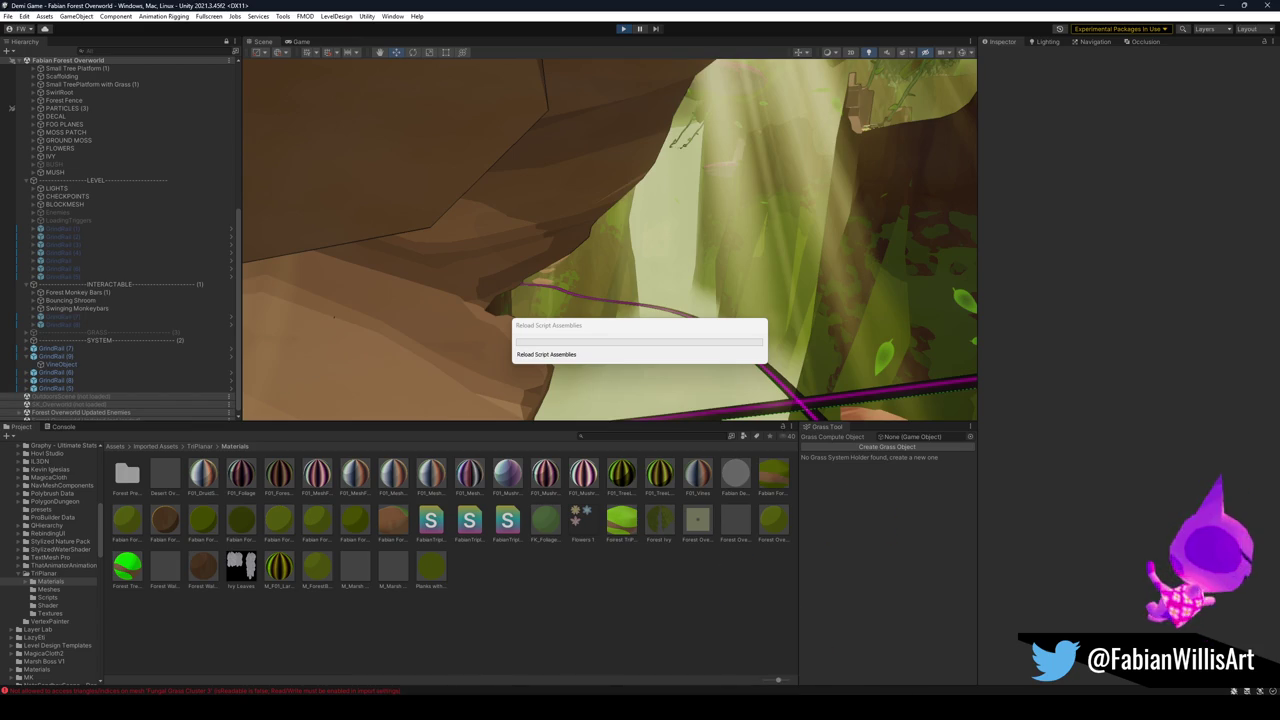
pyautogui.press('super')
pyautogui.click(527, 340)
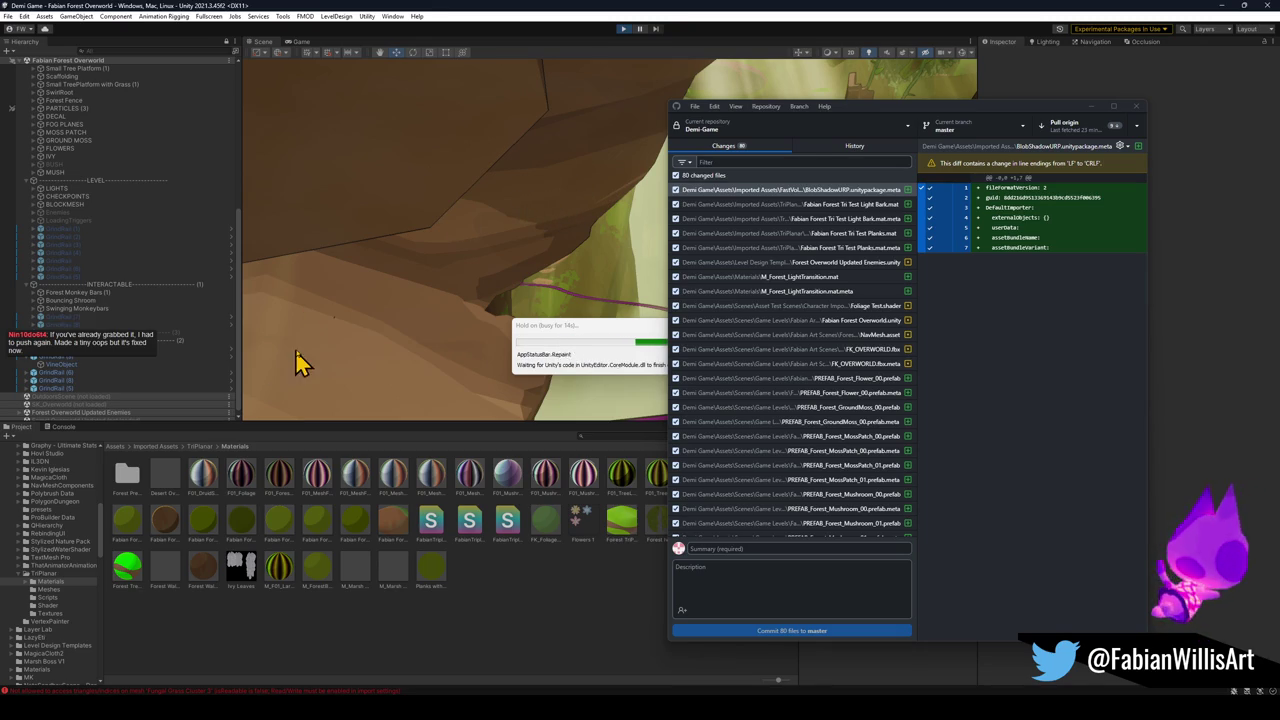
pyautogui.click(591, 286)
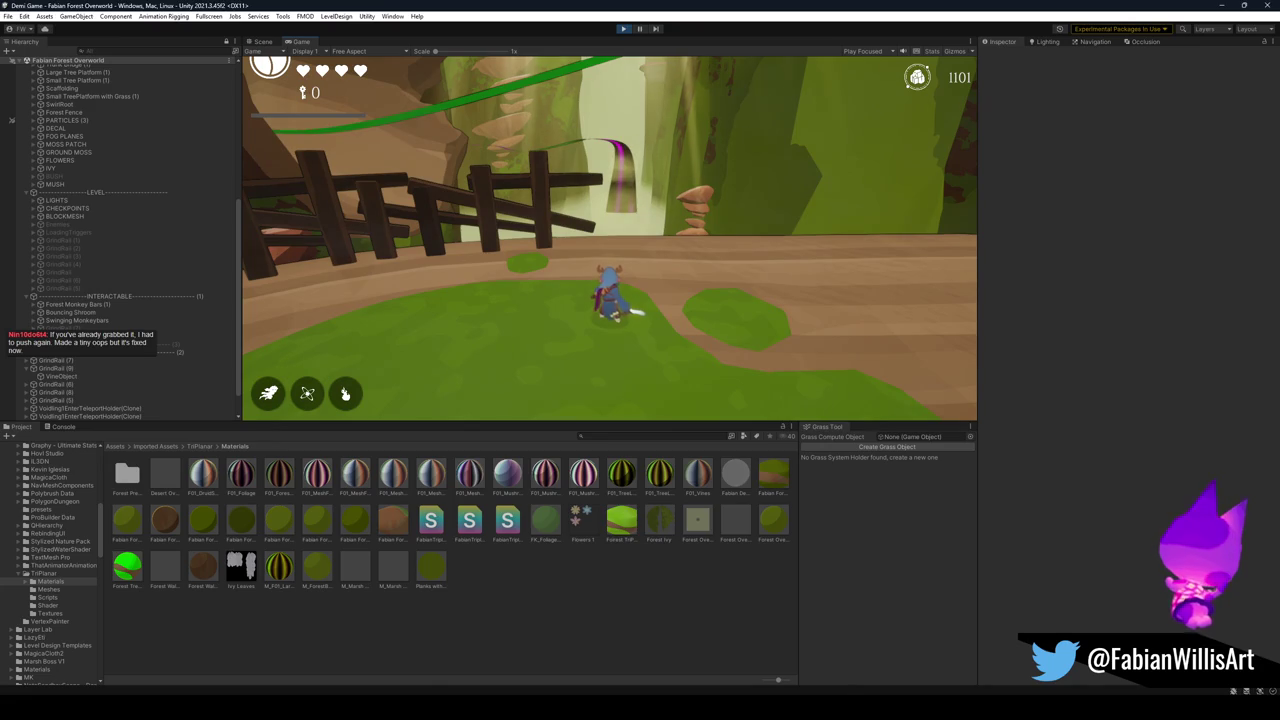
# Ride the grind rail, stop the playtest, and switch to GitHub Desktop listing 80 changed files.
pyautogui.press('super')
pyautogui.press('super')
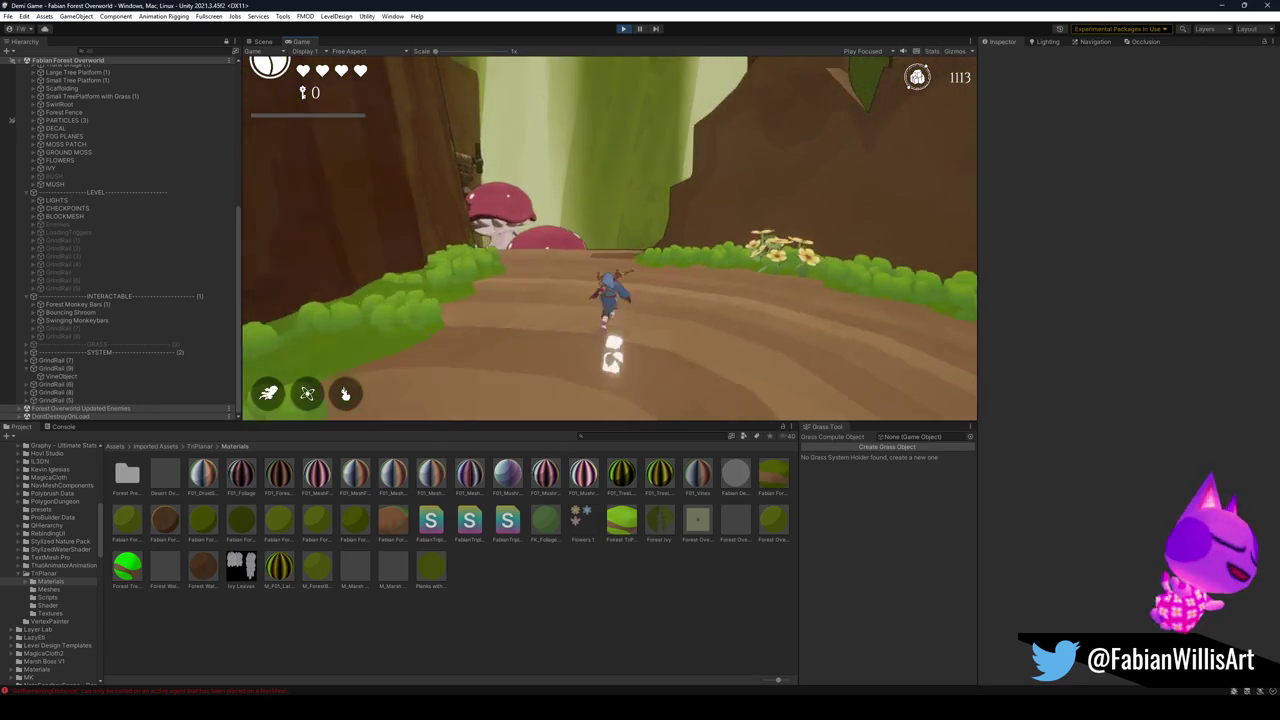
pyautogui.press('Escape')
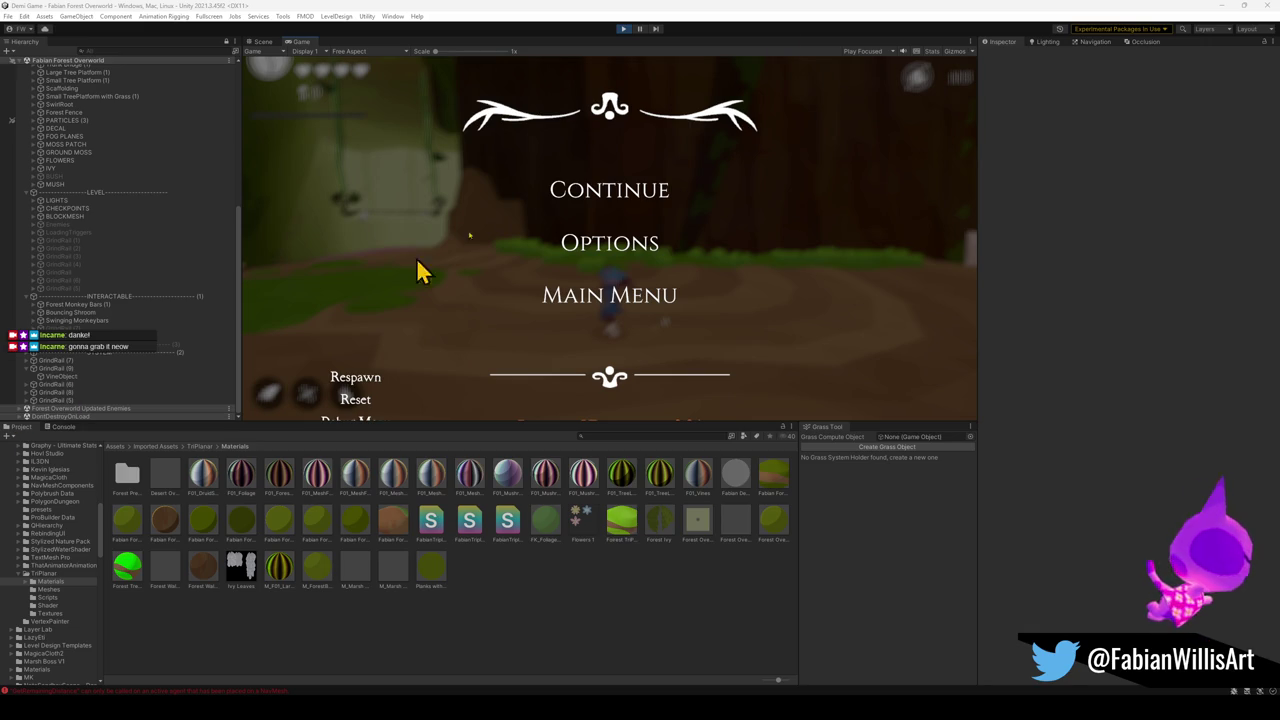
pyautogui.click(623, 29)
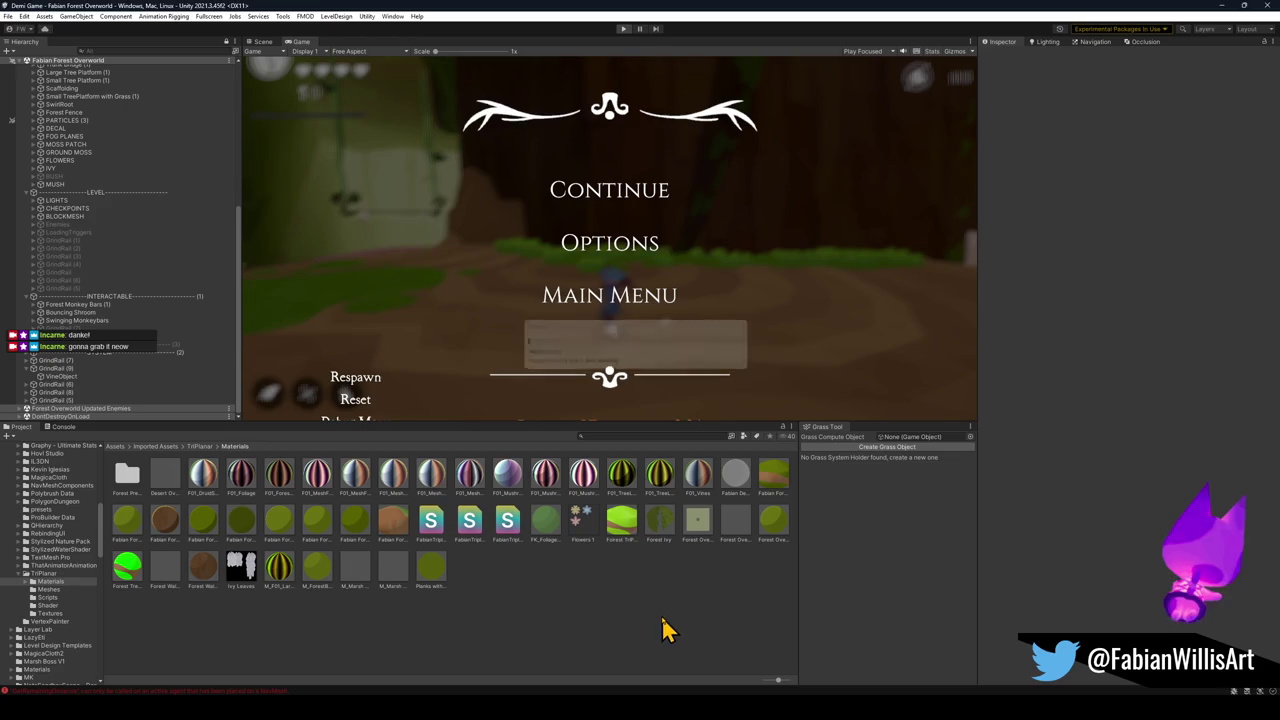
pyautogui.hotkey('alt', 'Tab')
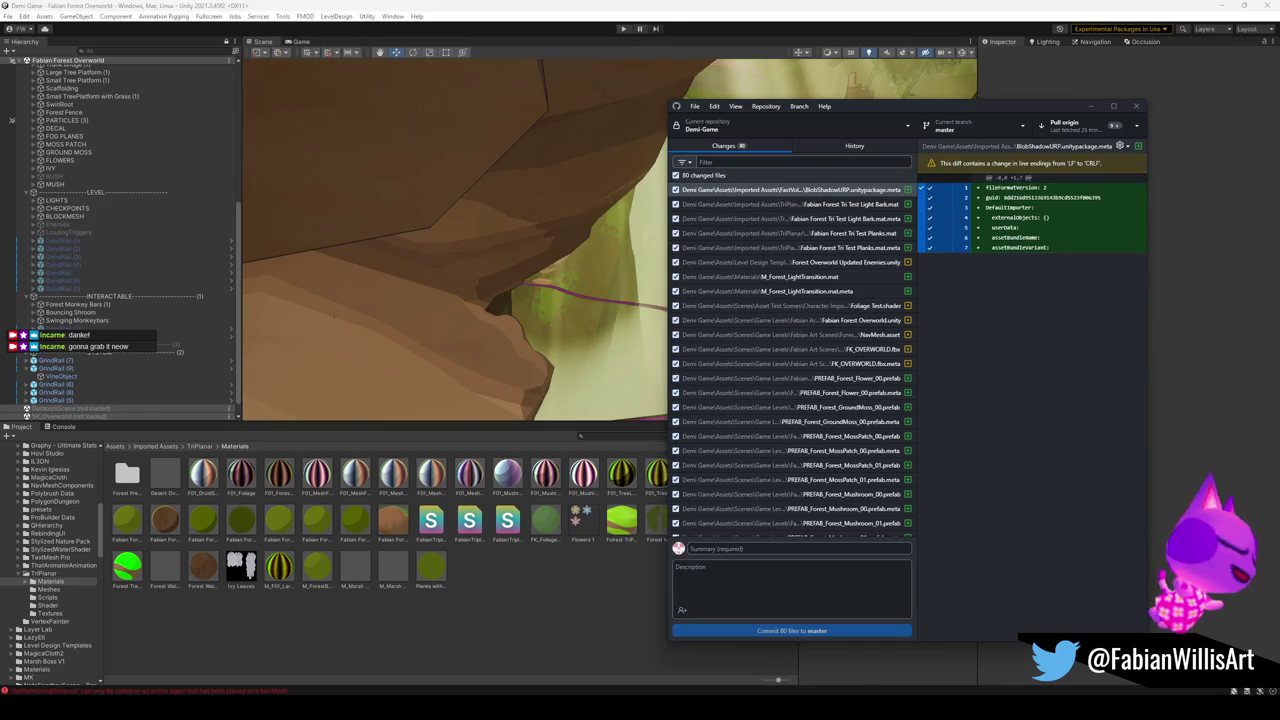
# Pull the latest changes from origin in GitHub Desktop.
pyautogui.click(1060, 122)
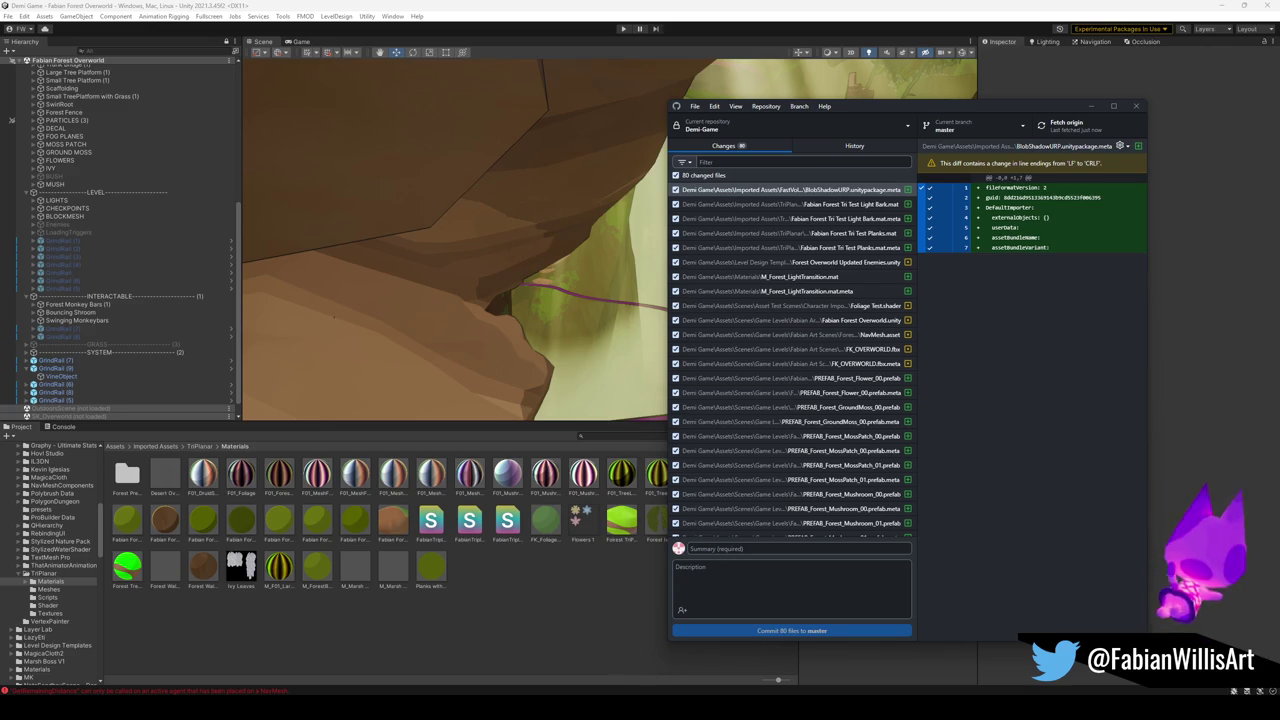
# Bring up Blender with the Forest Overworld2.blend scene.
pyautogui.click(423, 663)
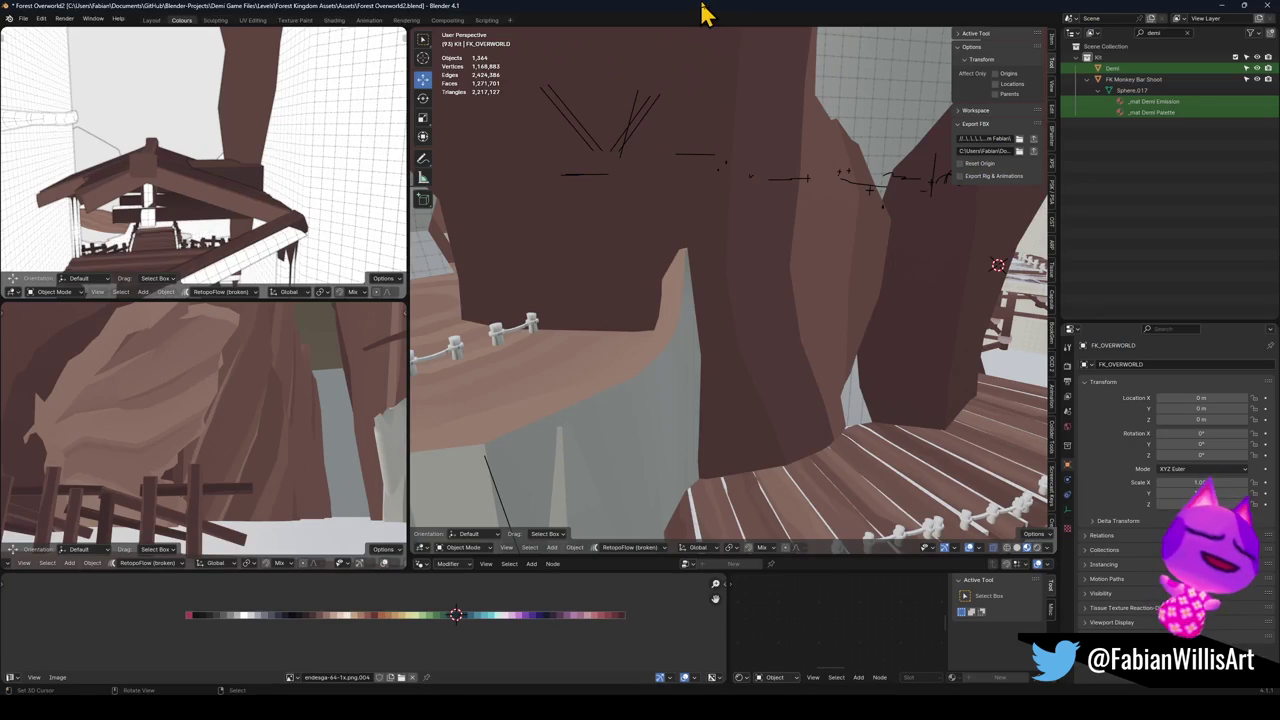
# Walk into the archway, then select and hide the tree platform.
pyautogui.hotkey('shift', '`')
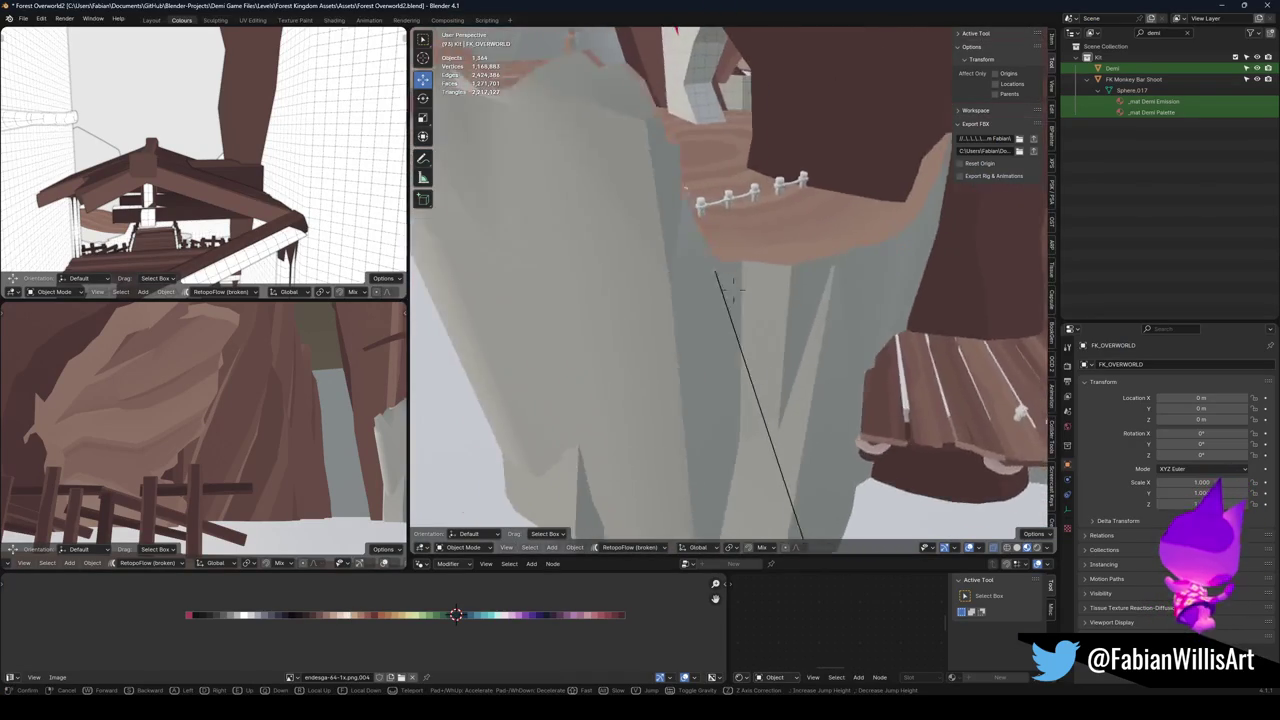
pyautogui.press('w')
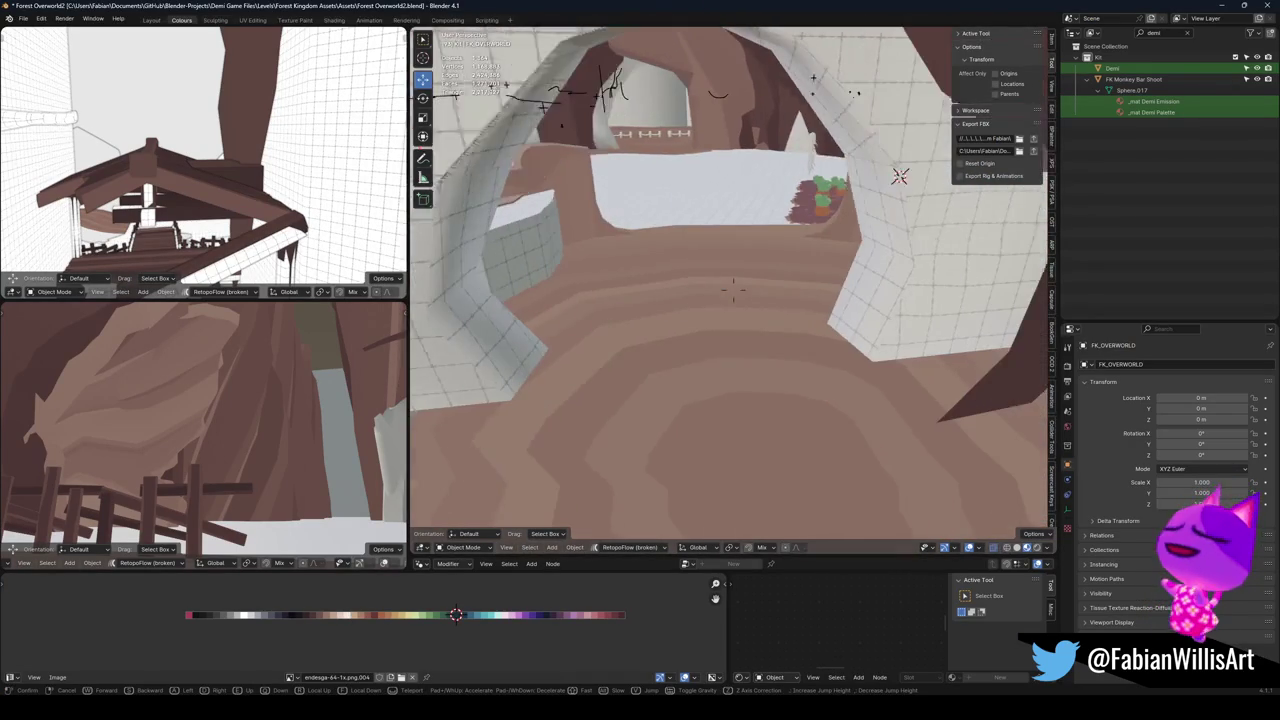
pyautogui.click(743, 357)
pyautogui.click(744, 358)
pyautogui.press('h')
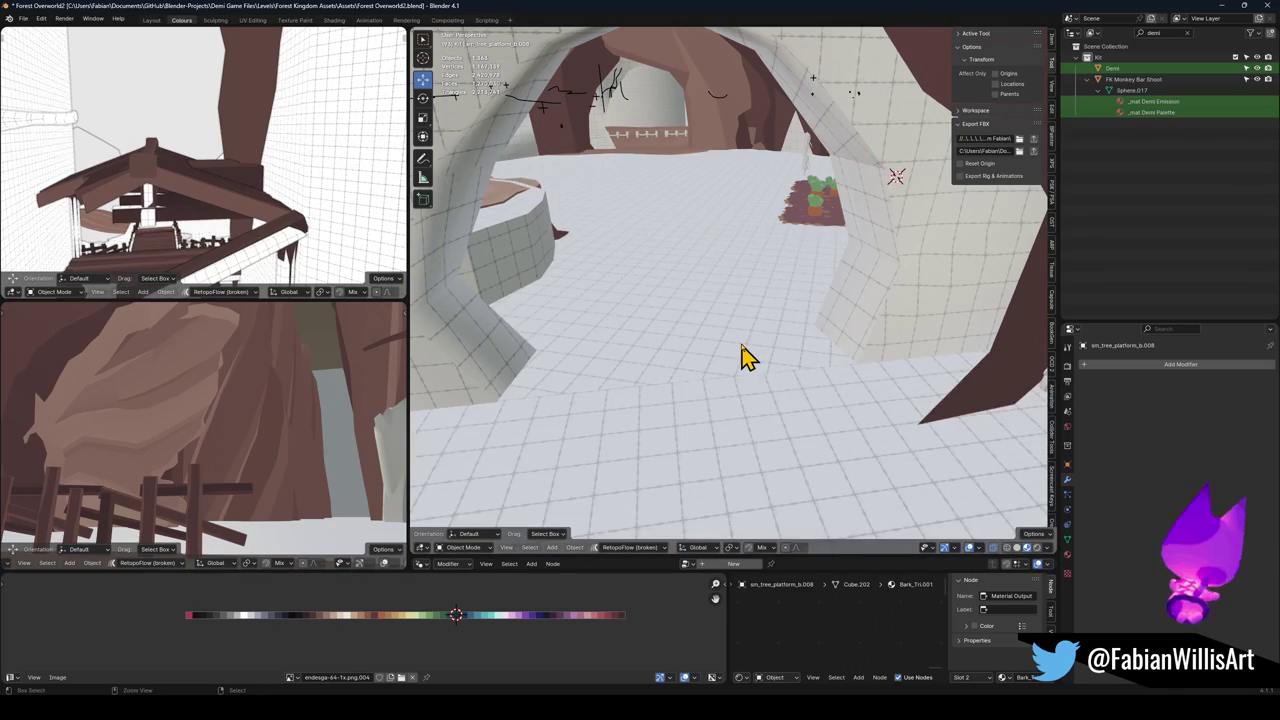
# Unhide the tree platform, fly past the stairs to the rock pillar, and select the curved plank platform.
pyautogui.hotkey('shift', '`')
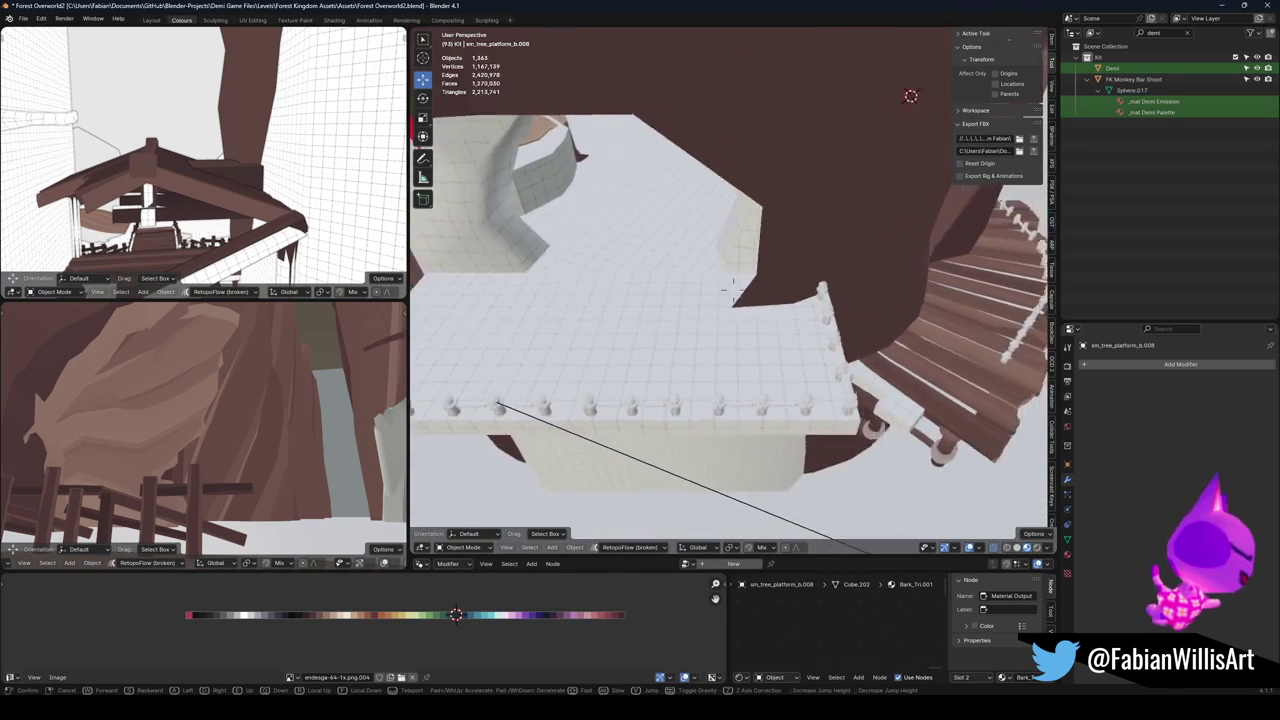
pyautogui.hotkey('alt', 'h')
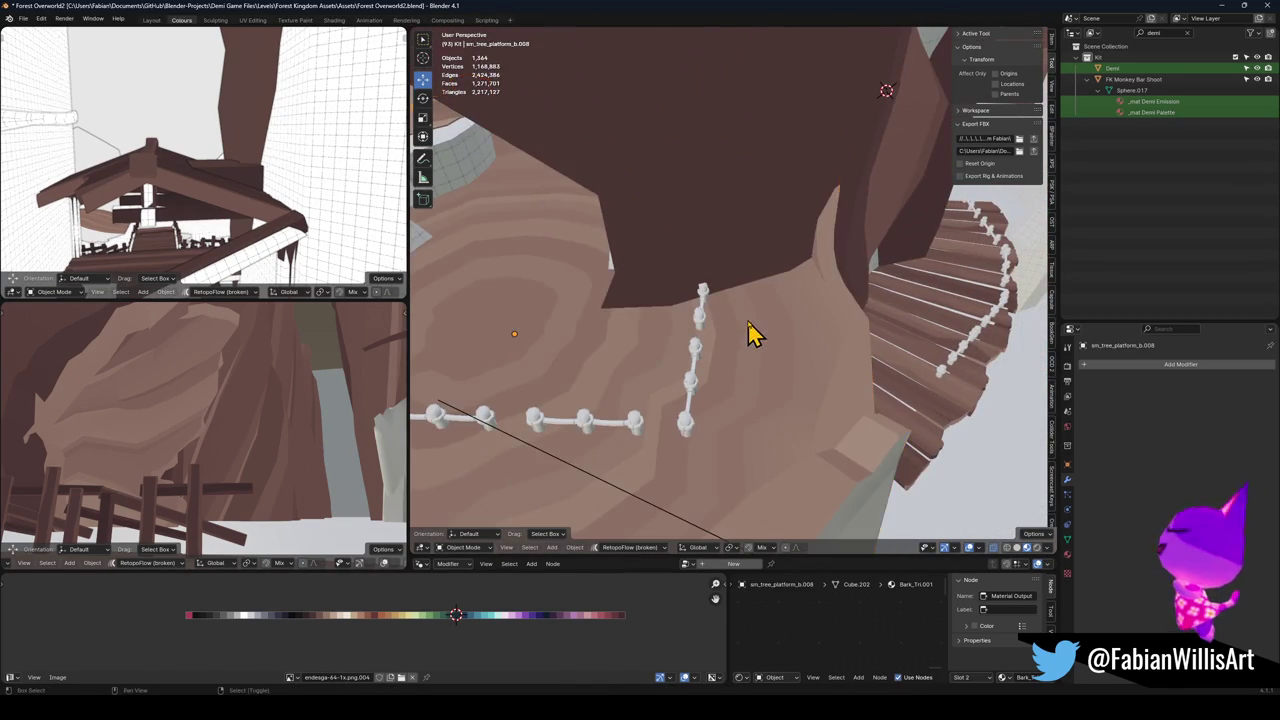
pyautogui.hotkey('shift', '`')
pyautogui.press('w')
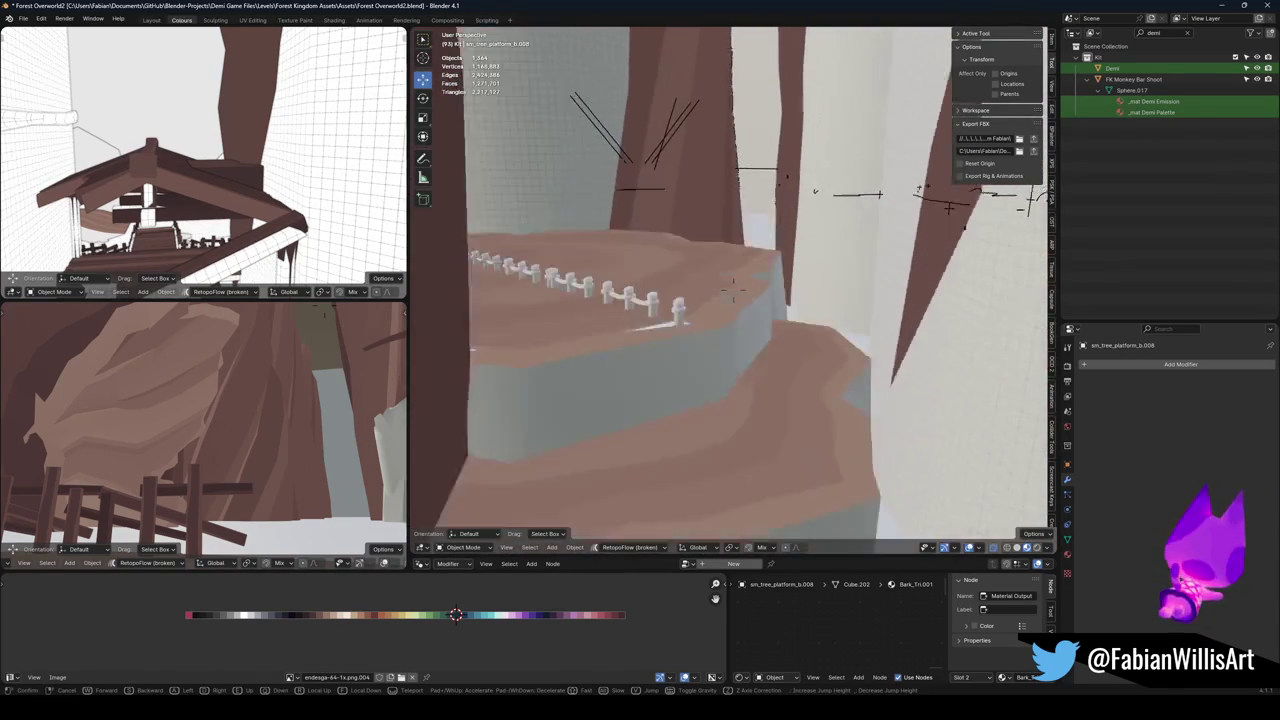
pyautogui.press('w')
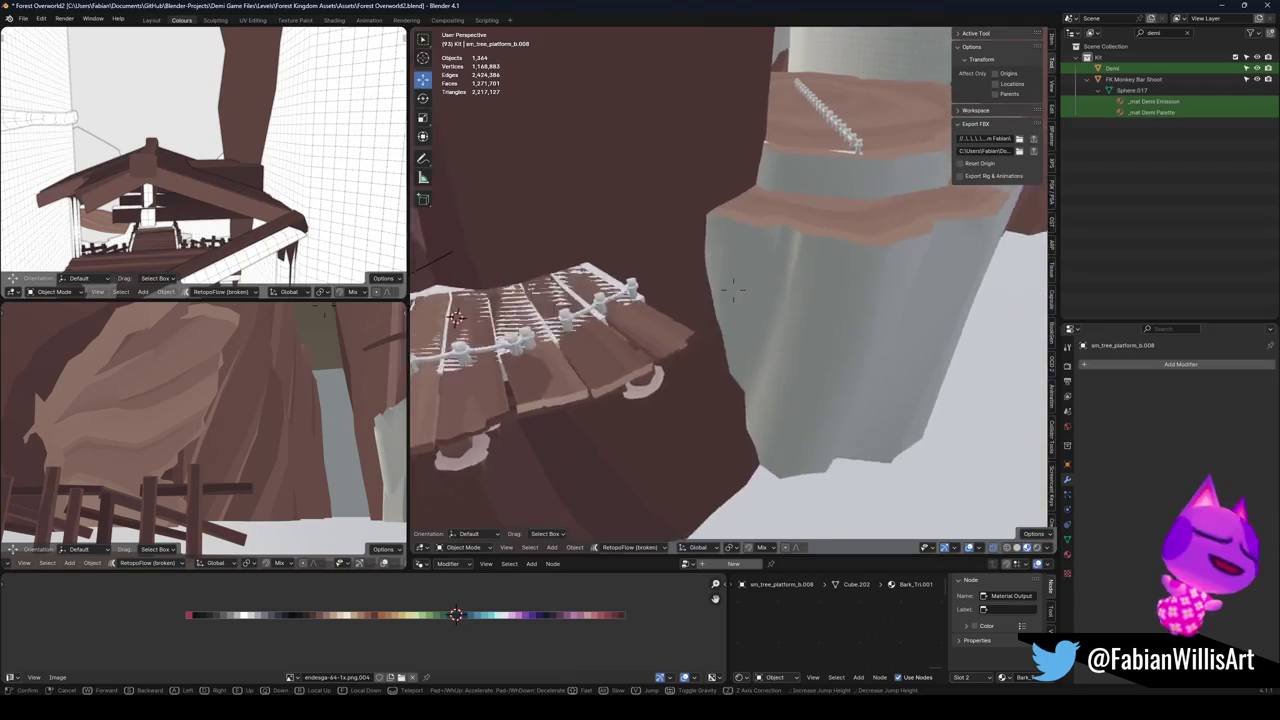
pyautogui.press('s')
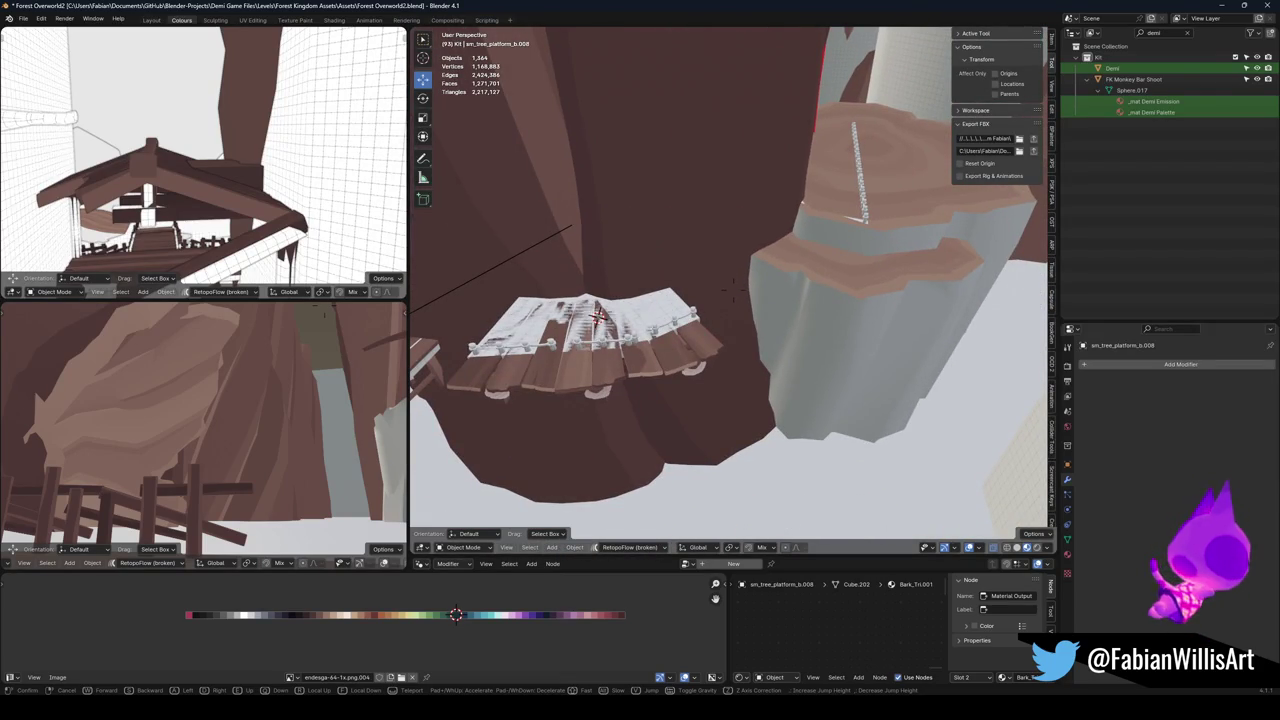
pyautogui.click(705, 362)
pyautogui.click(690, 366)
# Make a trial copy of the curved plank platform, turned -41.1° and moved beside the trunk.
pyautogui.hotkey('shift', 'd')
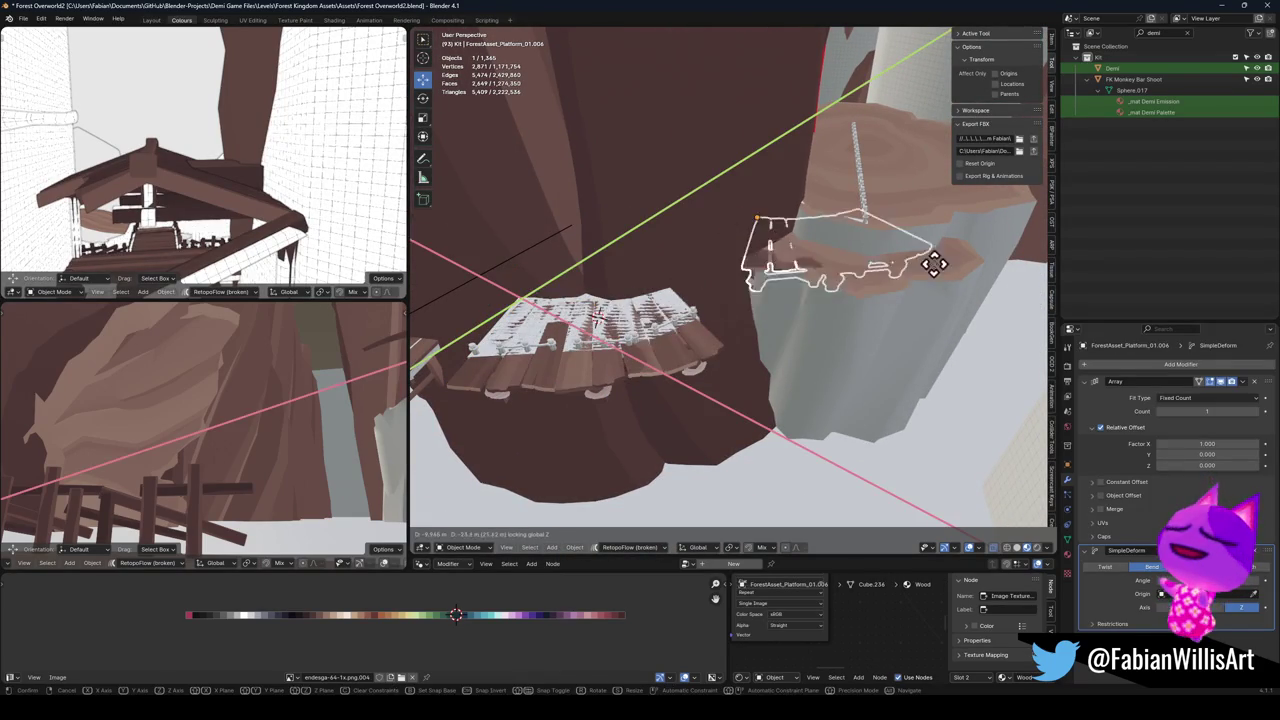
pyautogui.click(943, 286)
pyautogui.press('r')
pyautogui.press('z')
pyautogui.click(868, 362)
pyautogui.press('g')
pyautogui.hotkey('shift', 'z')
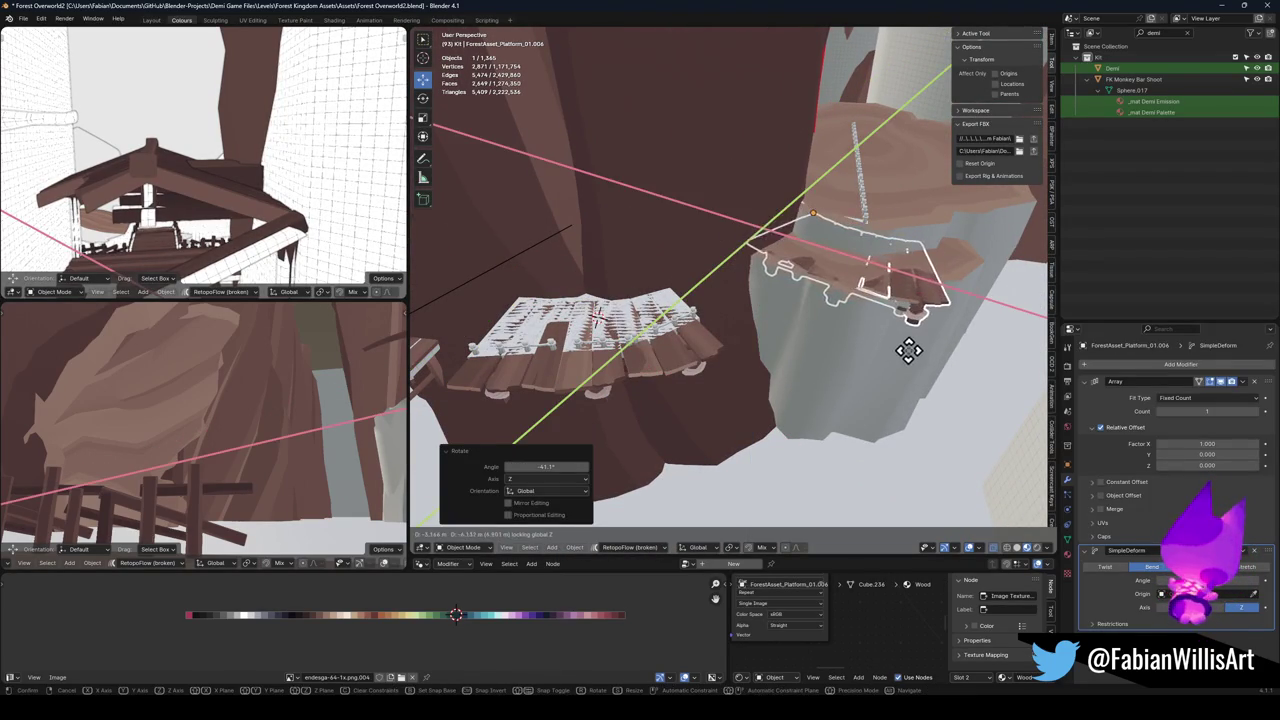
pyautogui.click(908, 349)
pyautogui.press('g')
pyautogui.press('z')
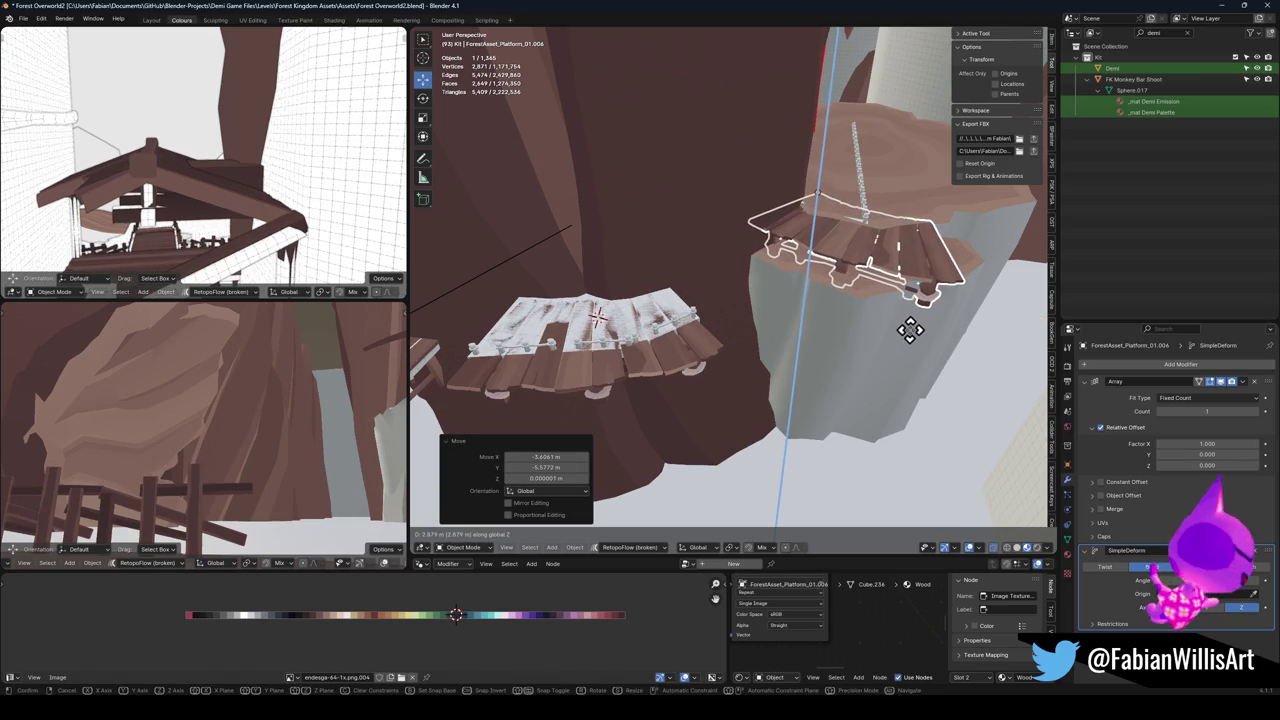
pyautogui.click(909, 330)
# Delete the copy, then move the original, turn it 10.1° and shrink it to 0.761.
pyautogui.press('Delete')
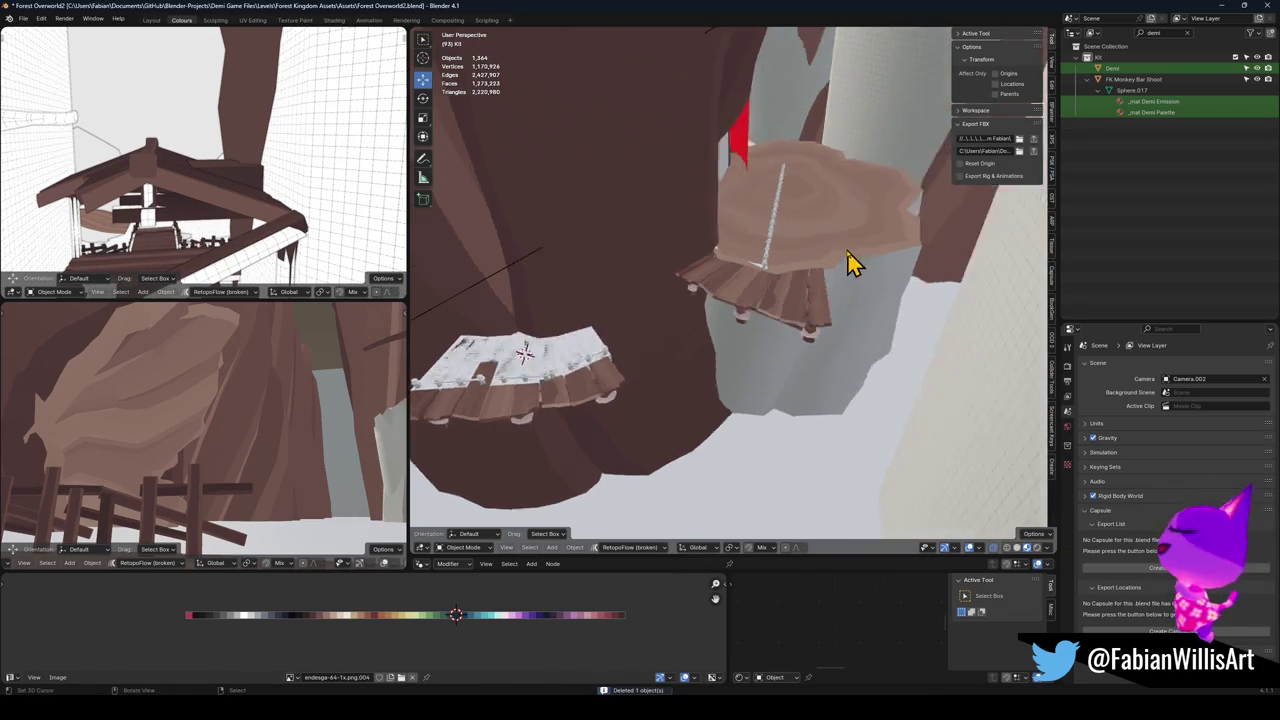
pyautogui.click(794, 296)
pyautogui.press('g')
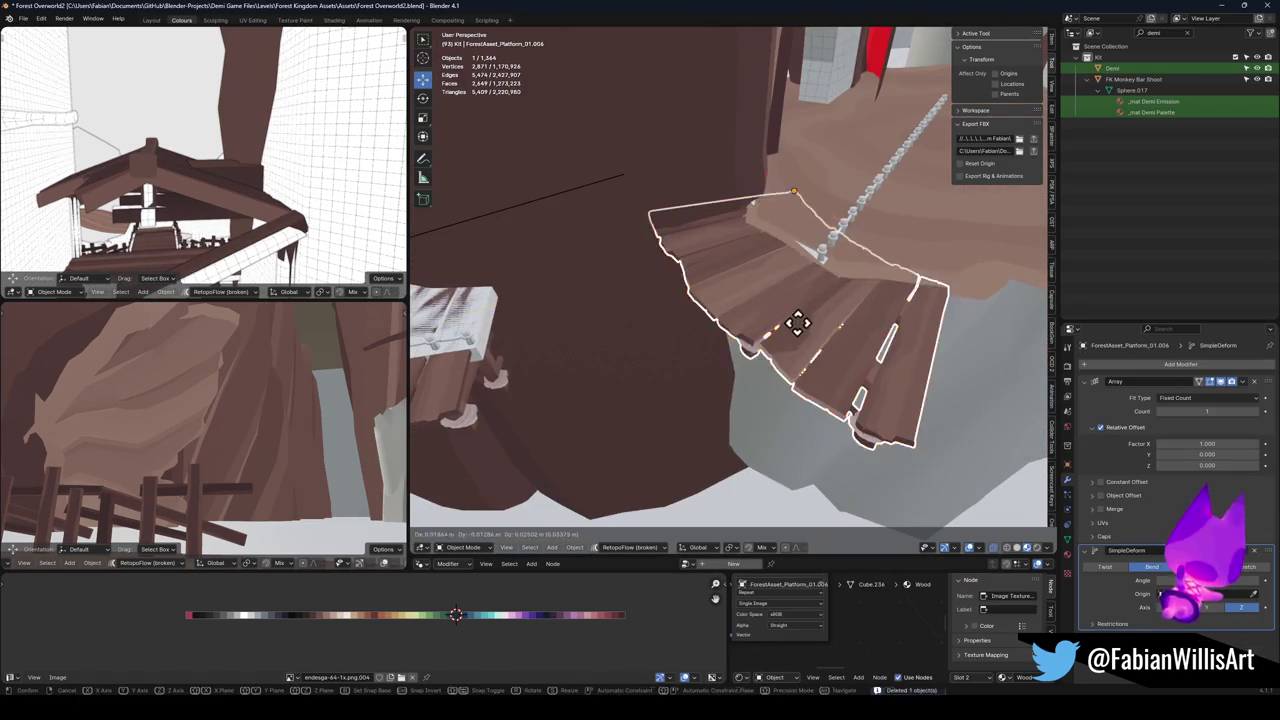
pyautogui.hotkey('shift', 'z')
pyautogui.click(771, 337)
pyautogui.press('r')
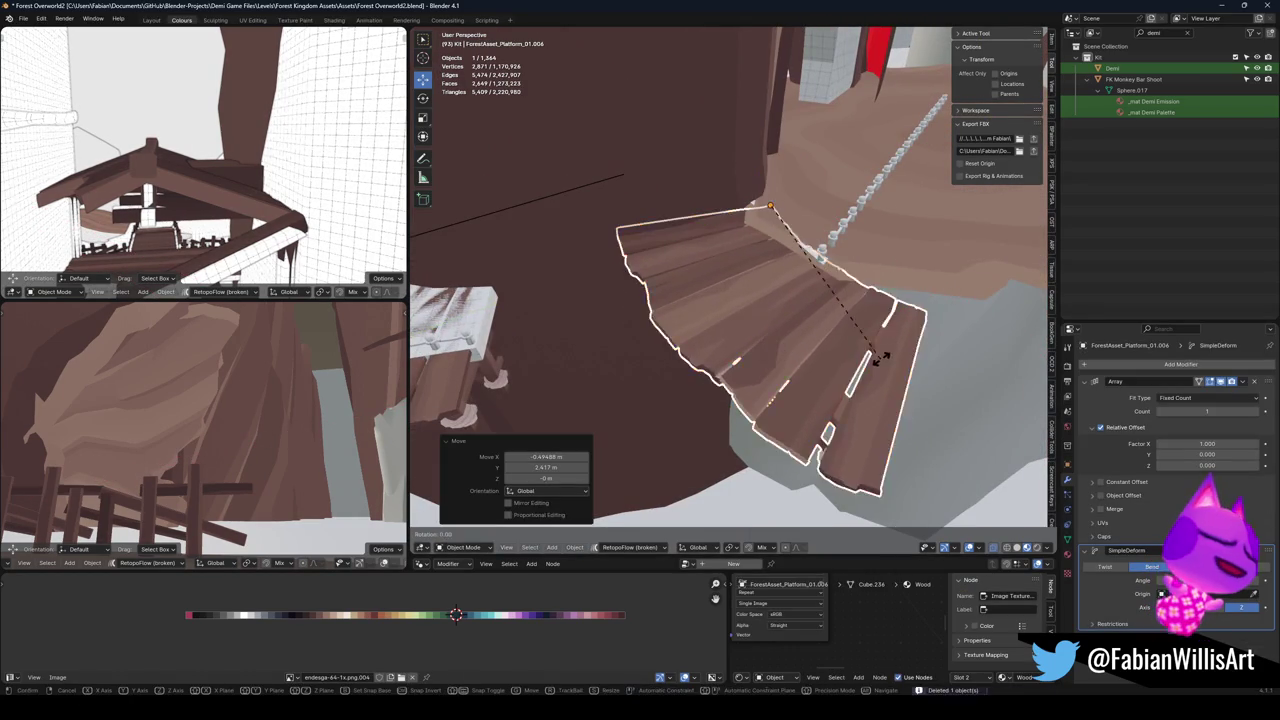
pyautogui.click(898, 333)
pyautogui.press('g')
pyautogui.hotkey('shift', 'z')
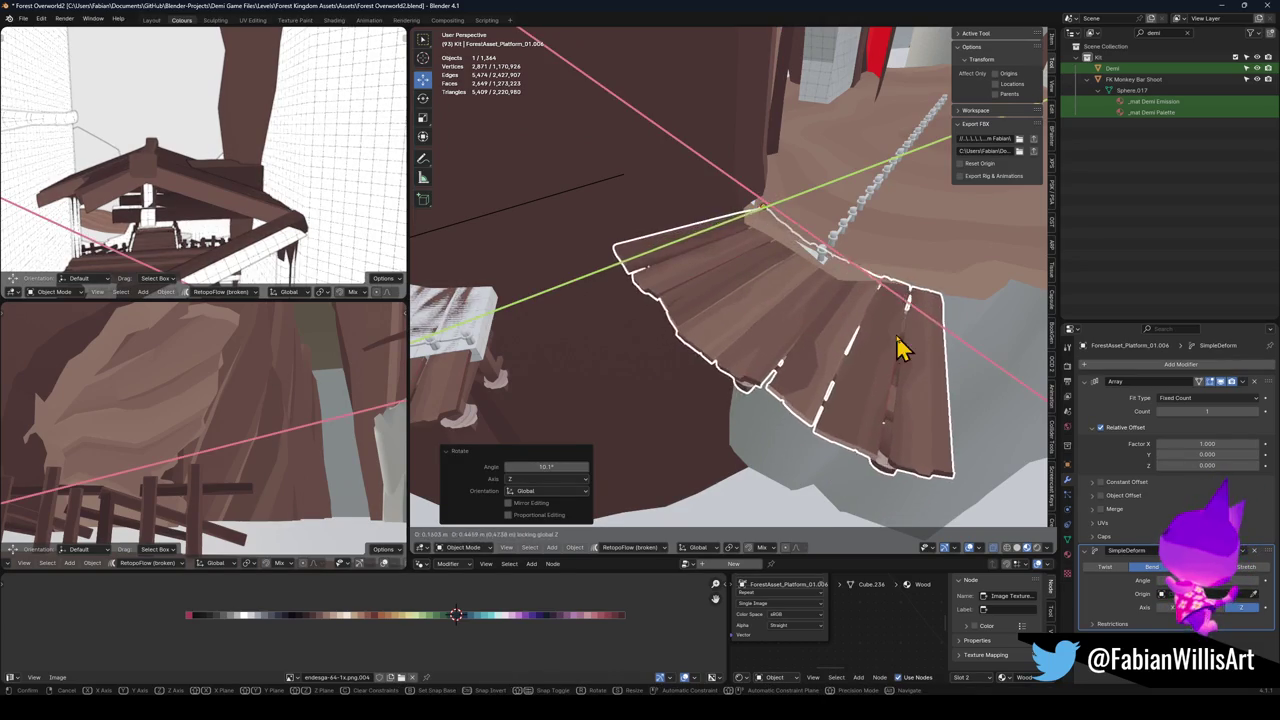
pyautogui.click(900, 347)
pyautogui.press('s')
pyautogui.click(884, 313)
# Slide the shrunken platform against the trunk and turn it a further 10°.
pyautogui.press('g')
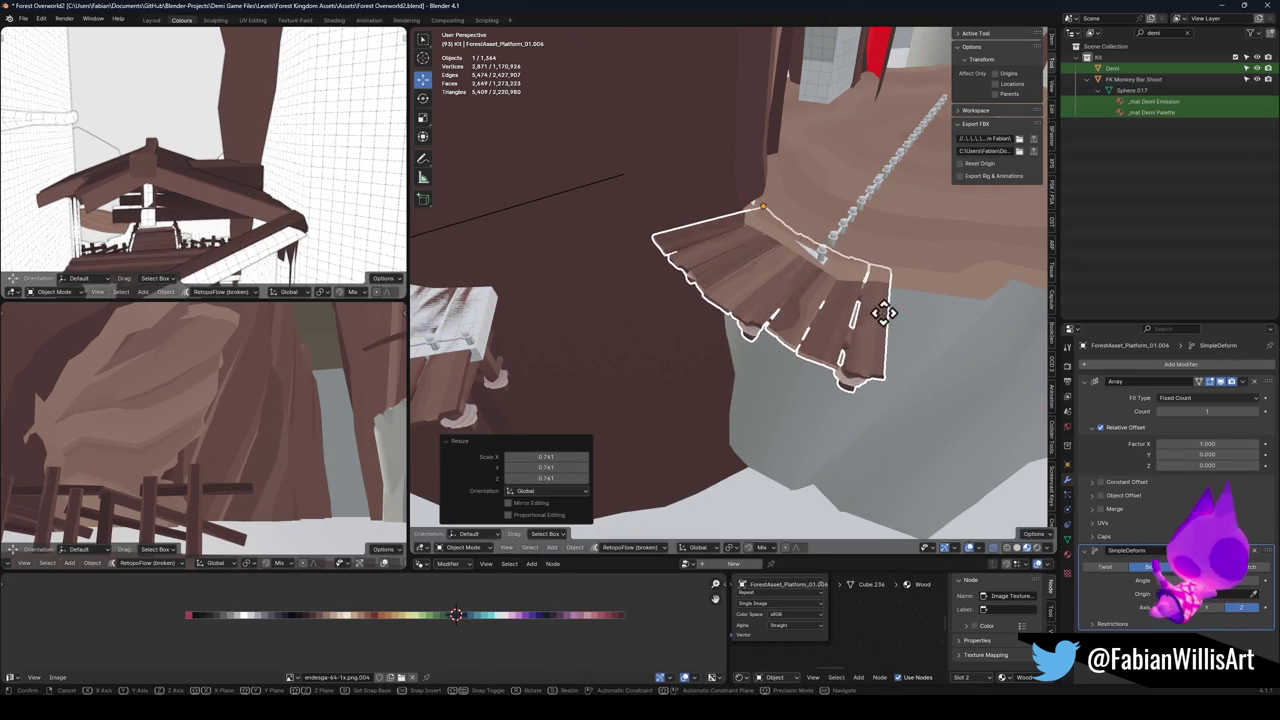
pyautogui.hotkey('shift', 'z')
pyautogui.click(890, 337)
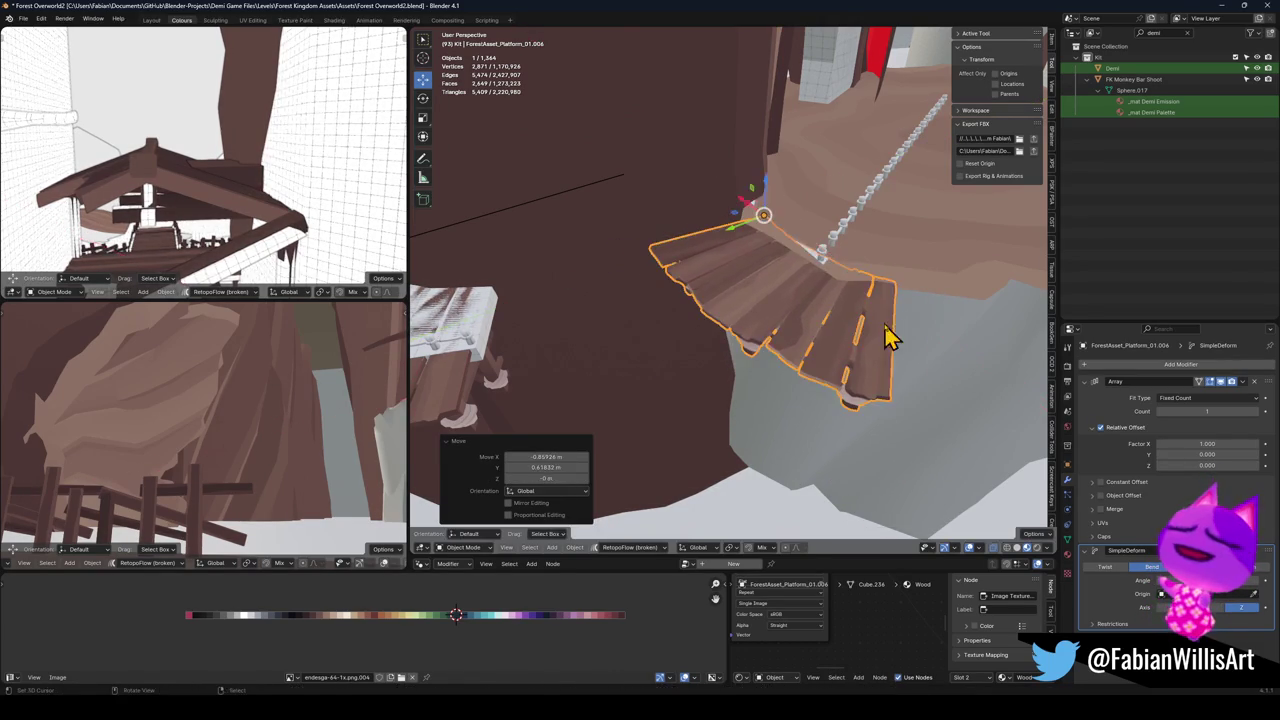
pyautogui.press('r')
pyautogui.click(915, 298)
pyautogui.press('g')
pyautogui.hotkey('shift', 'z')
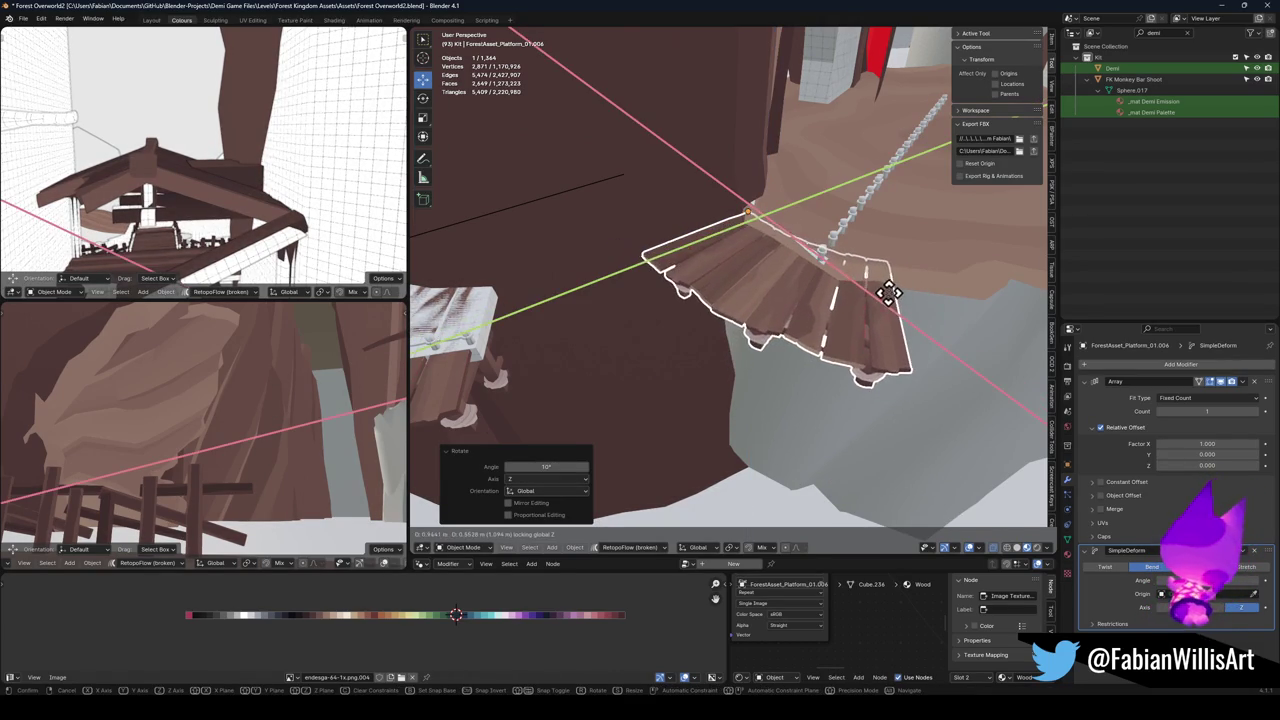
pyautogui.rightClick(889, 293)
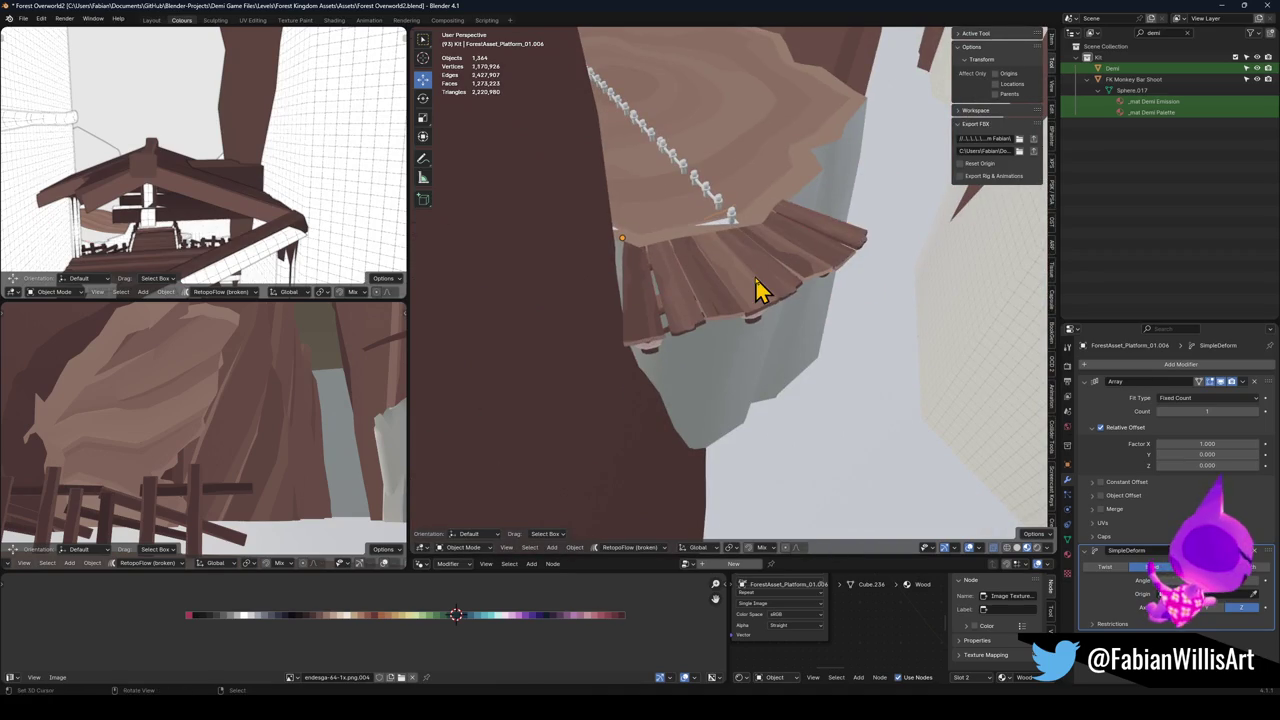
pyautogui.click(757, 290)
pyautogui.press('g')
pyautogui.hotkey('shift', 'z')
pyautogui.click(740, 277)
# Fine-tune the platform's vertical-axis angle and height, then orbit to check its fit.
pyautogui.press('r')
pyautogui.press('z')
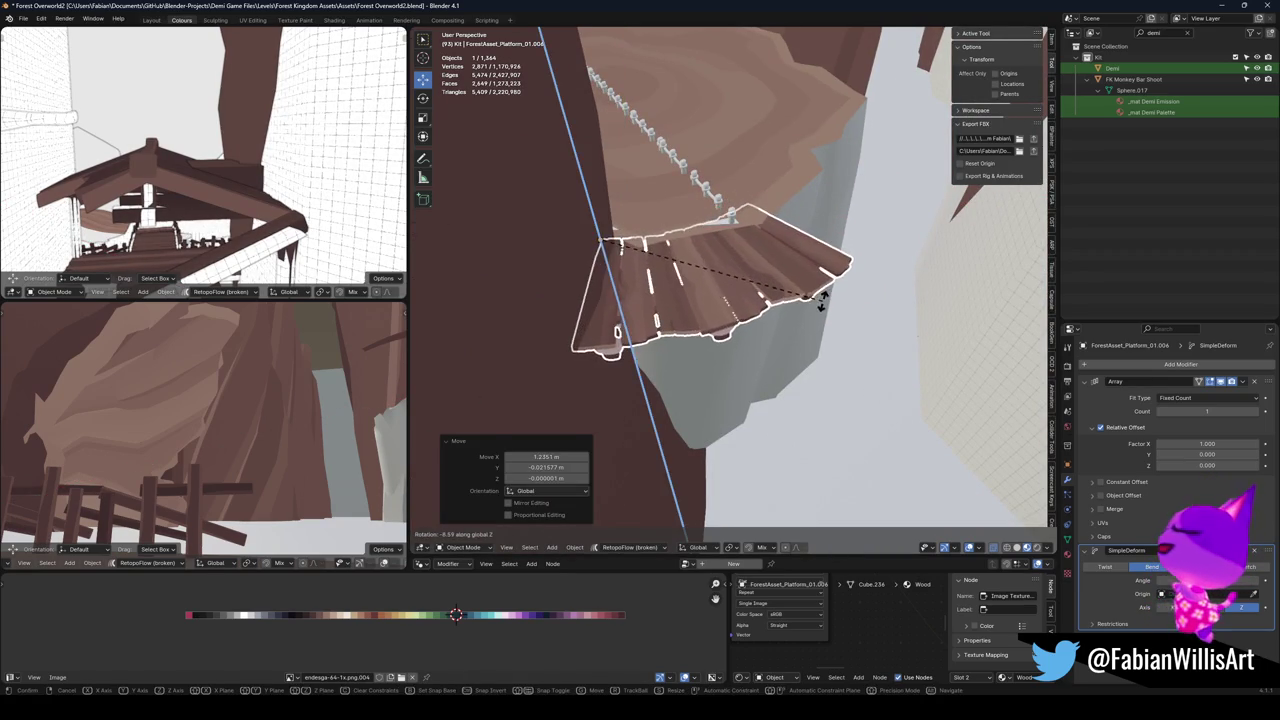
pyautogui.press('g')
pyautogui.click(846, 297)
pyautogui.press('r')
pyautogui.press('z')
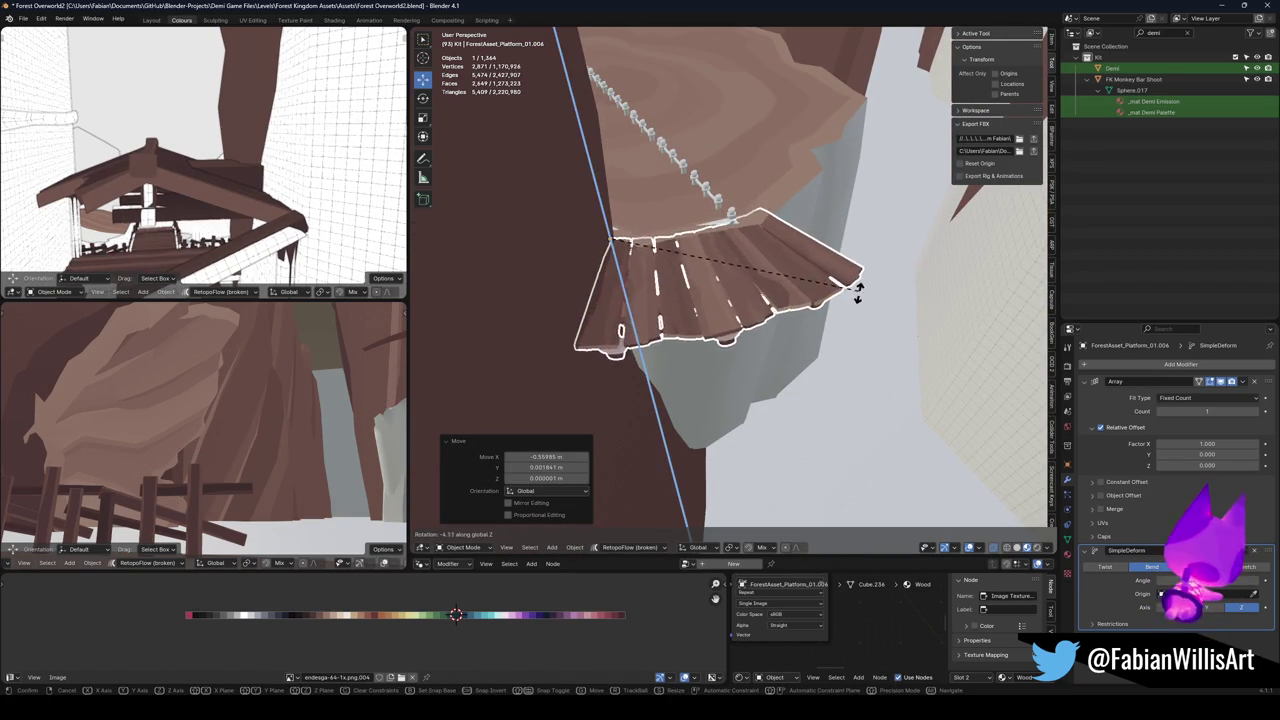
pyautogui.click(849, 294)
pyautogui.moveTo(849, 294)
pyautogui.mouseDown()
pyautogui.moveTo(734, 277)
pyautogui.moveTo(790, 308)
pyautogui.mouseUp()
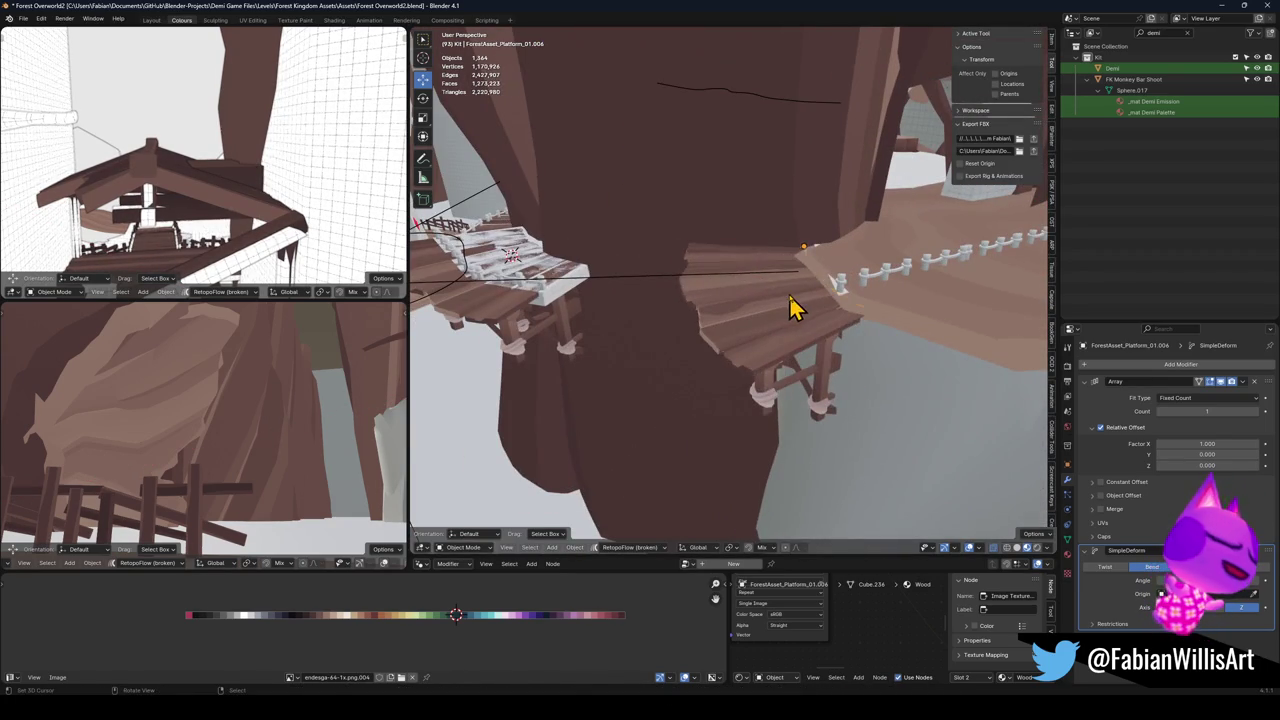
pyautogui.click(790, 308)
pyautogui.press('g')
pyautogui.press('z')
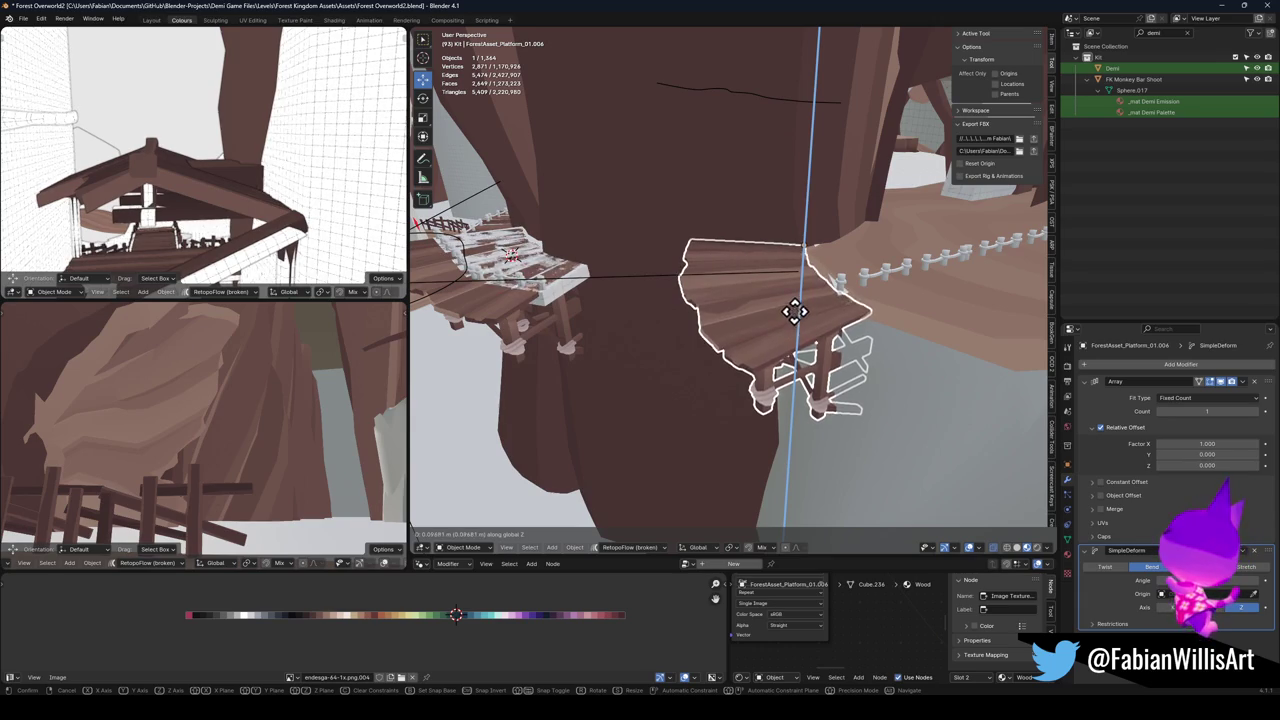
pyautogui.click(794, 311)
pyautogui.moveTo(760, 314)
pyautogui.mouseDown()
pyautogui.moveTo(809, 289)
pyautogui.moveTo(823, 309)
pyautogui.moveTo(778, 287)
pyautogui.moveTo(751, 360)
pyautogui.mouseUp()
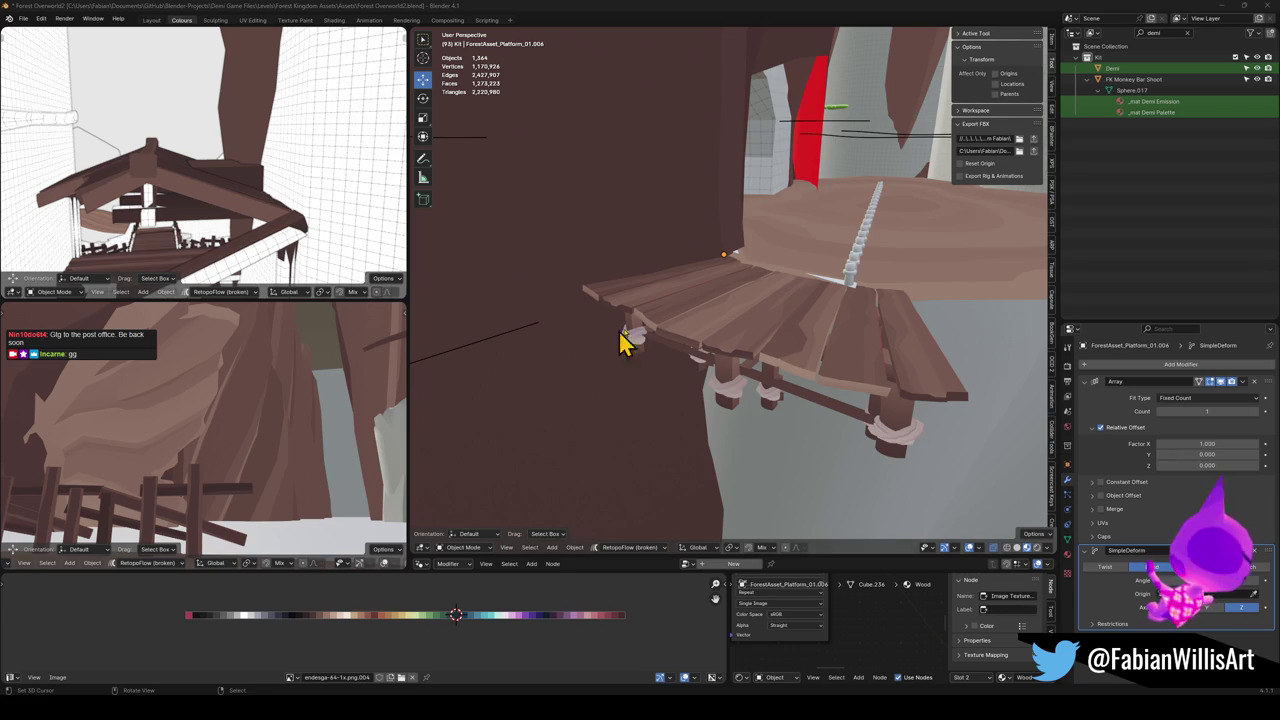
pyautogui.moveTo(620, 340)
pyautogui.mouseDown()
pyautogui.moveTo(817, 337)
pyautogui.moveTo(751, 349)
pyautogui.moveTo(705, 335)
pyautogui.moveTo(717, 374)
pyautogui.moveTo(654, 269)
pyautogui.moveTo(686, 354)
pyautogui.moveTo(730, 300)
pyautogui.moveTo(749, 343)
pyautogui.moveTo(771, 309)
pyautogui.moveTo(648, 392)
pyautogui.moveTo(771, 331)
pyautogui.moveTo(740, 346)
pyautogui.moveTo(831, 326)
pyautogui.moveTo(762, 367)
pyautogui.moveTo(806, 334)
pyautogui.moveTo(717, 374)
pyautogui.moveTo(636, 372)
pyautogui.moveTo(731, 314)
pyautogui.mouseUp()
# Save Forest Overworld2.blend and fly toward the white pillar to view the platform edge.
pyautogui.hotkey('ctrl', 's')
pyautogui.click(725, 320)
pyautogui.hotkey('shift', '`')
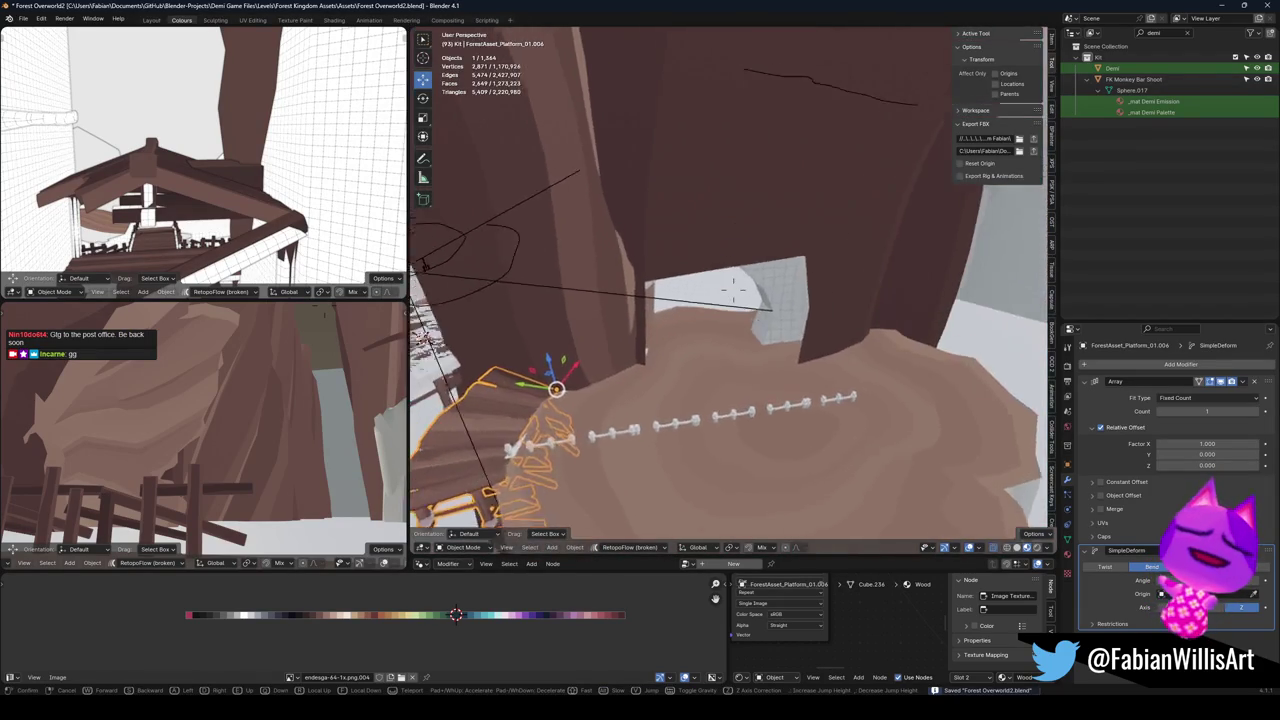
pyautogui.press('w')
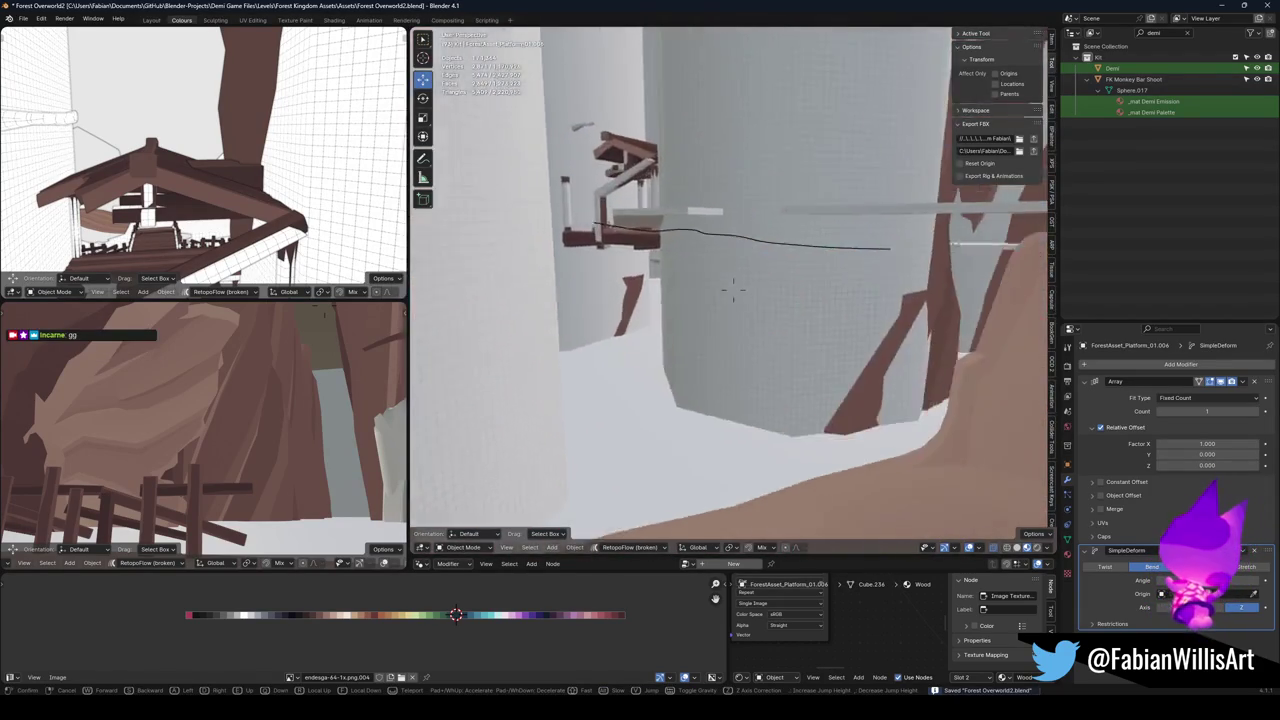
pyautogui.press('w')
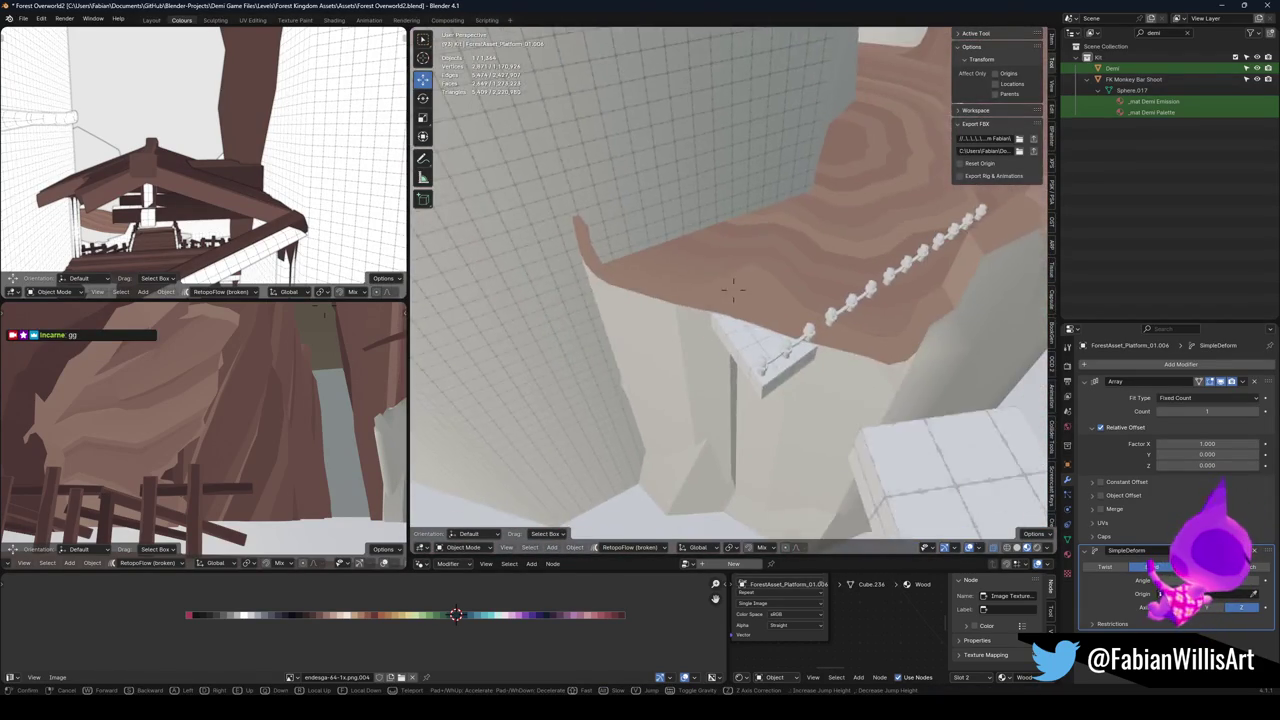
pyautogui.click(733, 289)
# Duplicate the curved plank platform, snap it to the 3D cursor, turn it and slide it onto the trunk.
pyautogui.hotkey('shift', 'd')
pyautogui.rightClick(680, 345)
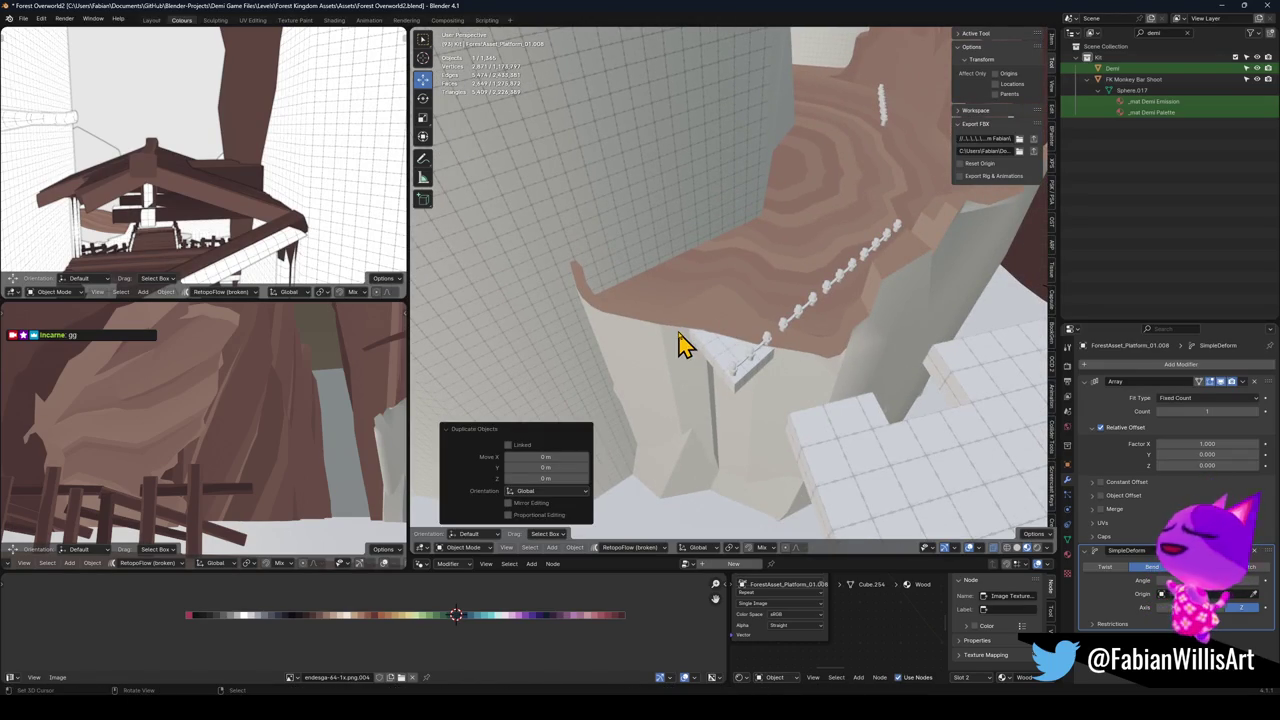
pyautogui.hotkey('shift', 's')
pyautogui.press('r')
pyautogui.press('z')
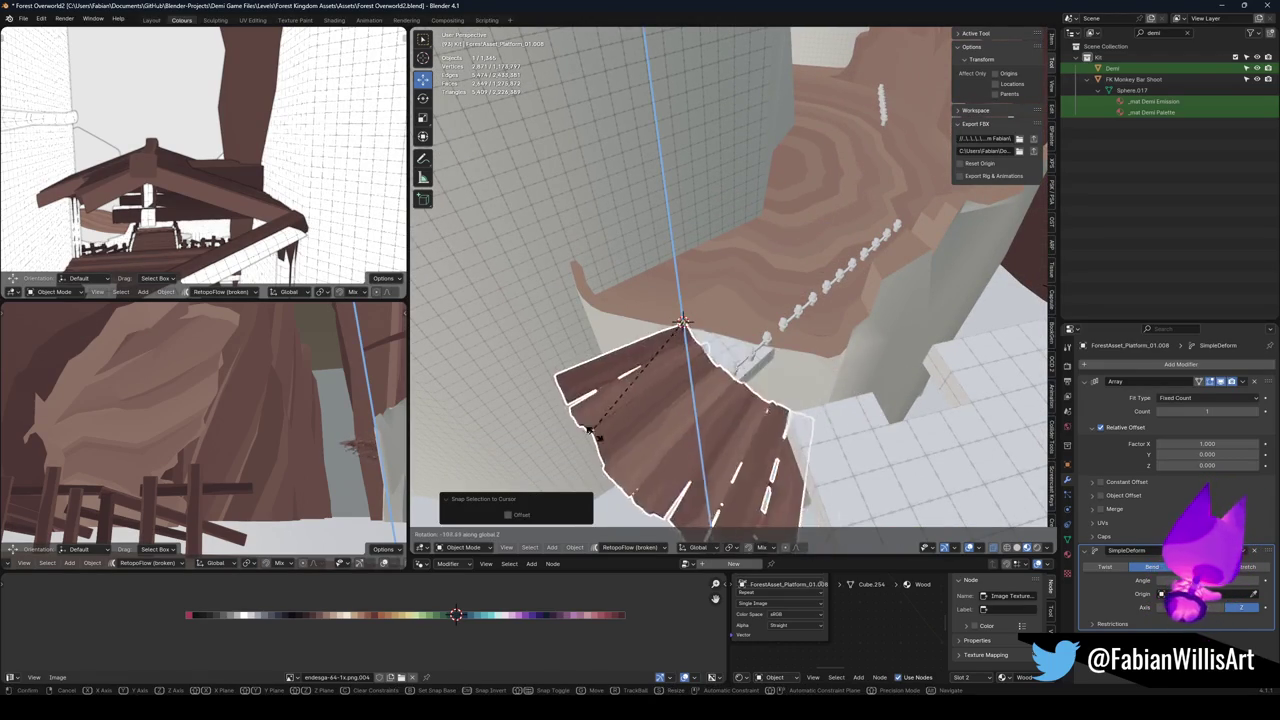
pyautogui.click(678, 424)
pyautogui.press('g')
pyautogui.hotkey('shift', 'z')
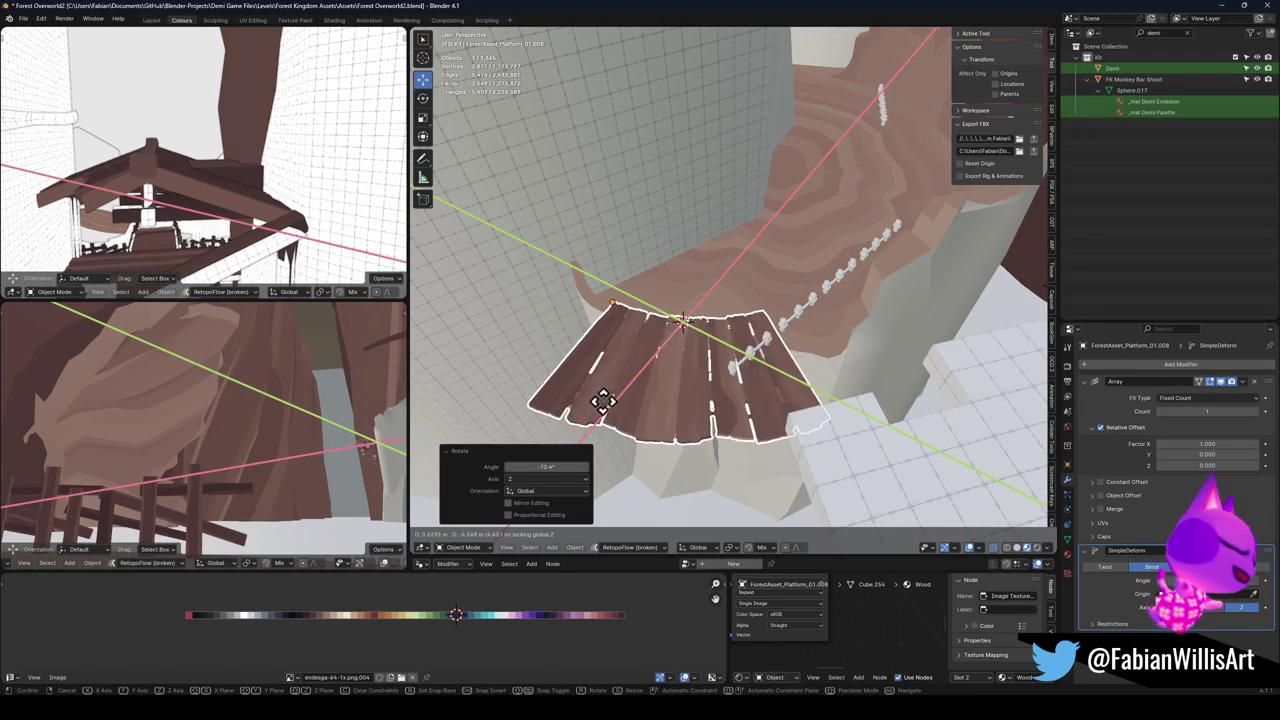
pyautogui.click(672, 372)
# Adjust the copy's height, turn it -8.79° and settle its horizontal position.
pyautogui.press('g')
pyautogui.press('z')
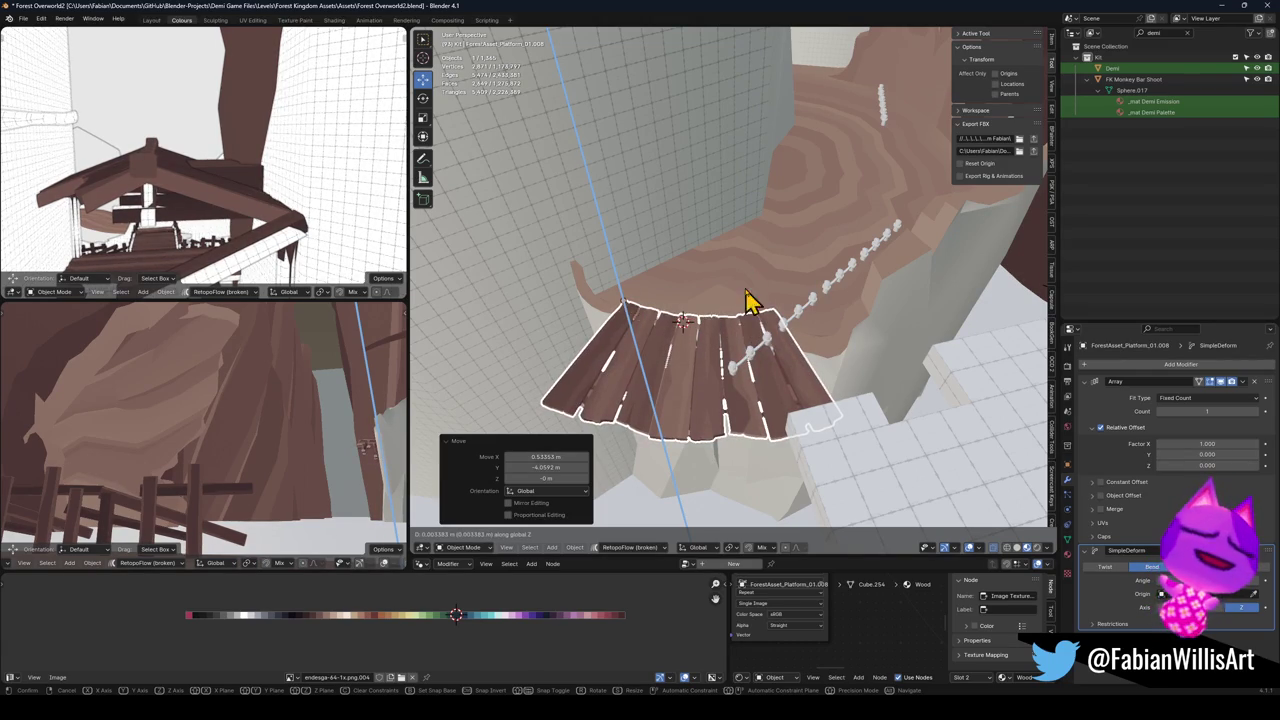
pyautogui.click(750, 300)
pyautogui.press('r')
pyautogui.press('z')
pyautogui.click(816, 338)
pyautogui.hotkey('shift', 'z')
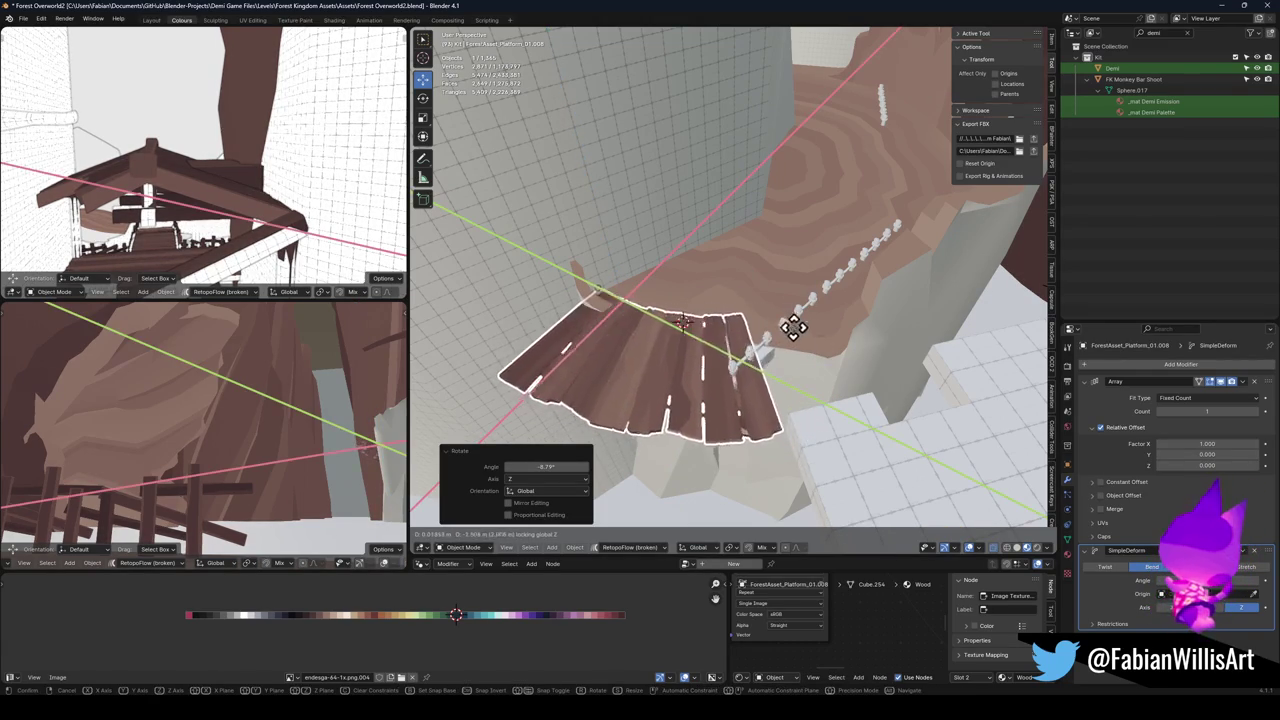
pyautogui.click(822, 352)
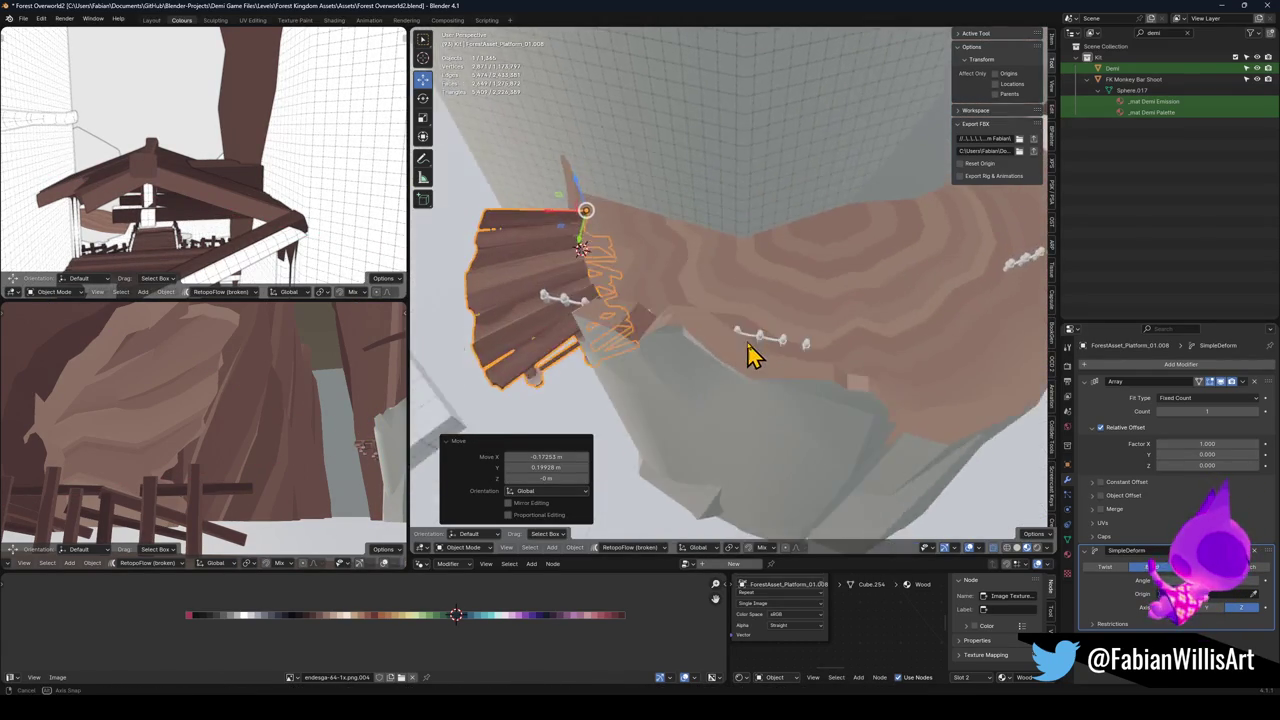